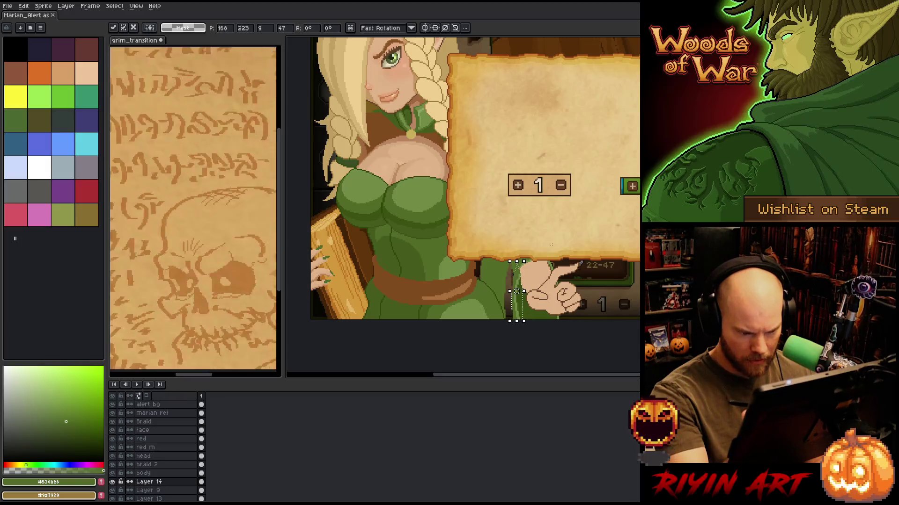
Select the dark strip beside the hand with Magic Wand and move it slightly right.
key("Return")
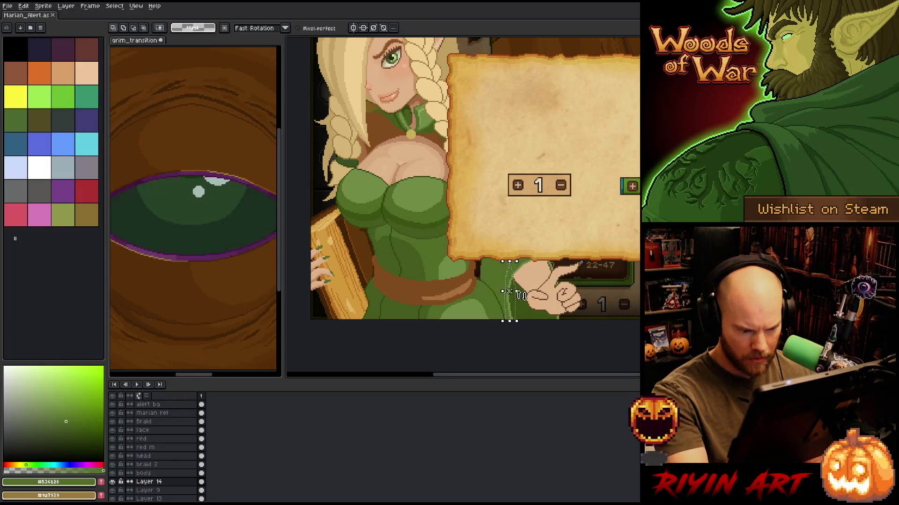
key("w")
left_click(509, 290)
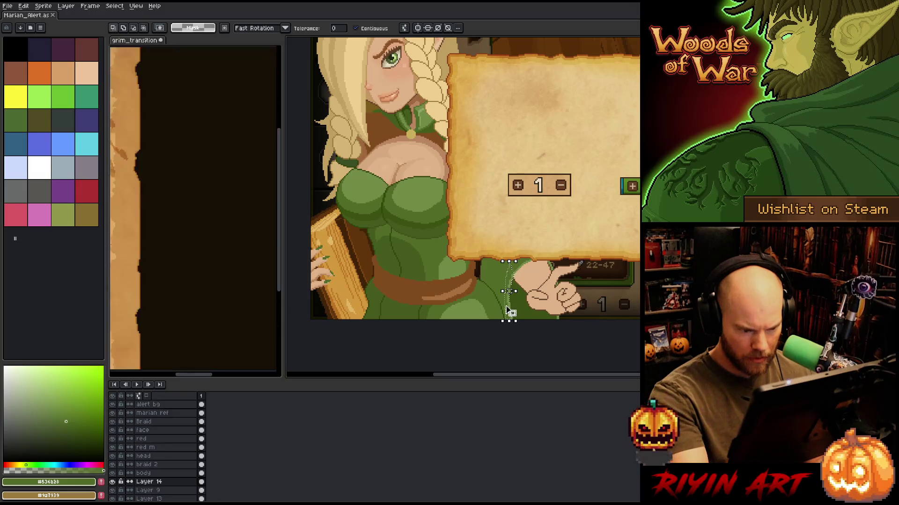
left_click_drag(509, 311, 520, 304)
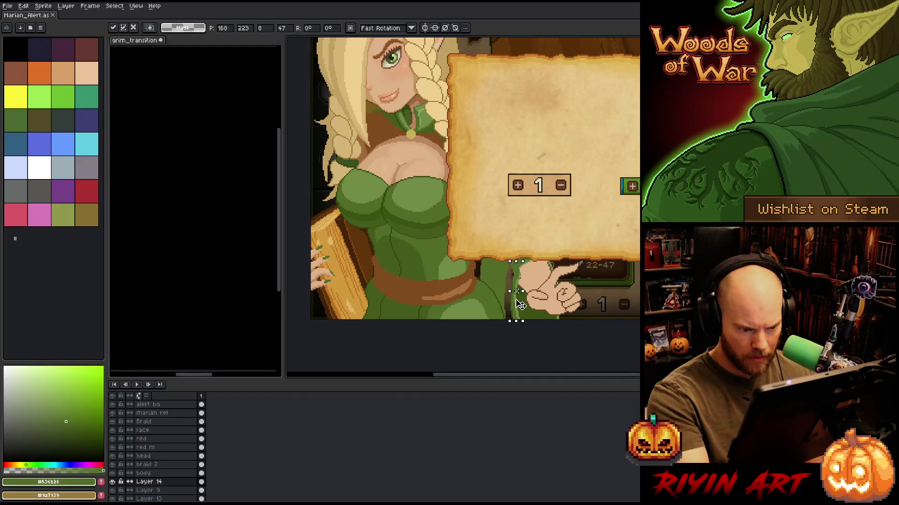
key("Return")
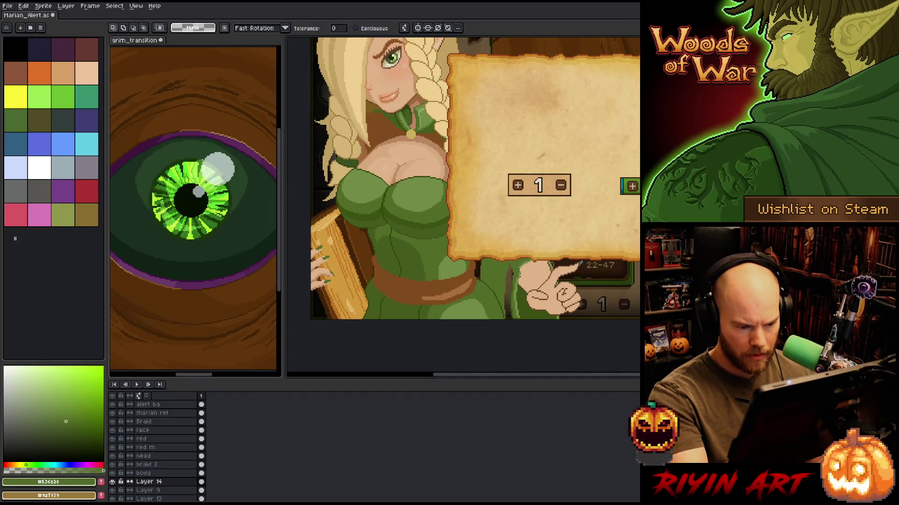
Sample the hand's skin tone and the dress's light, mid and dark colours for pencil work.
scroll(518, 295, "up", 3)
left_click(515, 283, "alt")
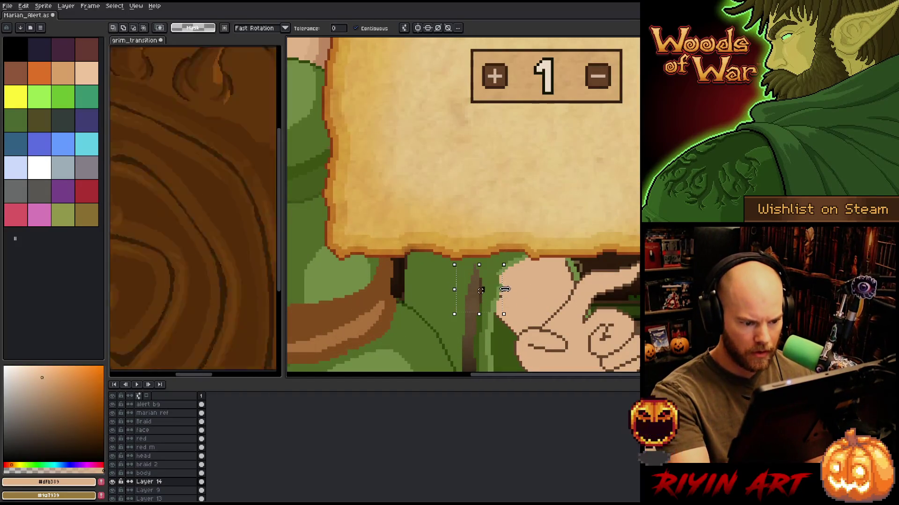
key("b")
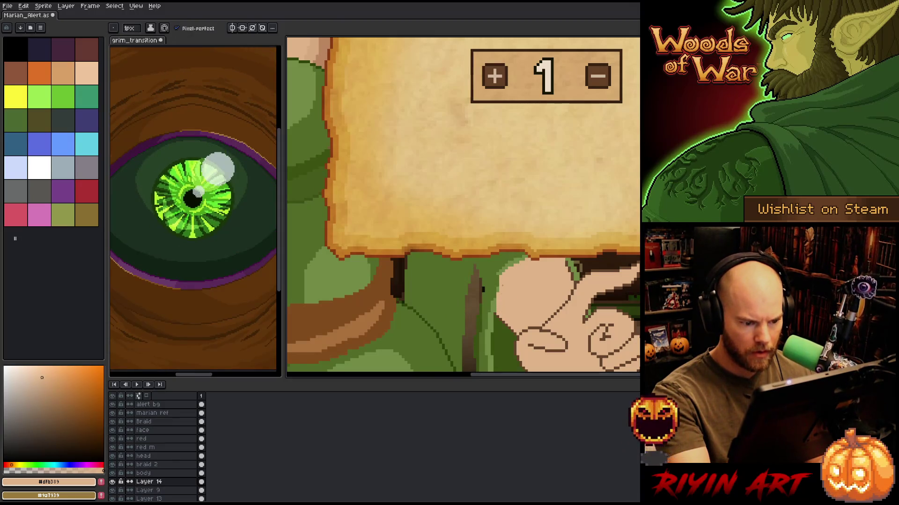
left_click(482, 289, "alt")
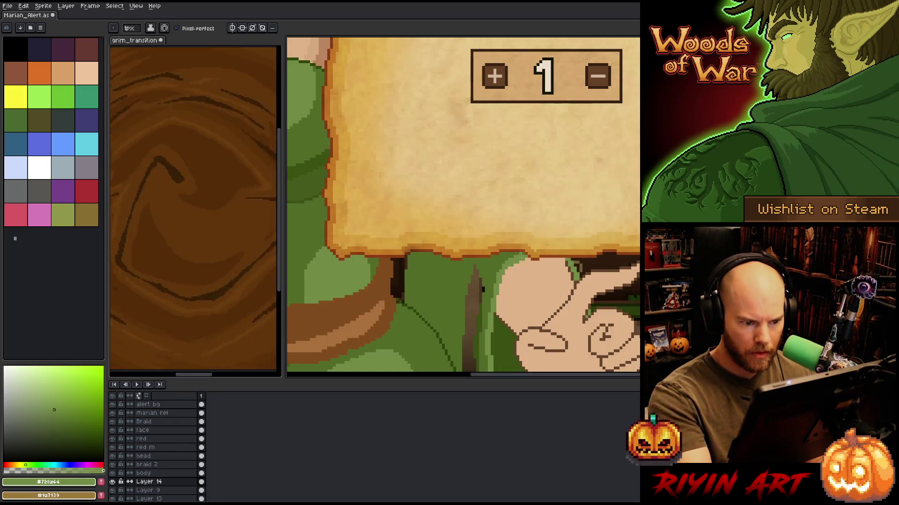
left_click(506, 291, "alt")
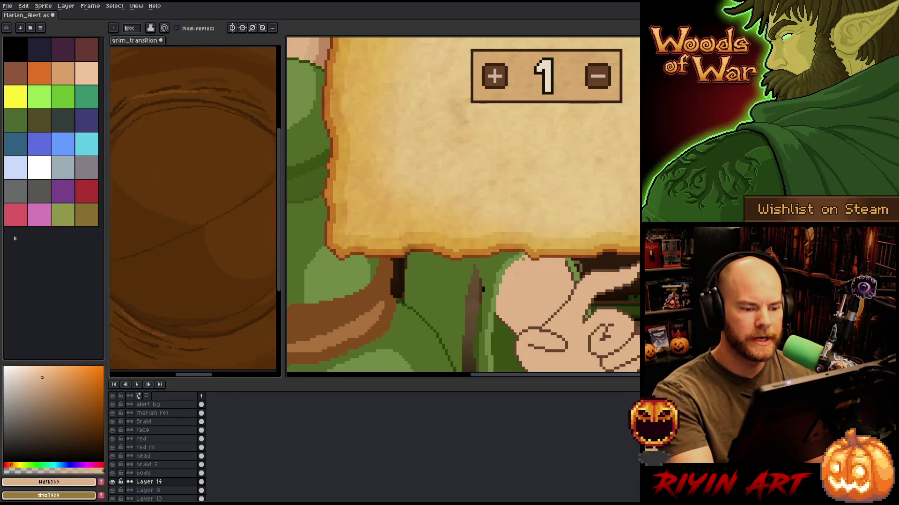
left_click(482, 290, "alt")
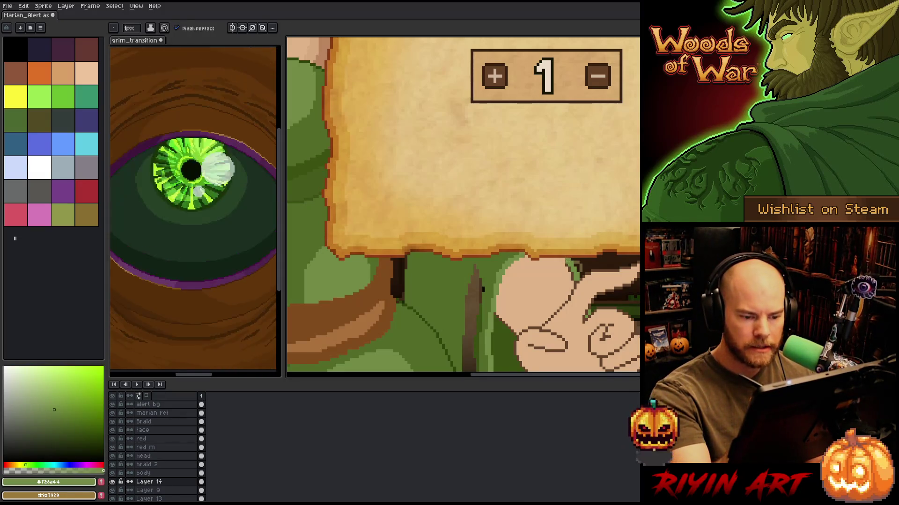
left_click(483, 289, "alt")
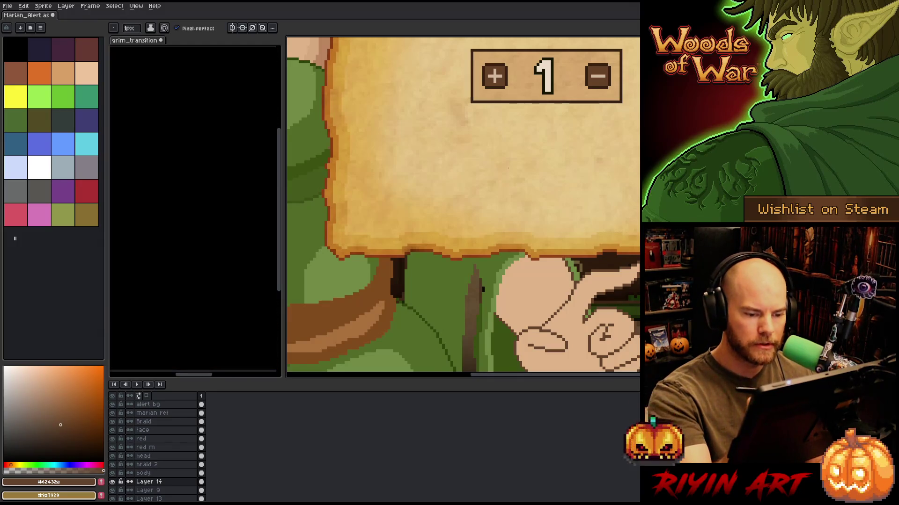
left_click(483, 289, "alt")
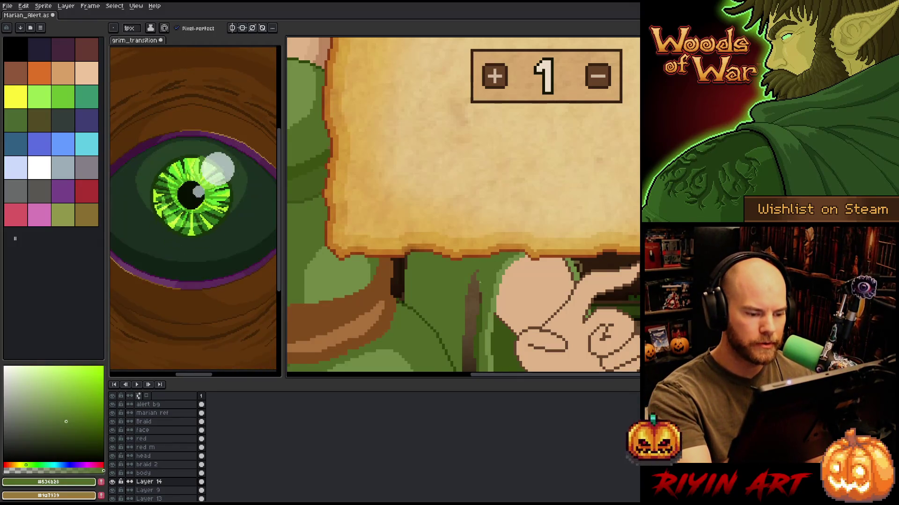
left_click_drag(482, 295, 475, 255)
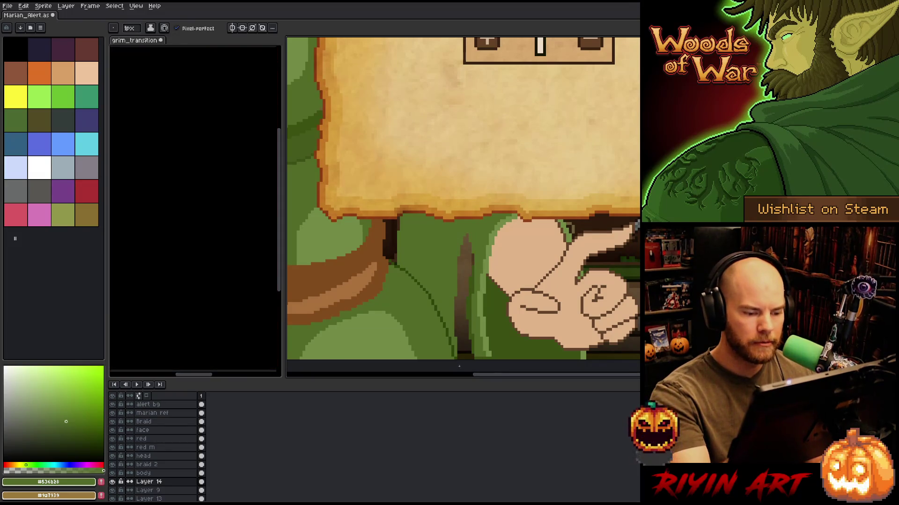
Fill the dark fold line beside the hand with dress green.
key("g")
left_click(463, 304)
key("b")
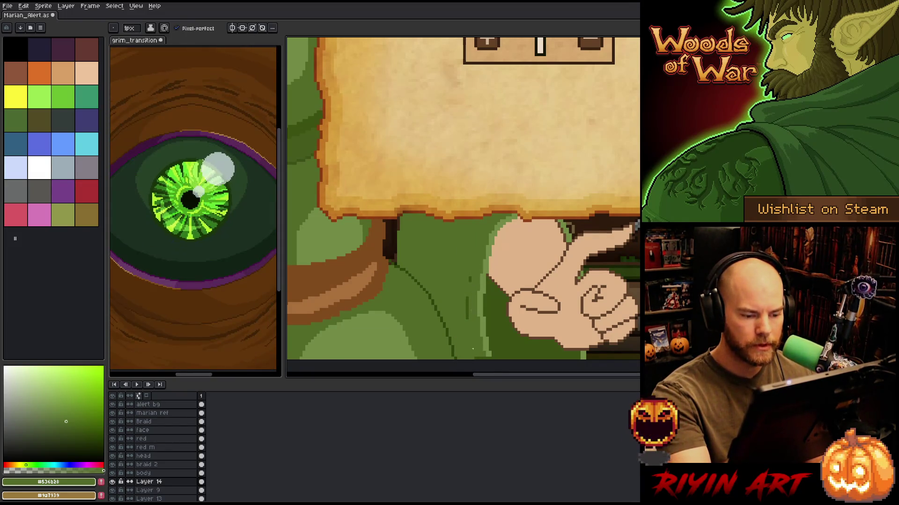
scroll(463, 198, "down", 1)
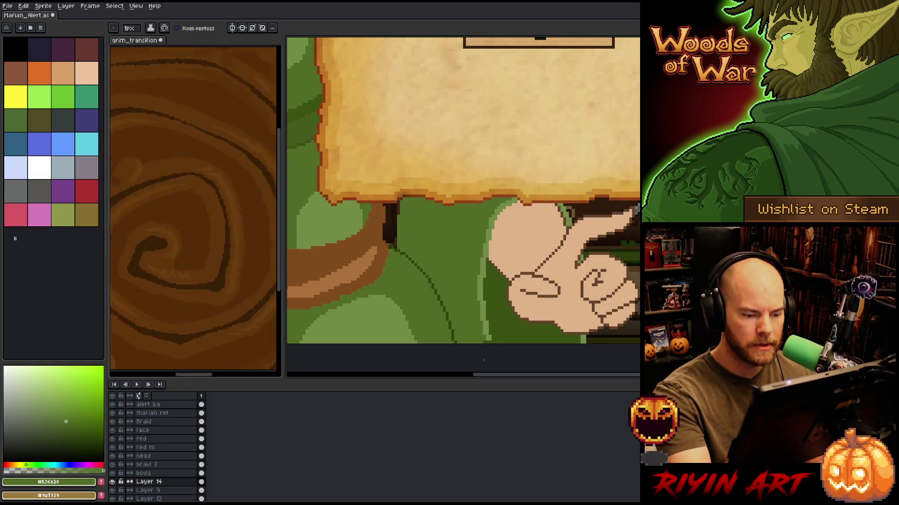
Draw a light green line beside the hand, partly overpainted with dark green.
left_click(485, 311, "alt")
left_click_drag(479, 302, 482, 344)
left_click(487, 337, "alt")
left_click_drag(482, 302, 489, 341)
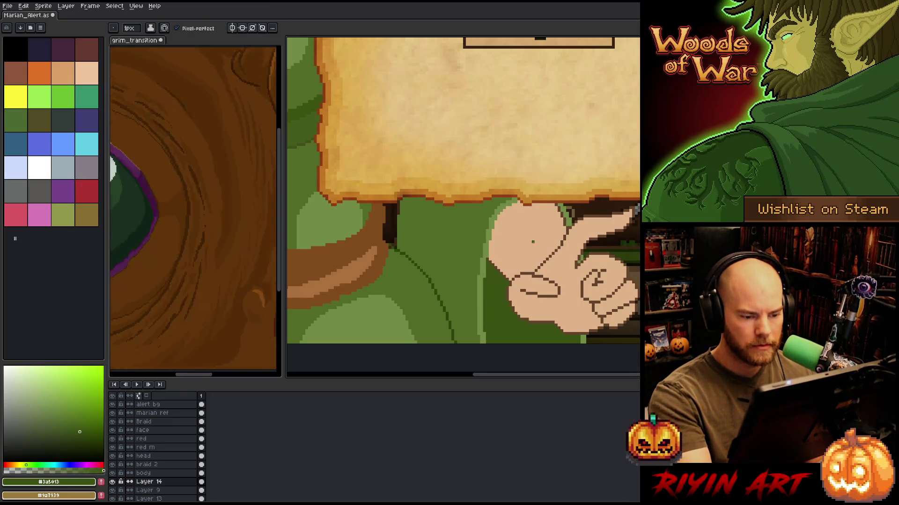
left_click(518, 201, "alt")
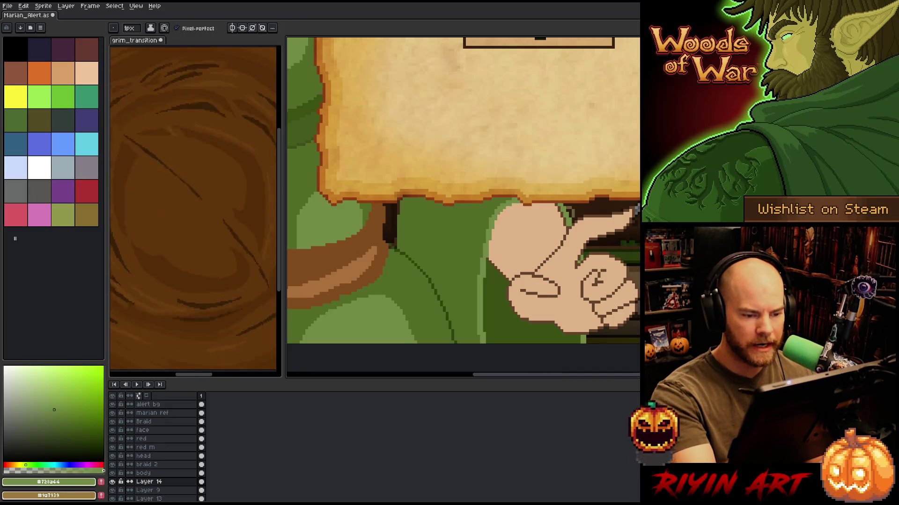
Save the sprite and sample the dark and mid dress greens.
key("ctrl+s")
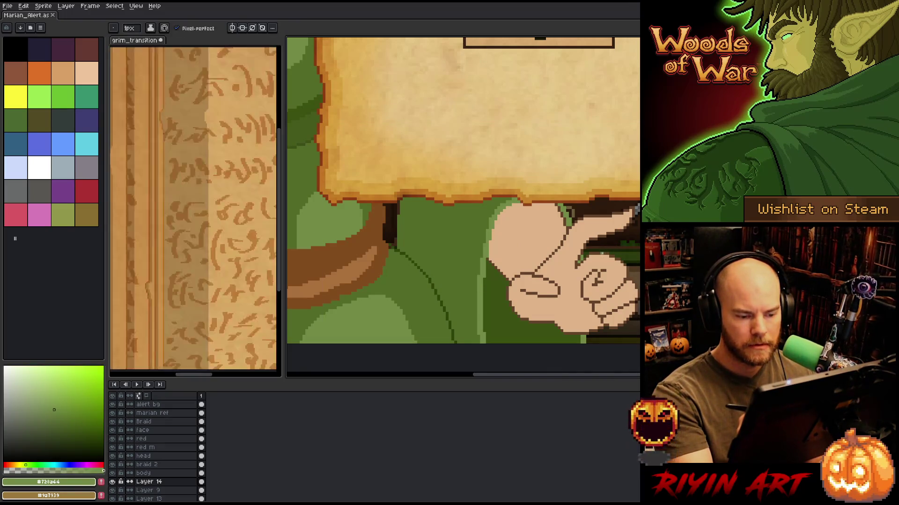
left_click(485, 332, "alt")
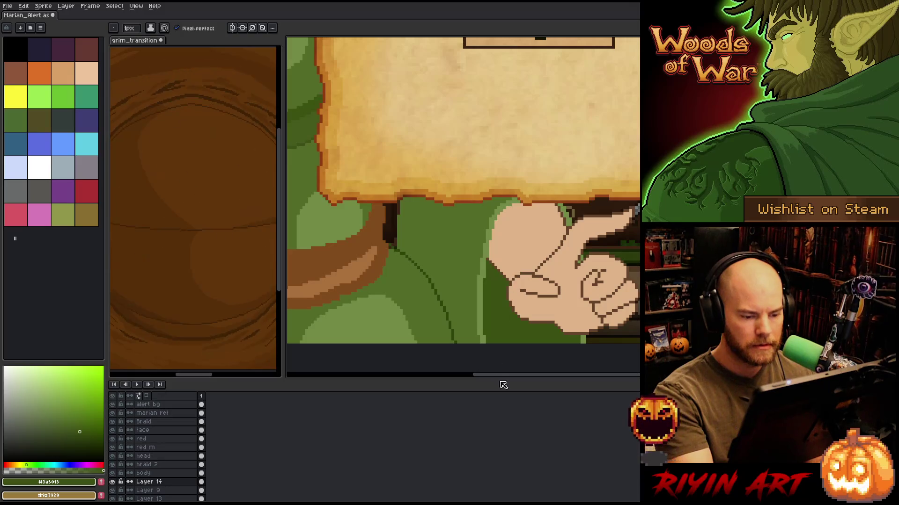
key("v")
key("ctrl+s")
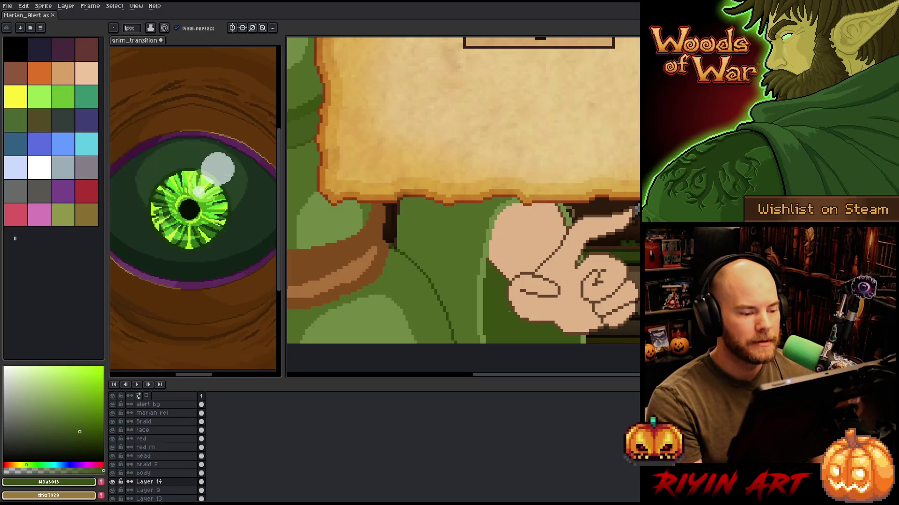
key("alt")
left_click(393, 262, "alt")
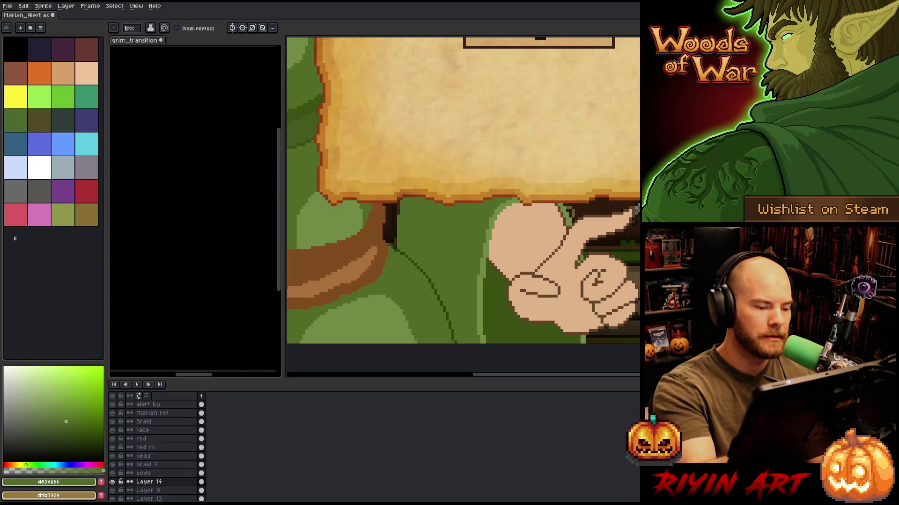
scroll(435, 187, "down", 4)
left_click_drag(436, 187, 467, 261)
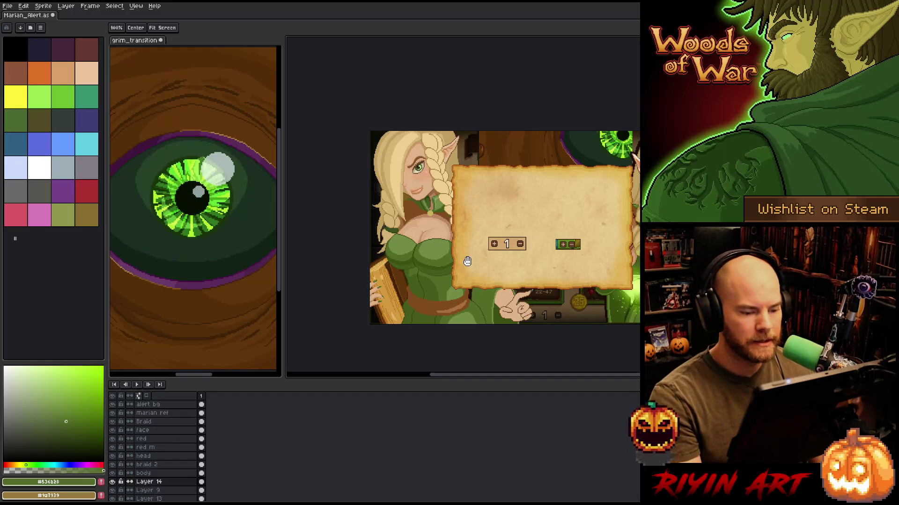
scroll(467, 261, "up", 1)
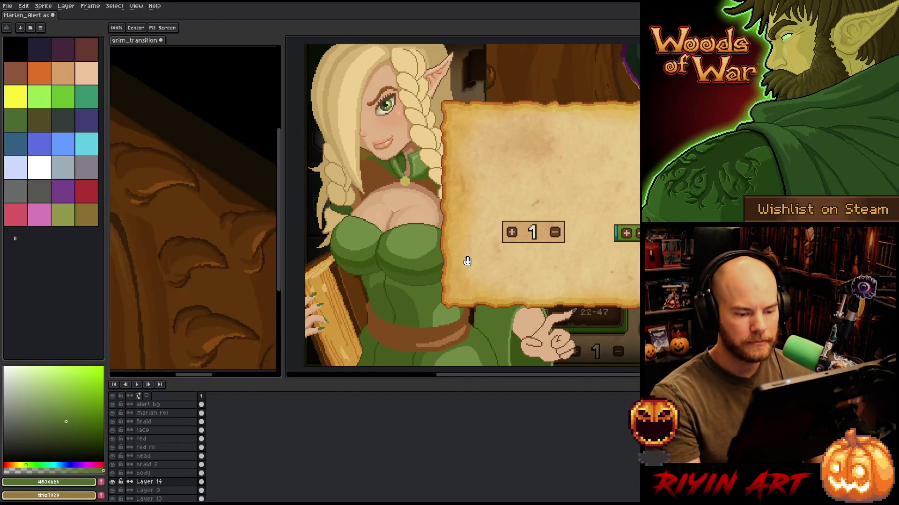
key("b")
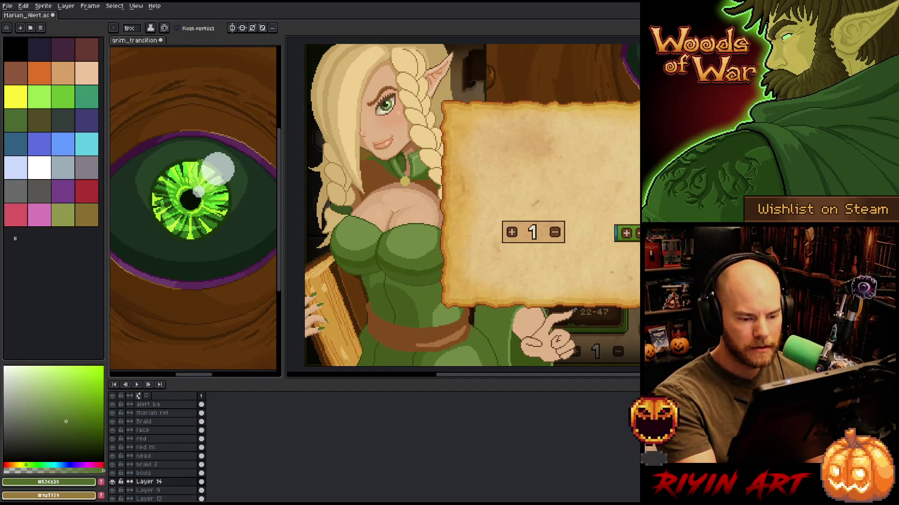
scroll(546, 298, "up", 2)
left_click(545, 299, "alt")
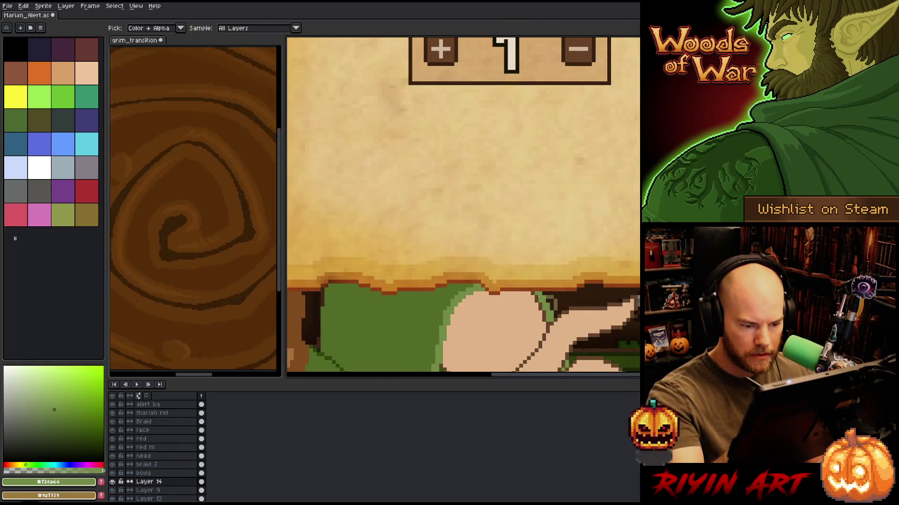
mouse_move(501, 293)
left_mouse_down()
mouse_move(545, 312)
mouse_move(518, 293)
mouse_move(545, 309)
mouse_move(538, 297)
left_mouse_up()
key("ctrl+z")
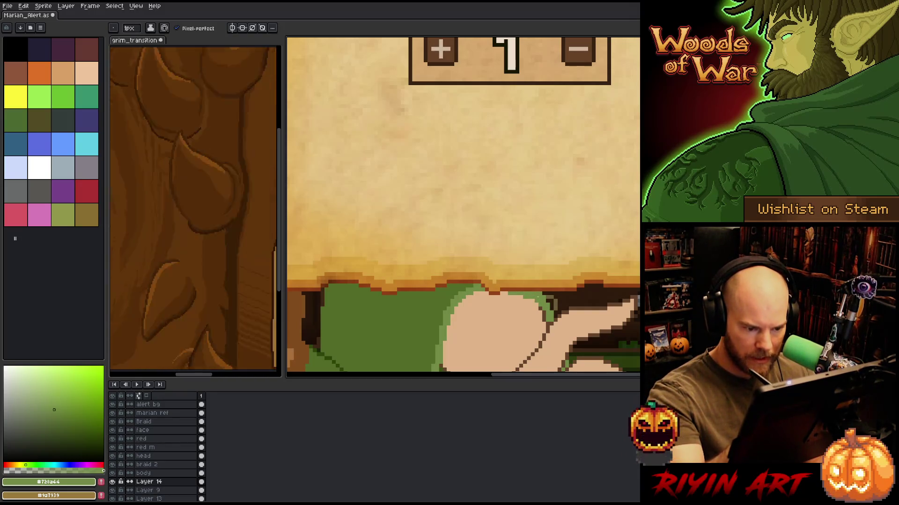
key("e")
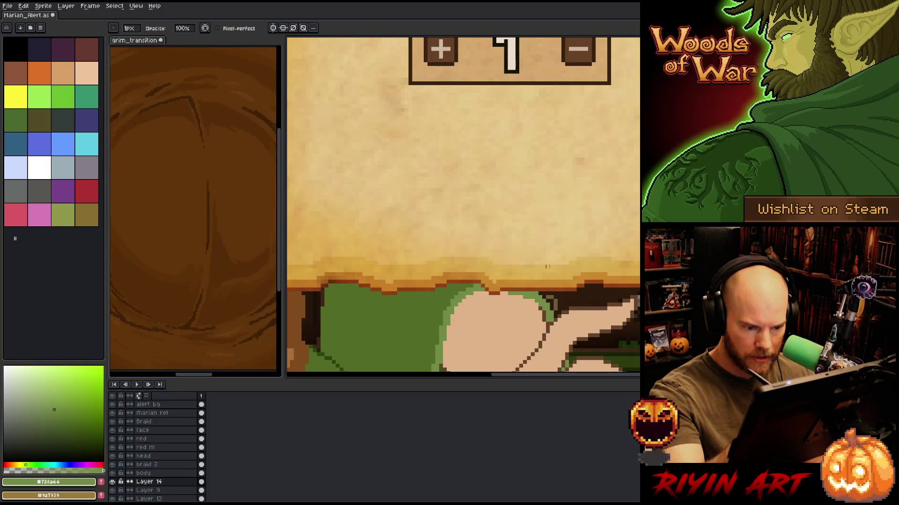
scroll(582, 255, "down", 2)
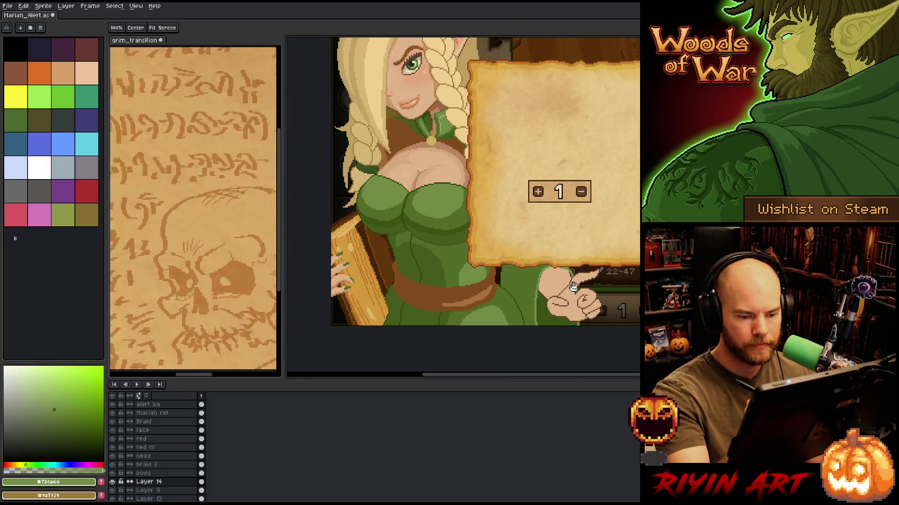
Sample the hand's skin colours and the dress green from the canvas.
left_click_drag(573, 278, 561, 252)
scroll(556, 251, "up", 2)
key("b")
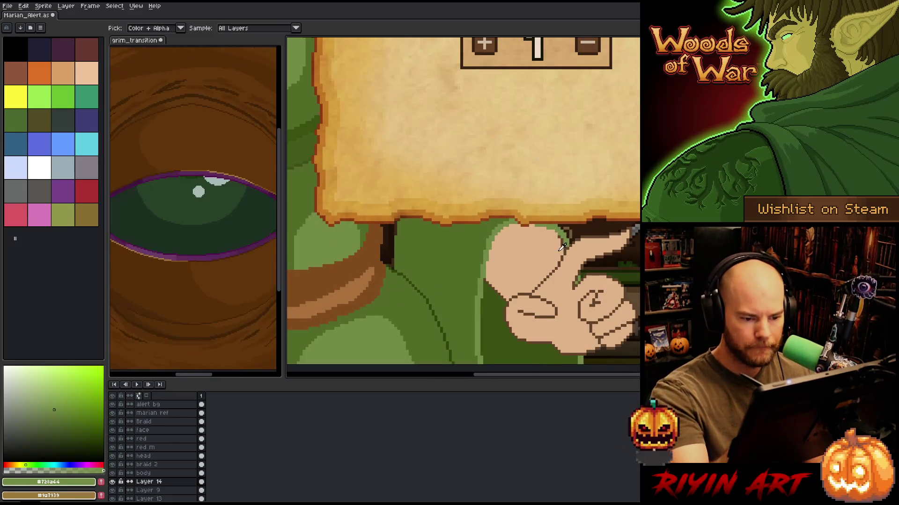
left_click(562, 244, "alt")
left_click(566, 239, "alt")
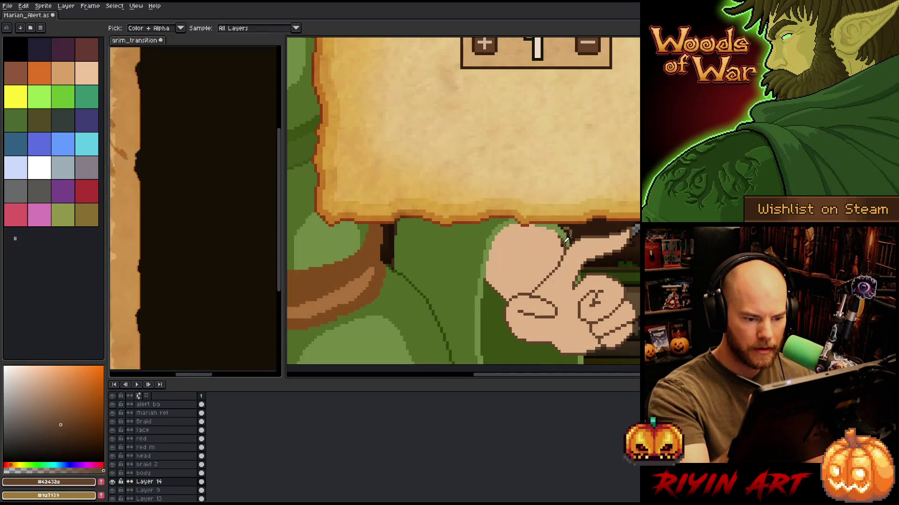
left_click(565, 247, "alt")
left_click(568, 236, "alt")
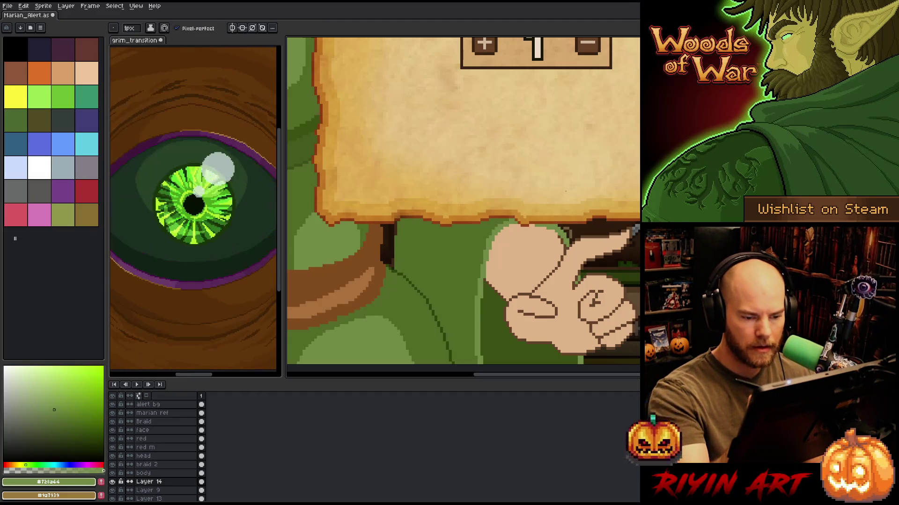
scroll(635, 229, "down", 2)
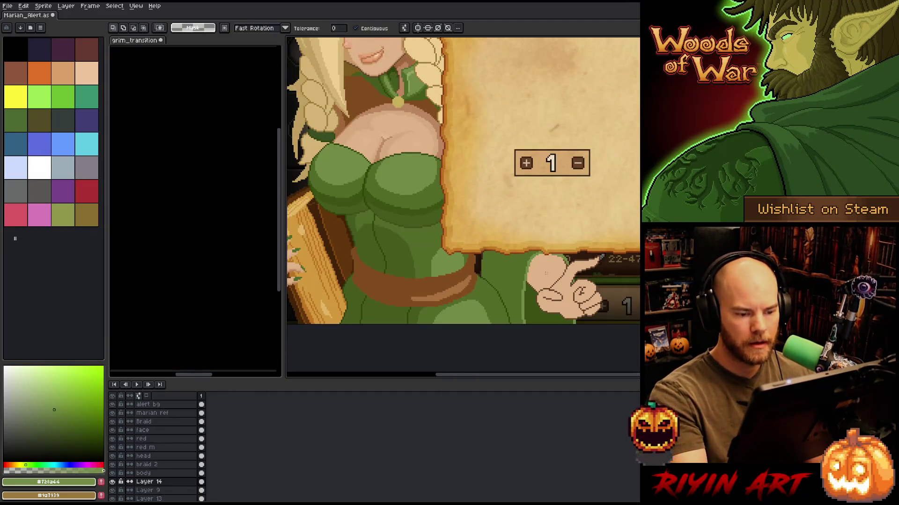
left_click_drag(602, 202, 625, 220)
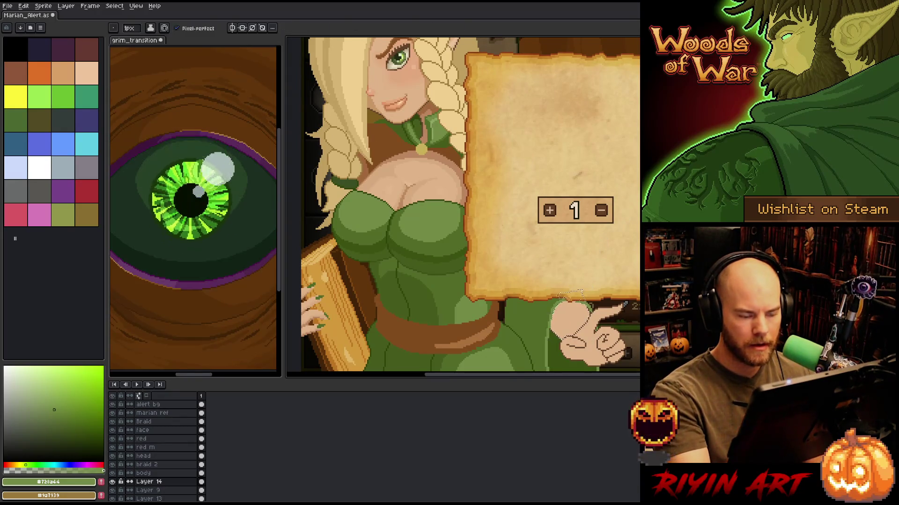
Shade the hand with tan and darker skin tones, then select the hand region.
left_click(64, 73)
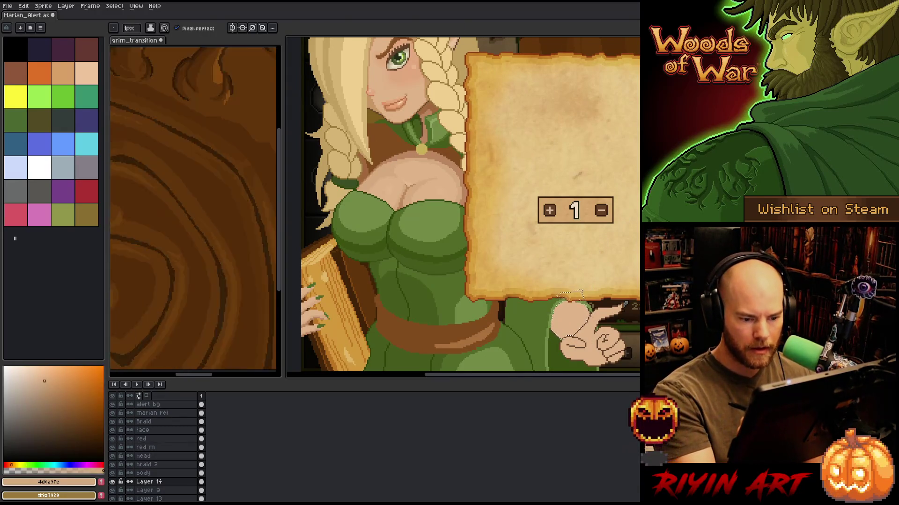
key("g")
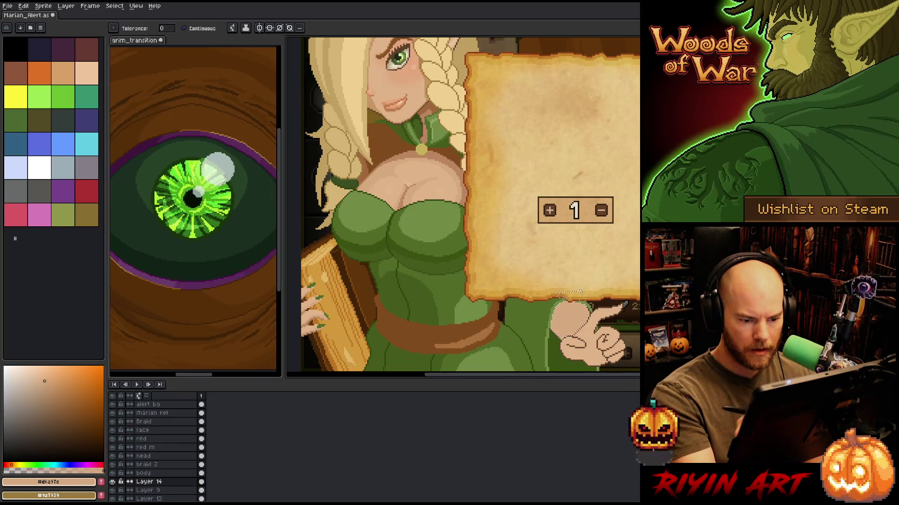
key("b")
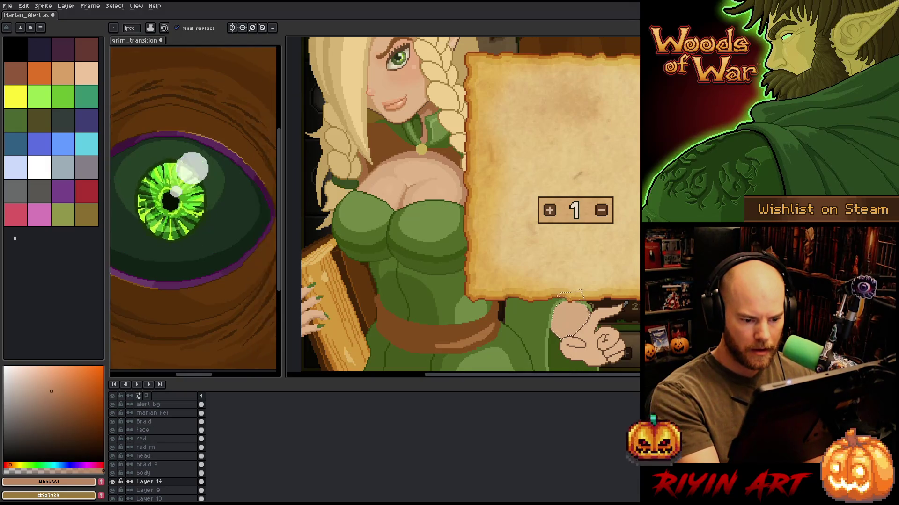
key("g")
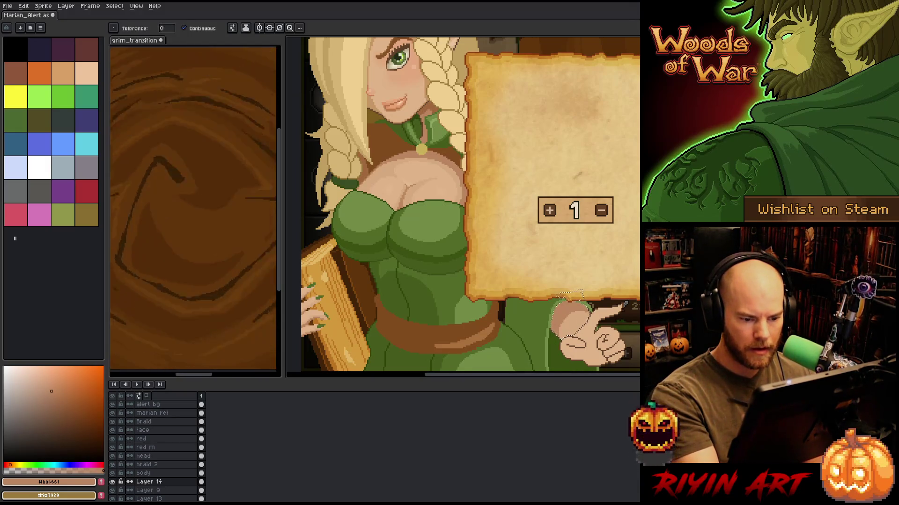
key("b")
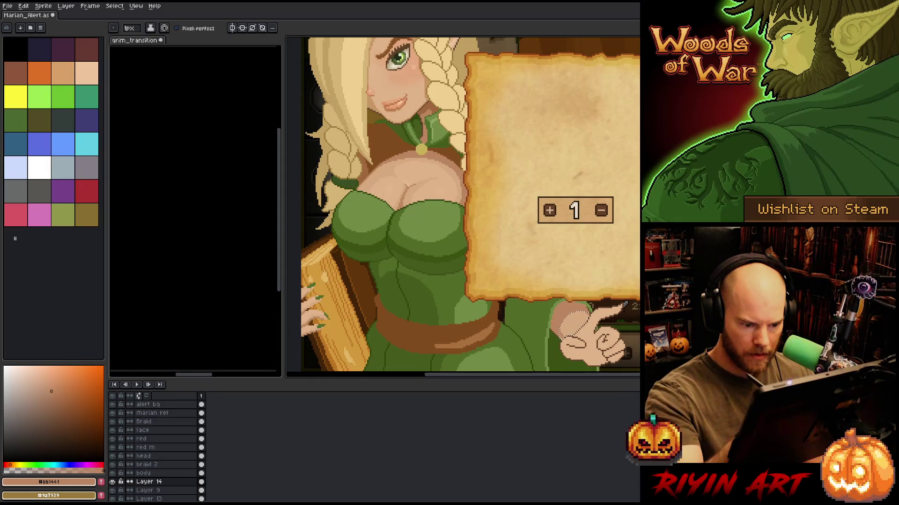
key("w")
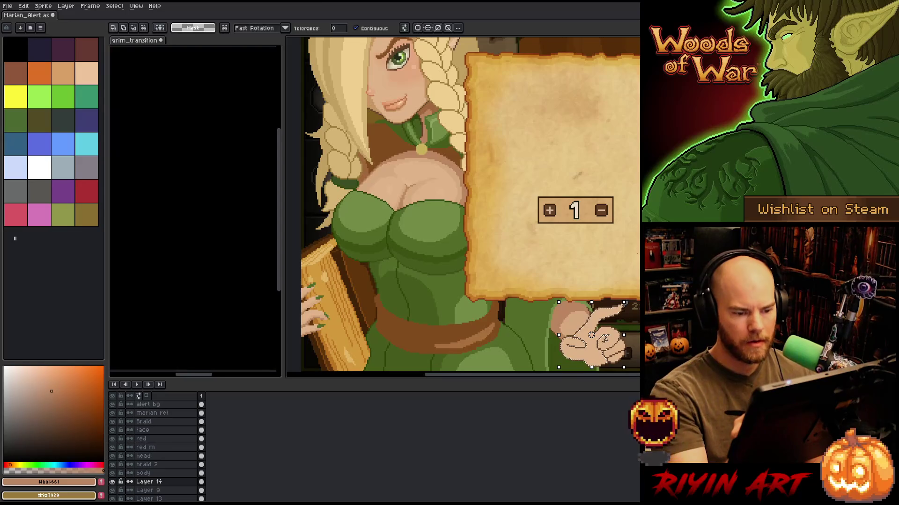
Sample the hand's skin tone, reselect the hand, and touch up its pixels.
left_click_drag(577, 234, 538, 198)
key("i")
left_click(374, 151)
key("b")
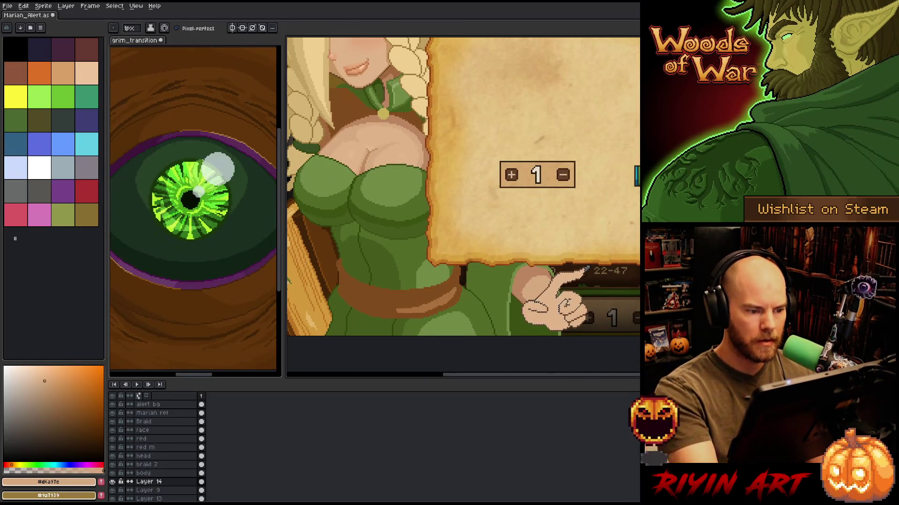
key("w")
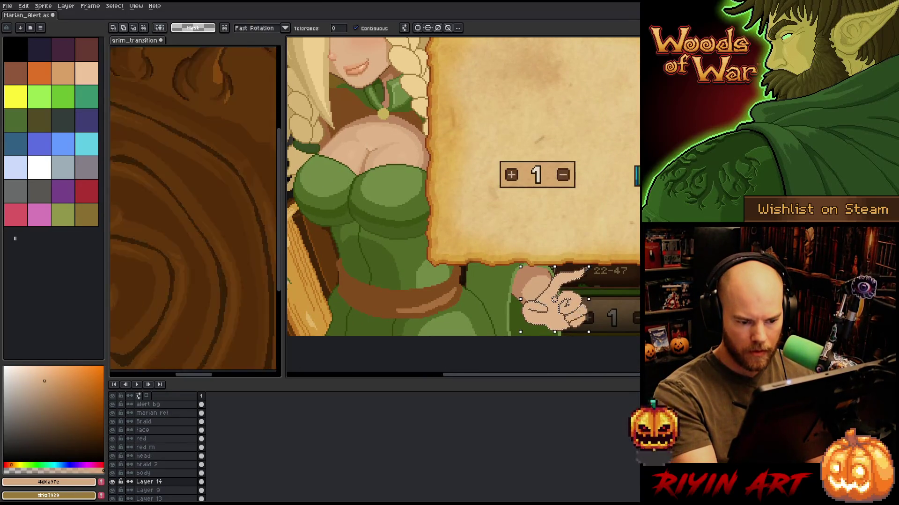
key("b")
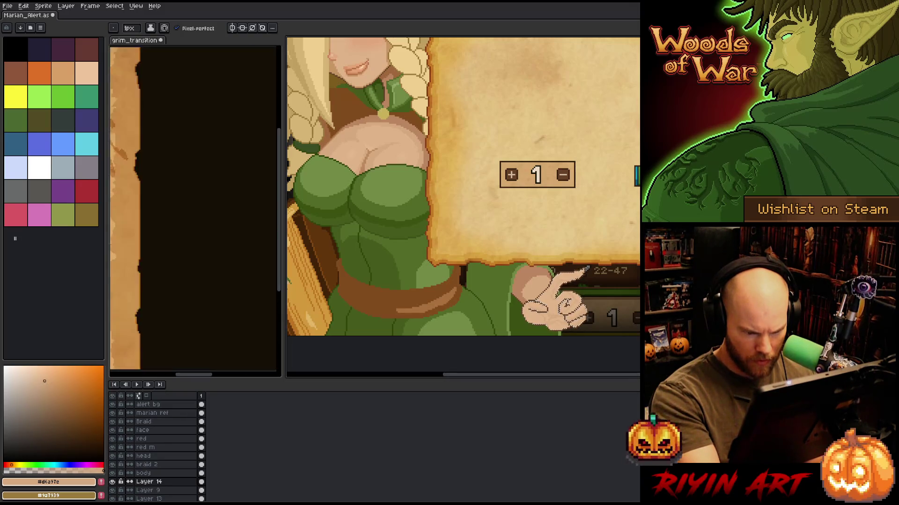
key("g")
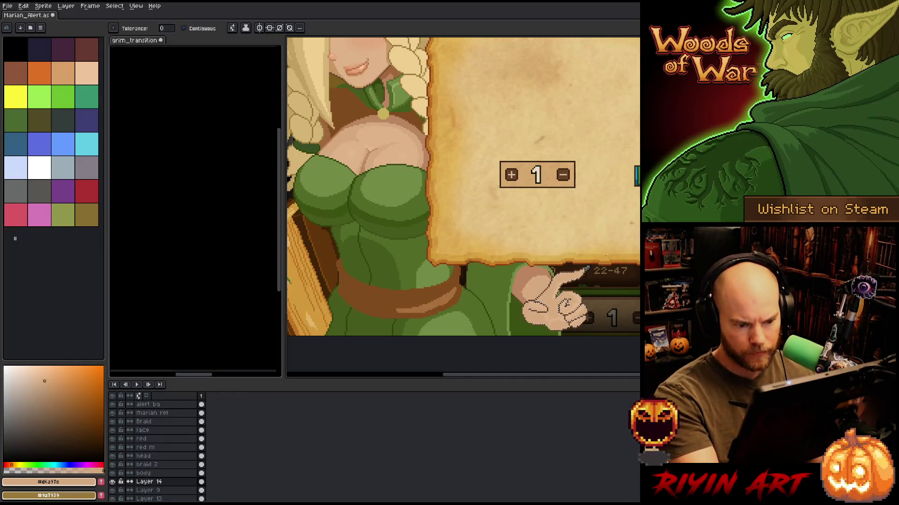
Zoom in and shade the hand's palm, alternating pencil strokes and fills.
scroll(586, 271, "up", 3)
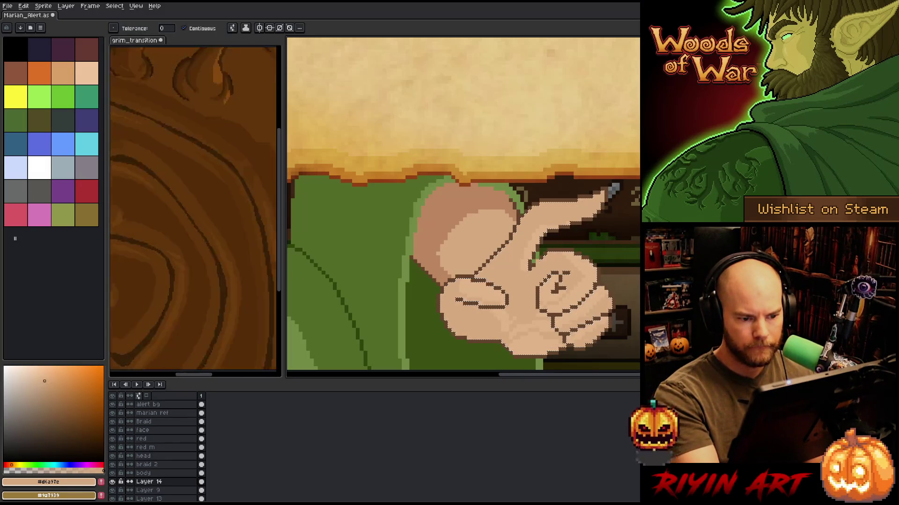
key("b")
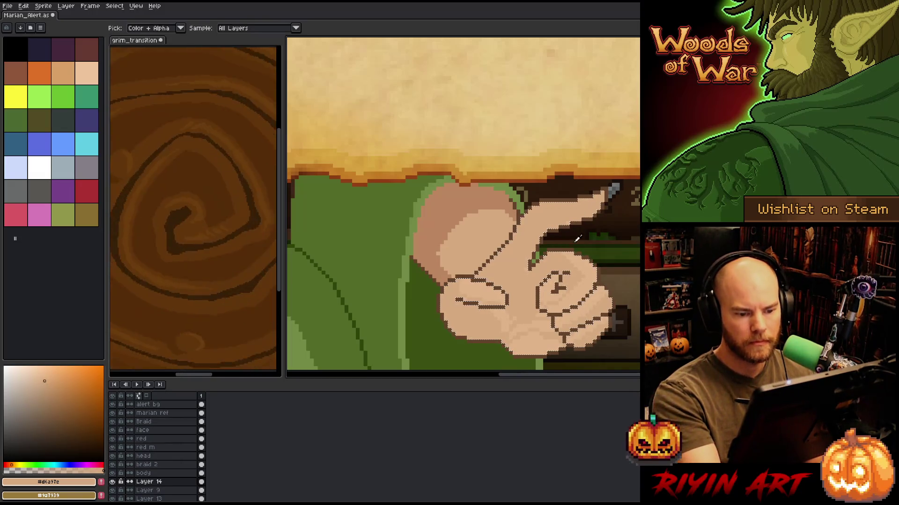
key("g")
key("b")
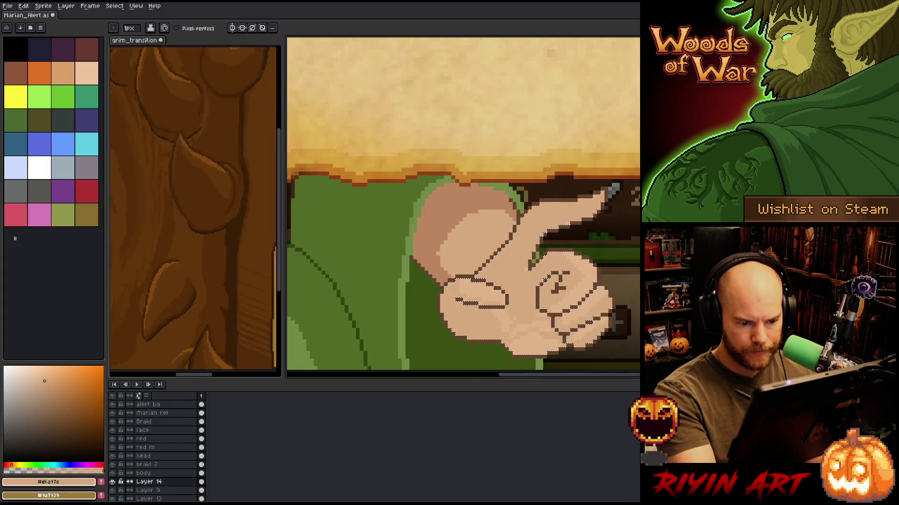
key("g")
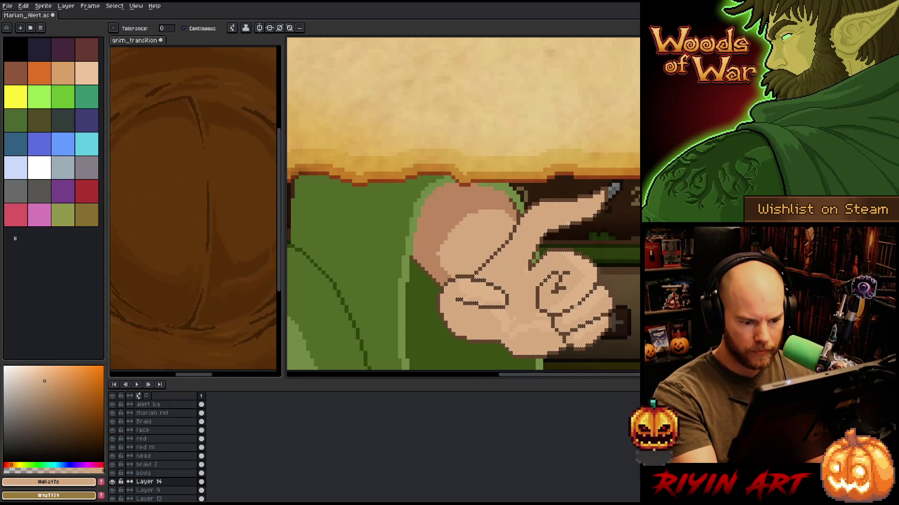
key("b")
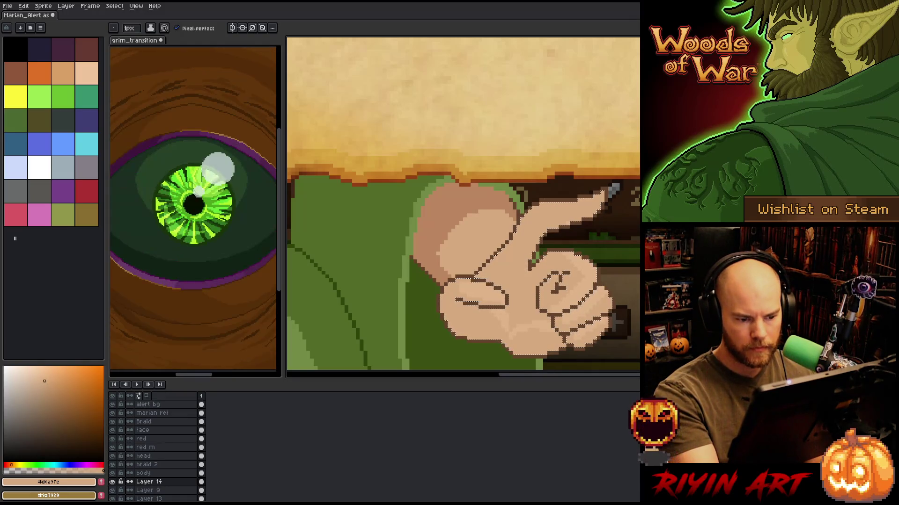
Shade the fingers with lighter skin, mid tan, dark brown and darker tan shadow tones.
left_click(610, 192, "alt")
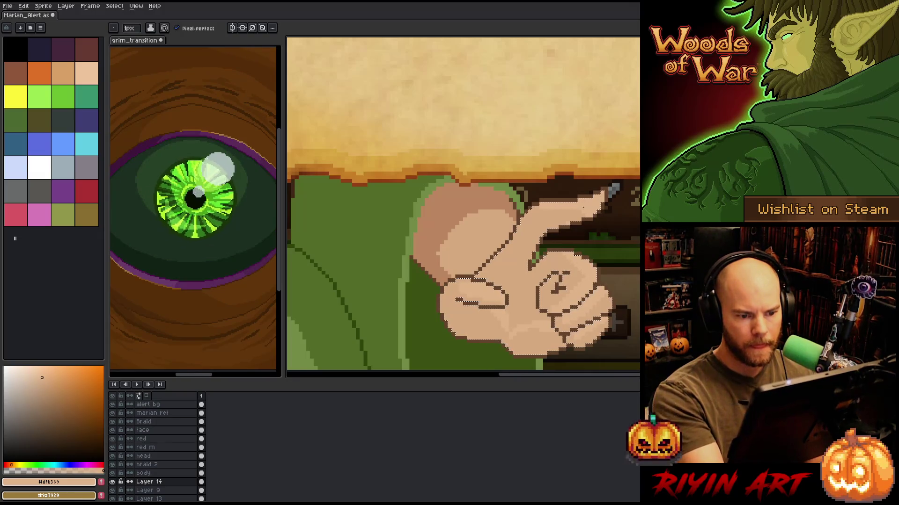
left_click(609, 193, "alt")
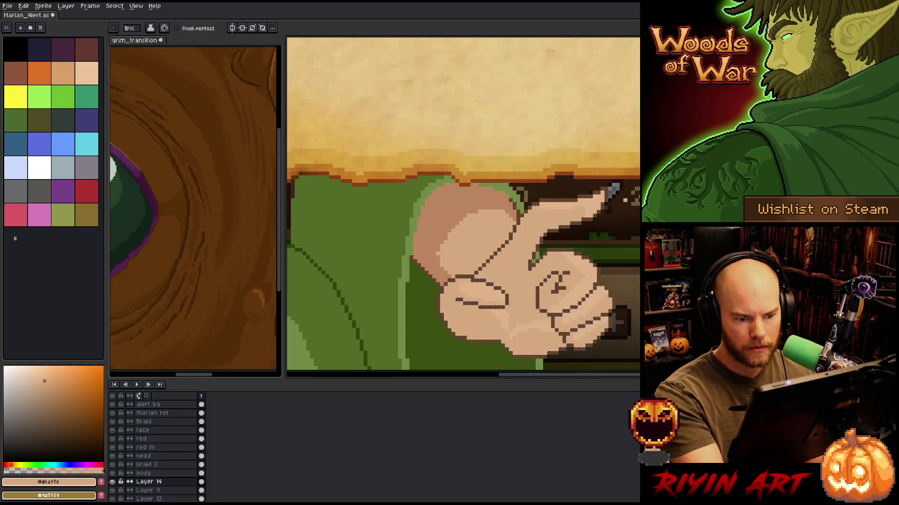
left_click(609, 192, "alt")
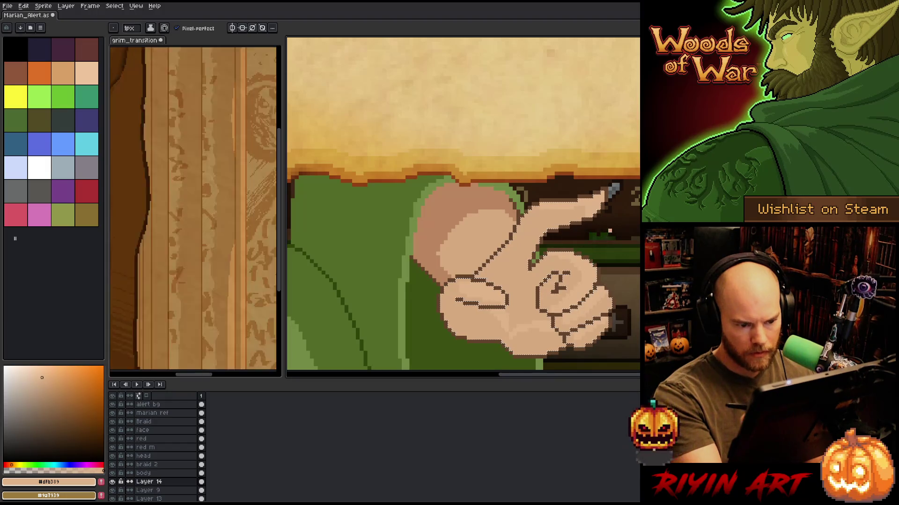
left_click(610, 193, "alt")
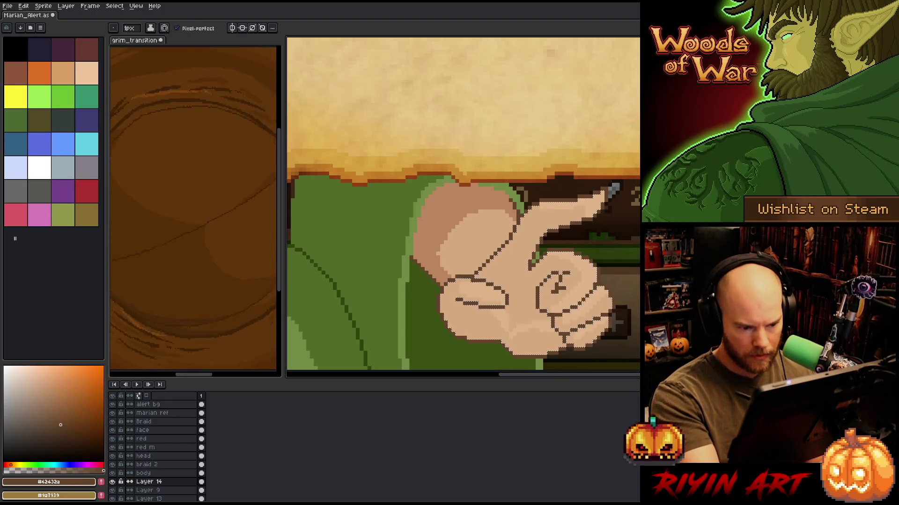
left_click(609, 193, "alt")
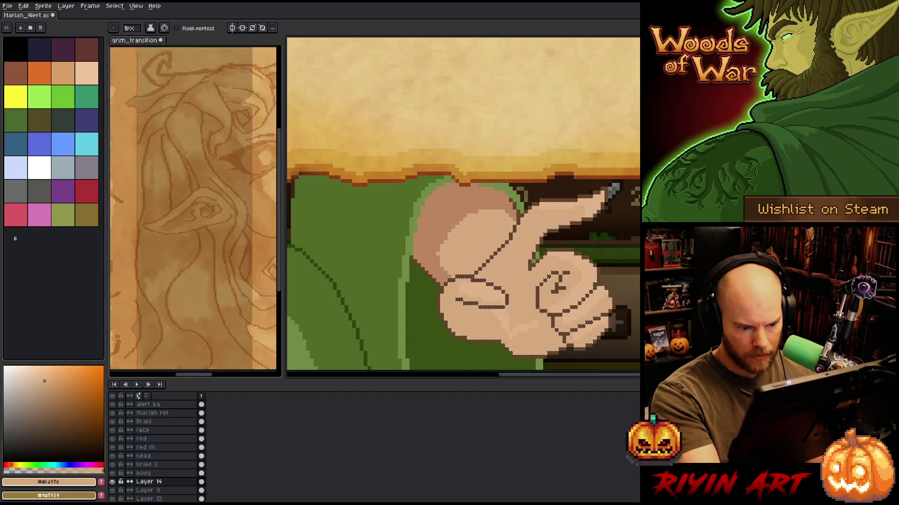
left_click_drag(611, 192, 645, 201)
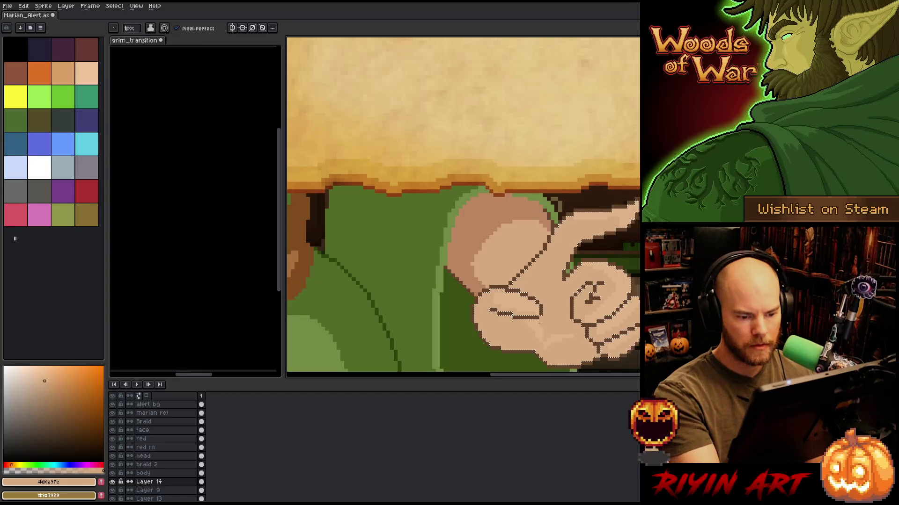
left_click(509, 314, "alt")
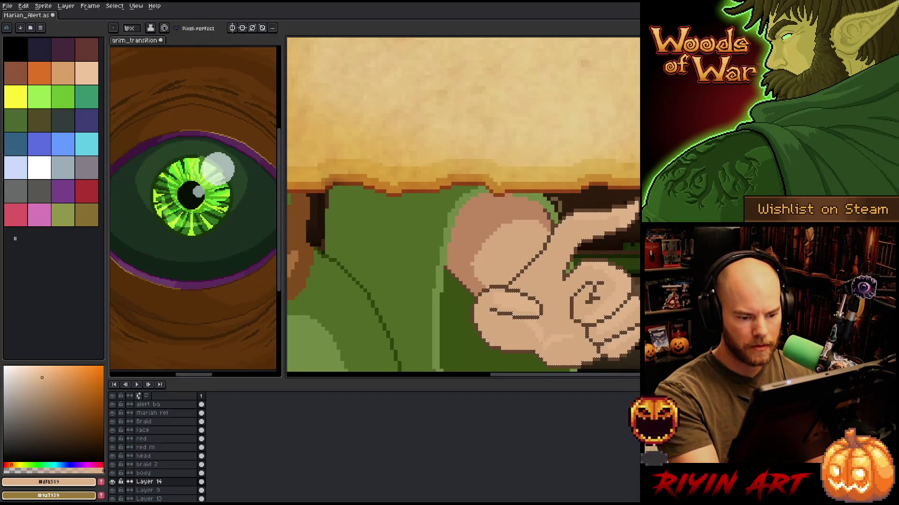
left_click(505, 253, "alt")
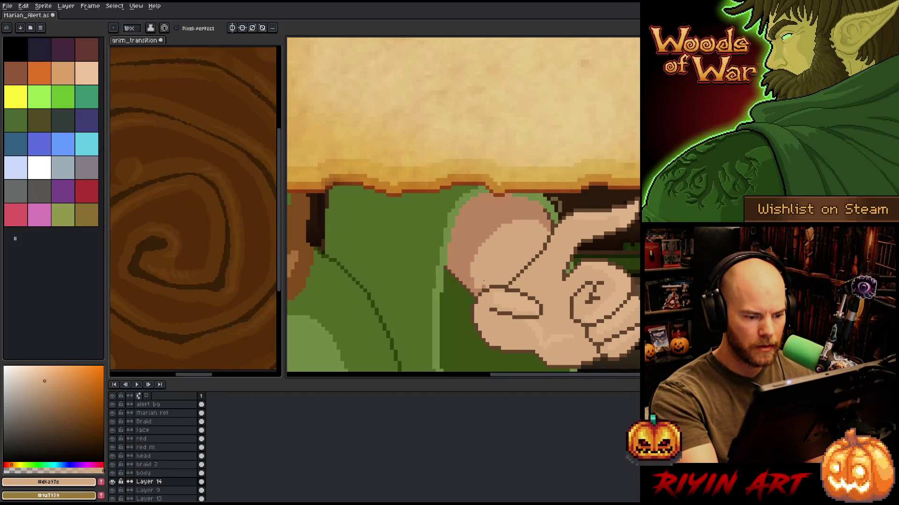
left_click(476, 279, "alt")
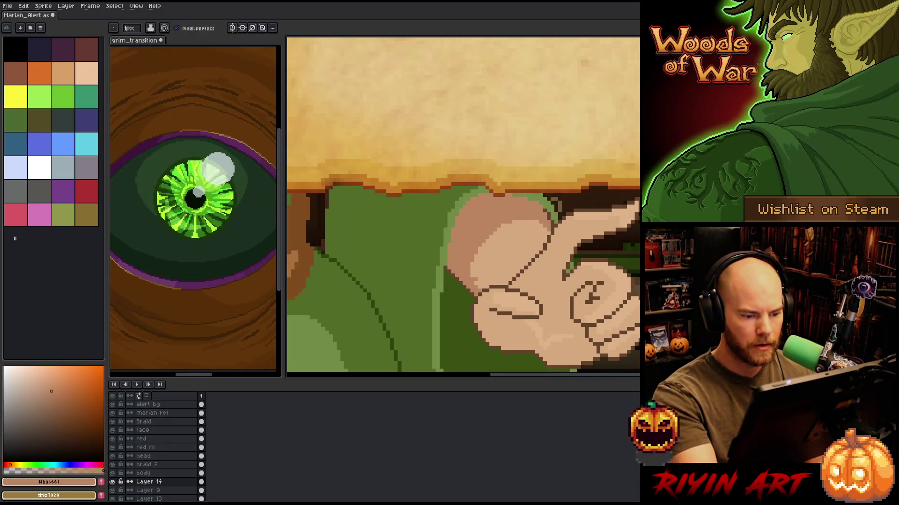
scroll(440, 270, "down", 3)
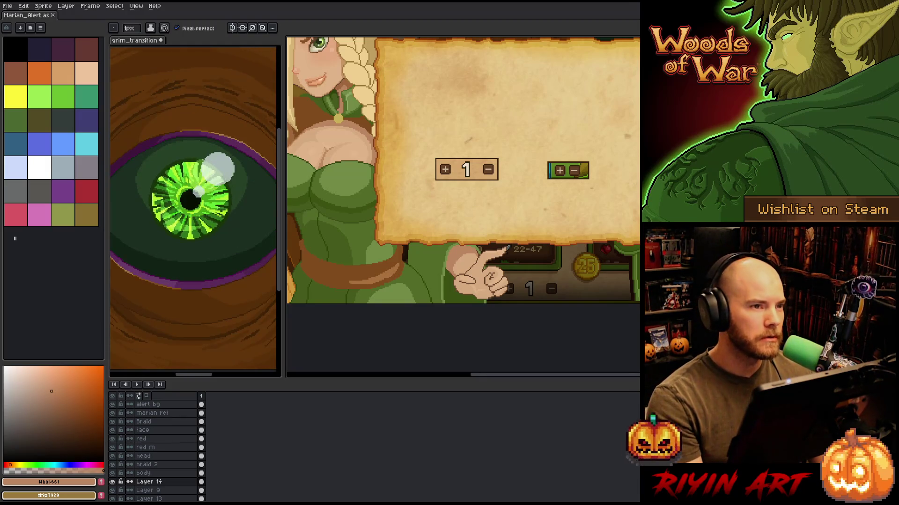
Zoom and pan across the scene to locate the pointing hand.
scroll(443, 208, "down", 3)
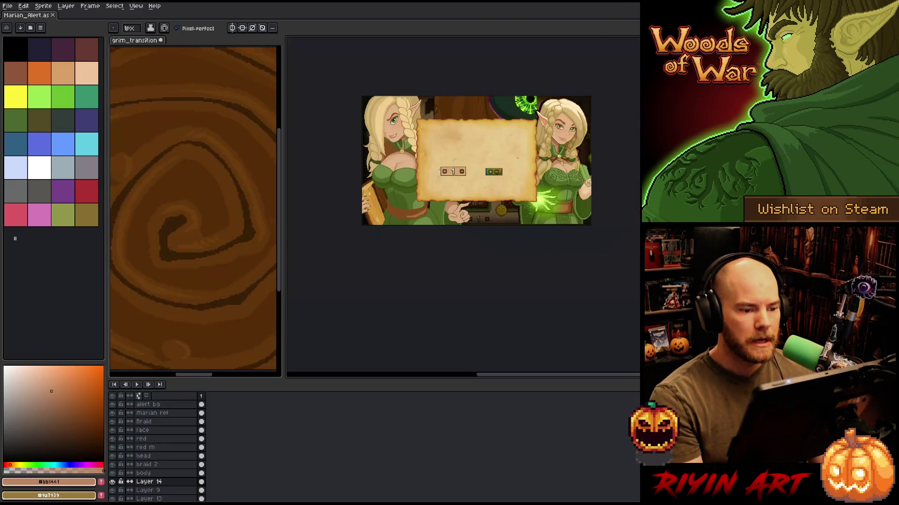
scroll(443, 208, "up", 4)
left_click_drag(443, 209, 461, 174)
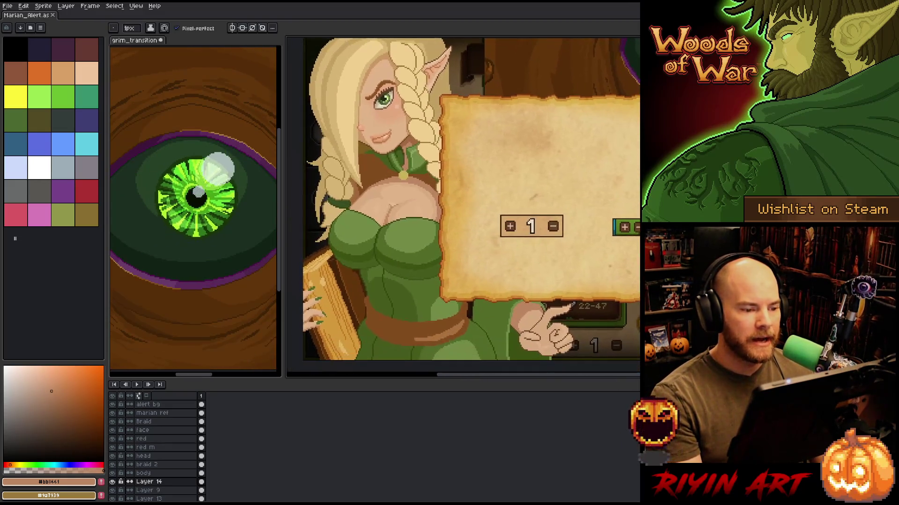
scroll(461, 174, "down", 1)
scroll(461, 174, "up", 1)
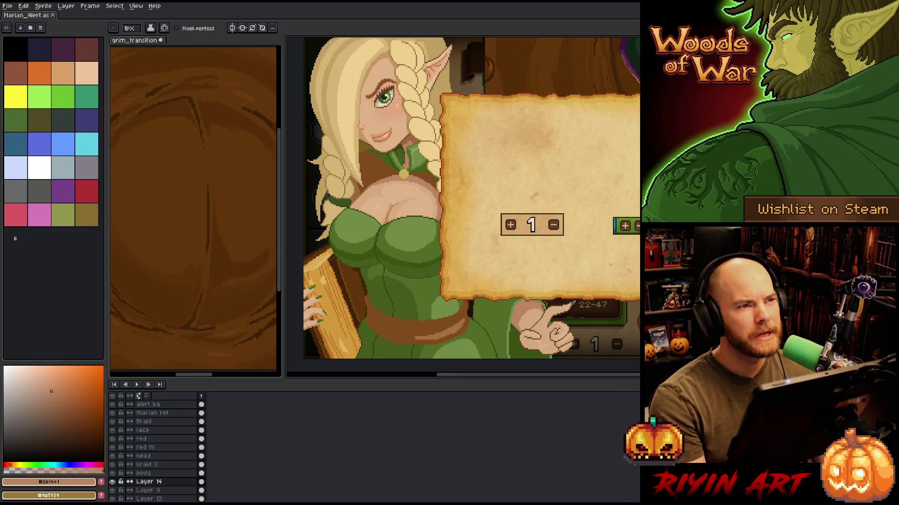
scroll(466, 235, "down", 1)
left_click_drag(475, 225, 447, 258)
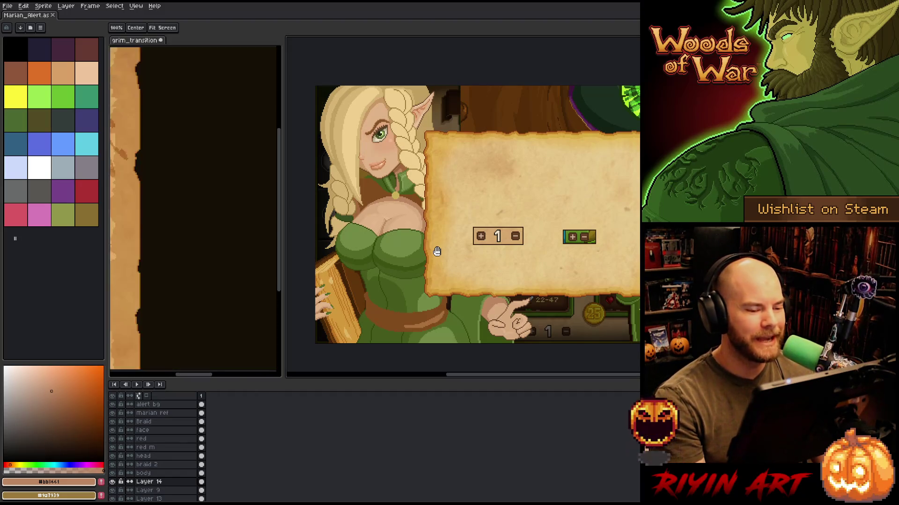
key("b")
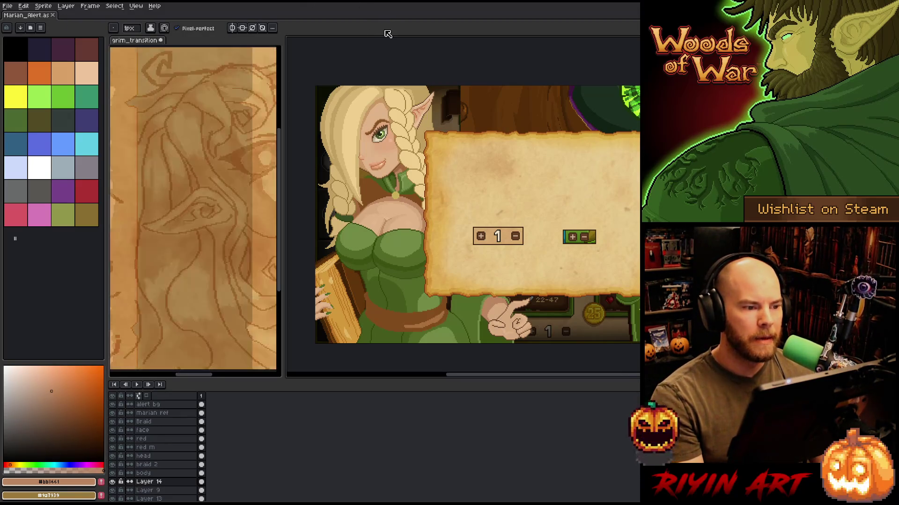
Pan with the Hand tool and zoom in close on the pointing hand.
key("h")
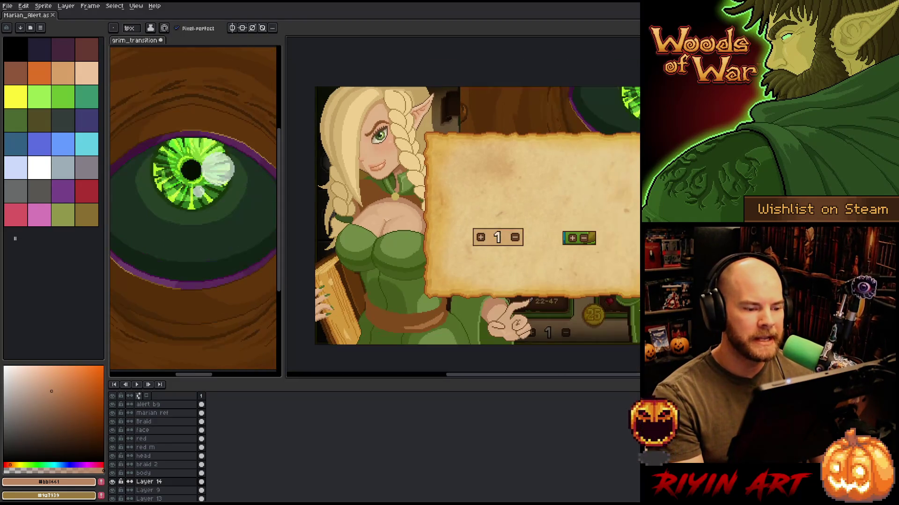
left_click_drag(423, 239, 445, 221)
key("b")
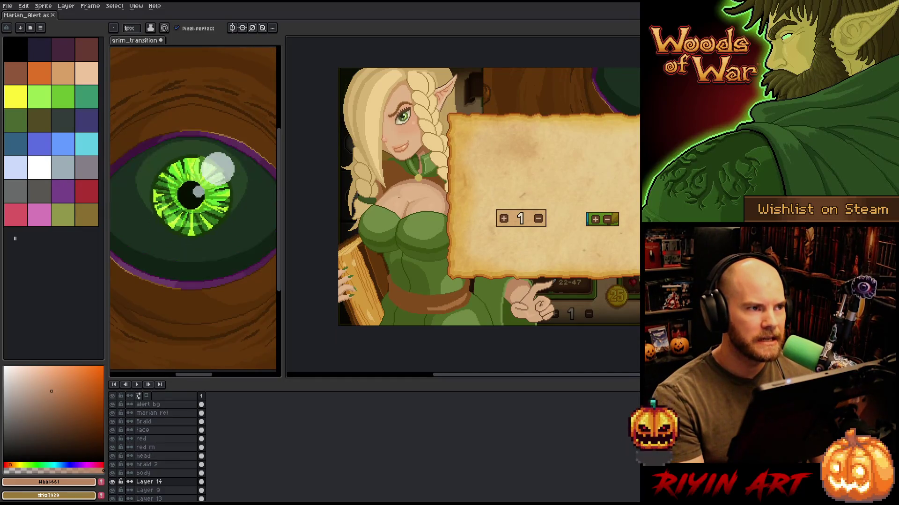
scroll(407, 216, "up", 1)
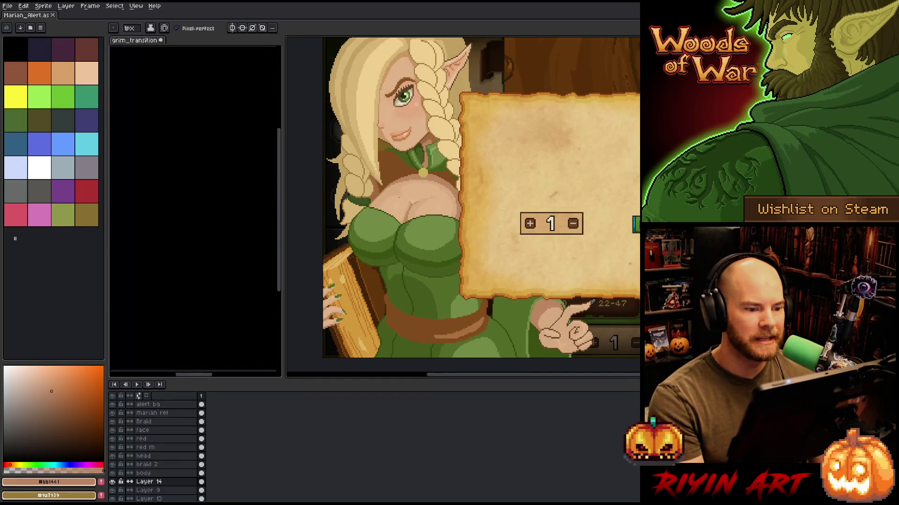
scroll(407, 215, "down", 1)
scroll(406, 216, "up", 1)
key("h")
mouse_move(406, 216)
left_mouse_down()
mouse_move(398, 227)
mouse_move(405, 221)
left_mouse_up()
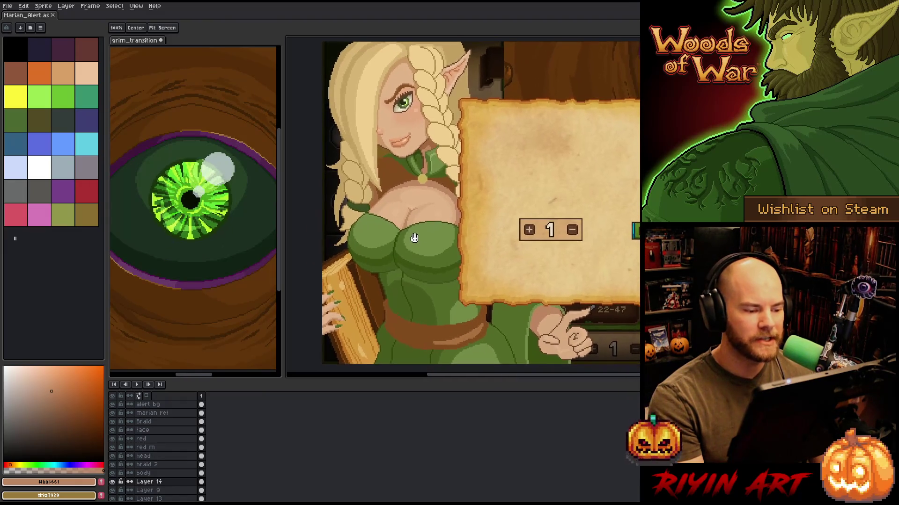
key("b")
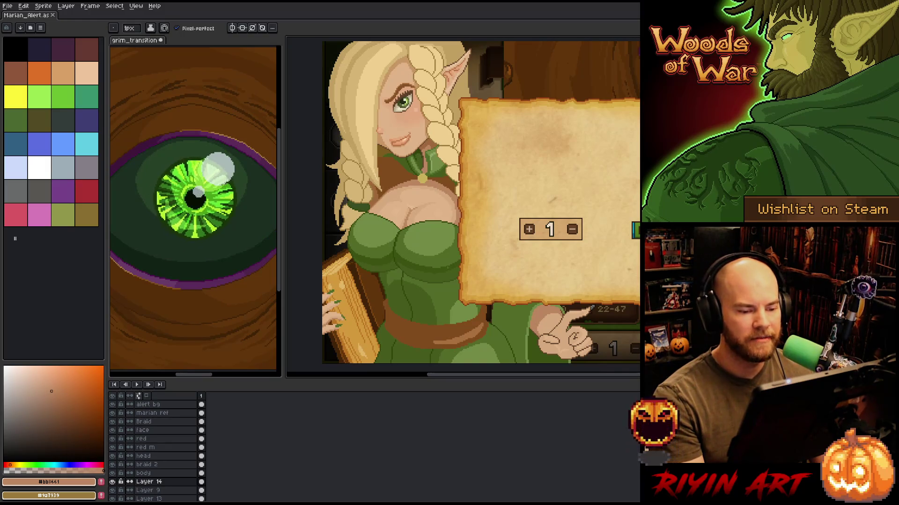
scroll(388, 230, "up", 4)
Redraw the pointing hand's finger outlines and shading with the pencil, then save.
key("h")
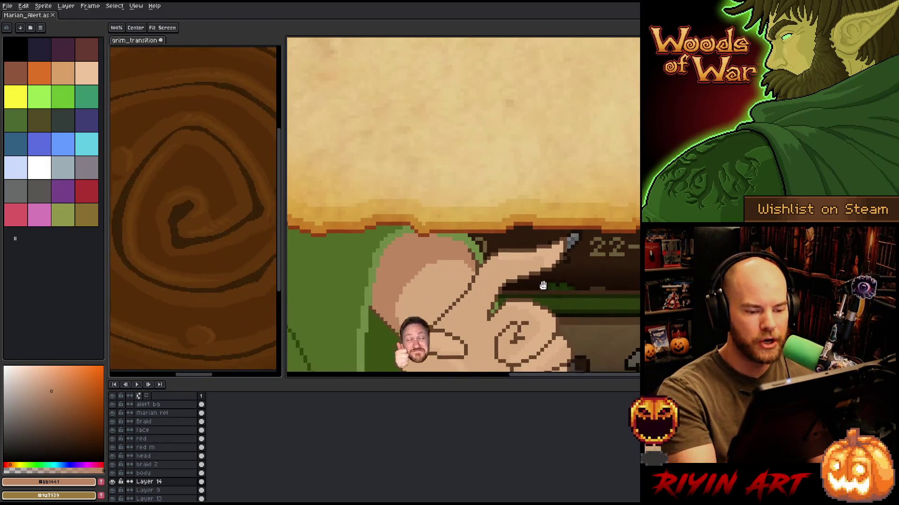
left_click_drag(543, 285, 541, 227)
key("b")
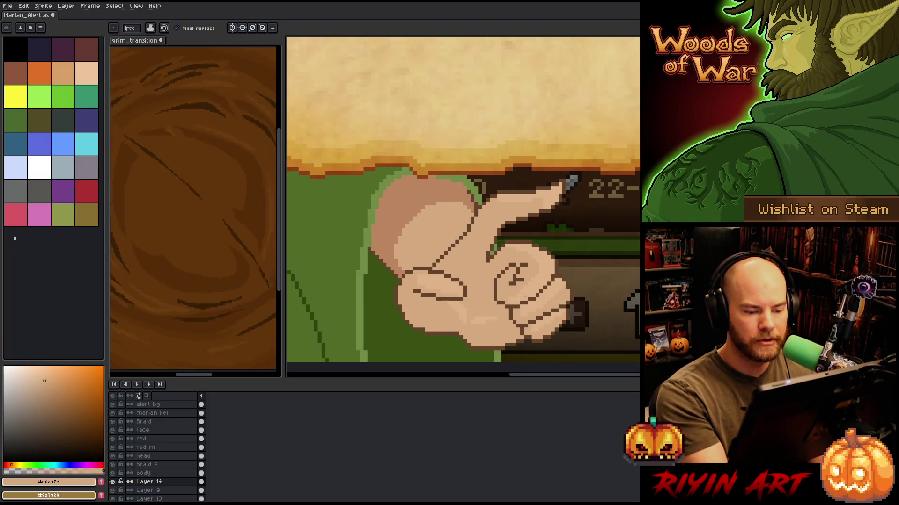
key("w")
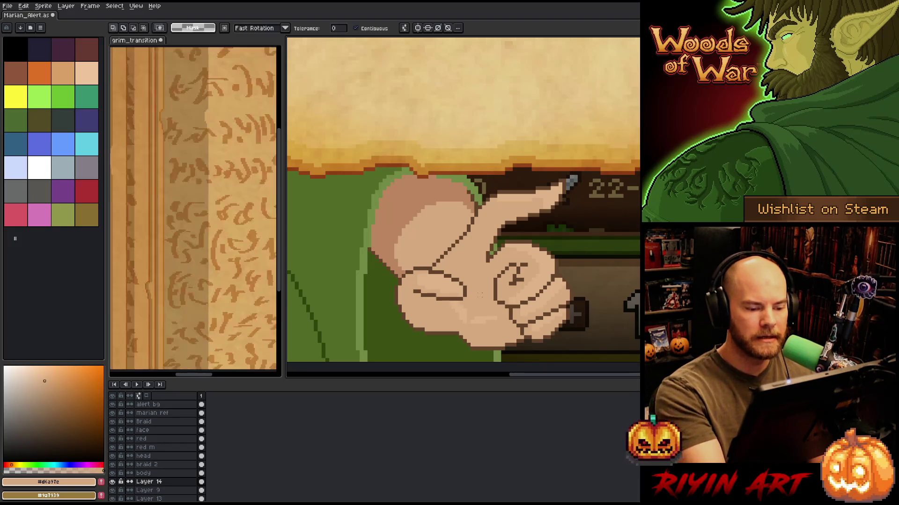
key("b")
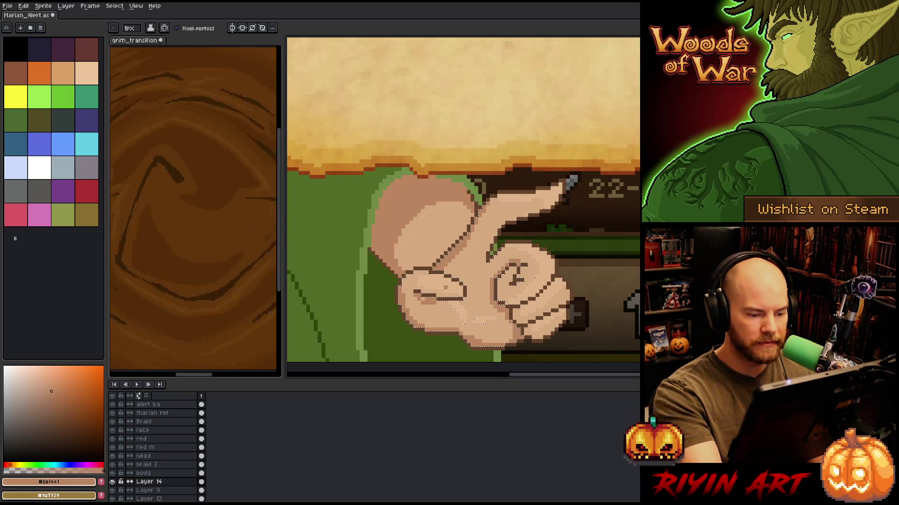
key("ctrl+s")
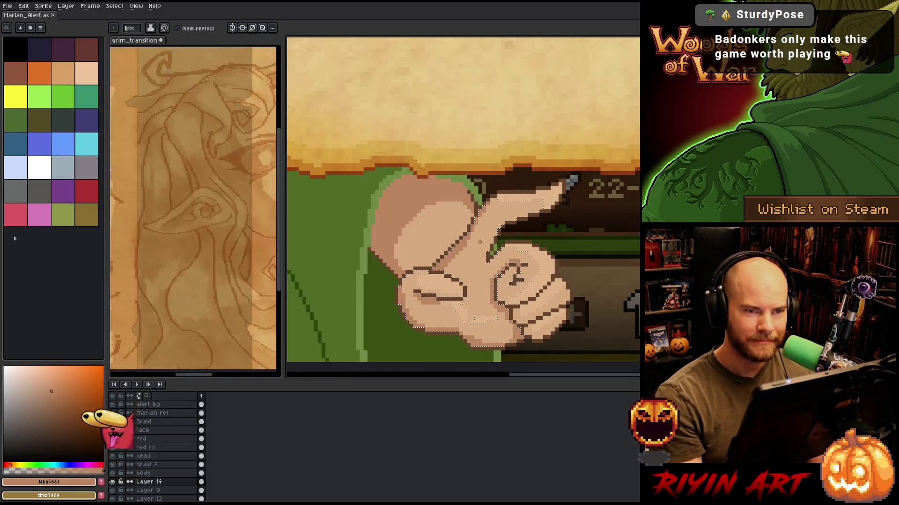
scroll(544, 279, "down", 3)
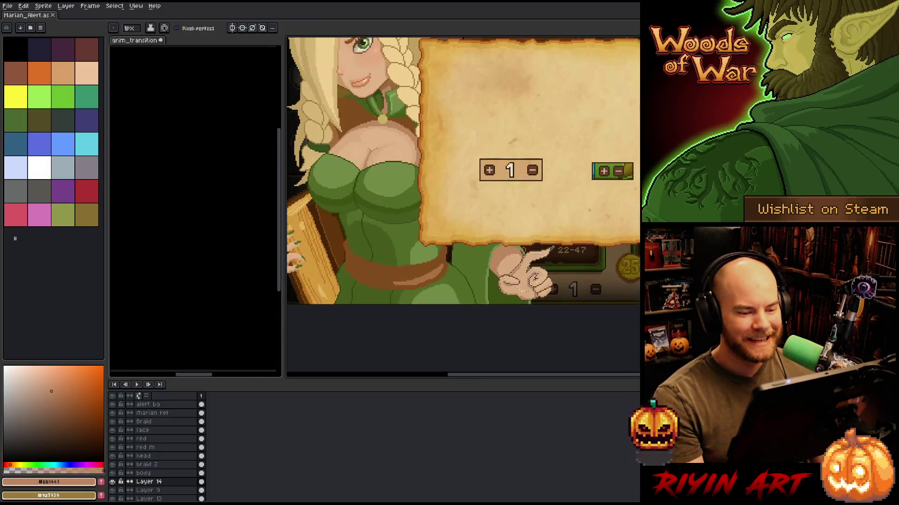
scroll(485, 245, "down", 1)
mouse_move(471, 174)
left_mouse_down()
mouse_move(464, 210)
mouse_move(478, 229)
left_mouse_up()
scroll(463, 210, "up", 1)
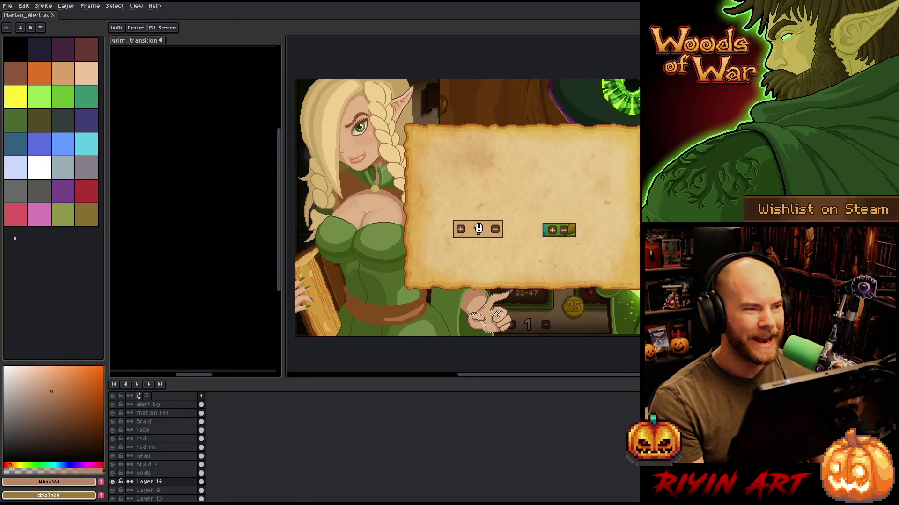
key("b")
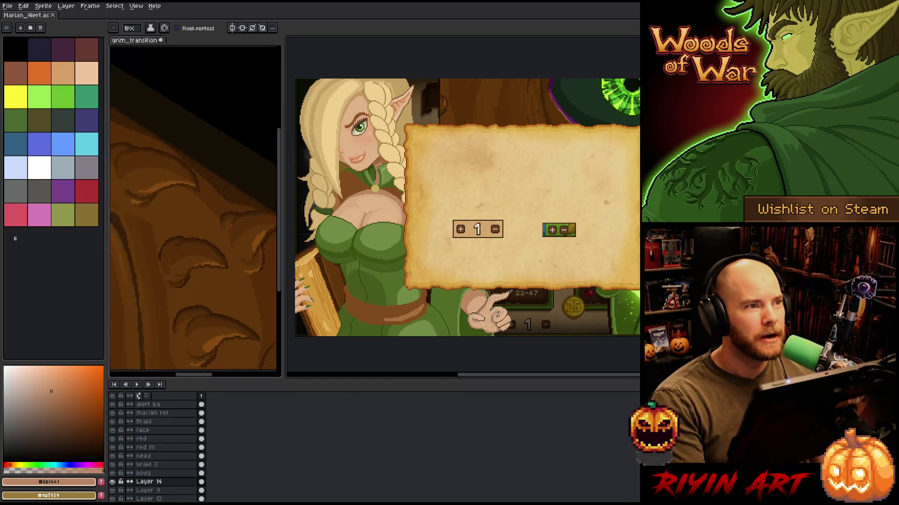
key("h")
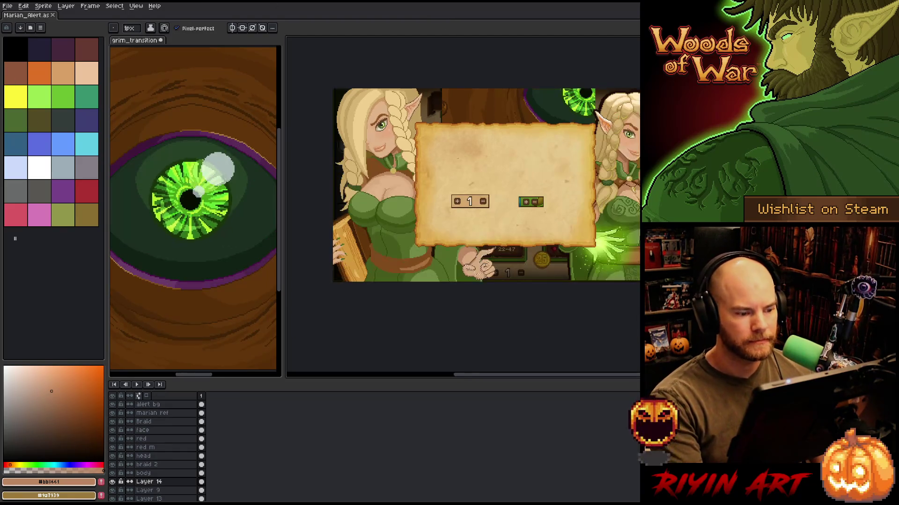
left_click_drag(481, 203, 487, 208)
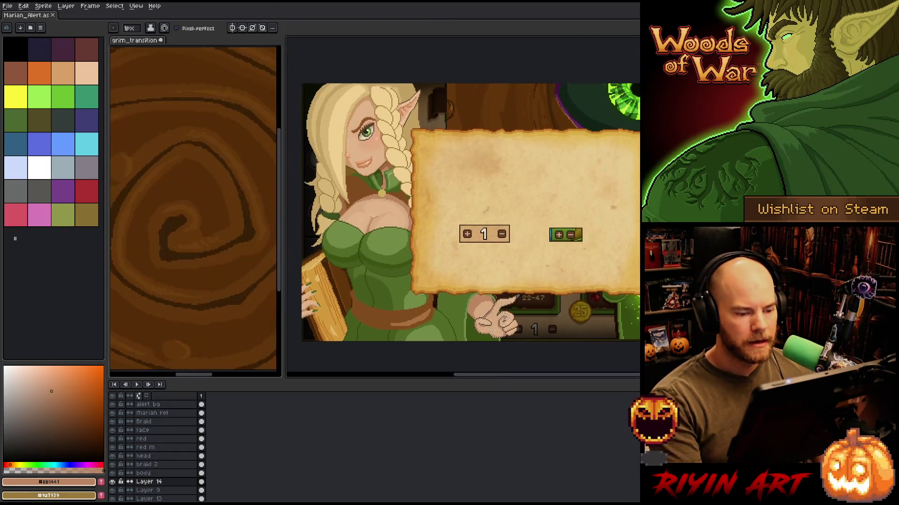
key("b")
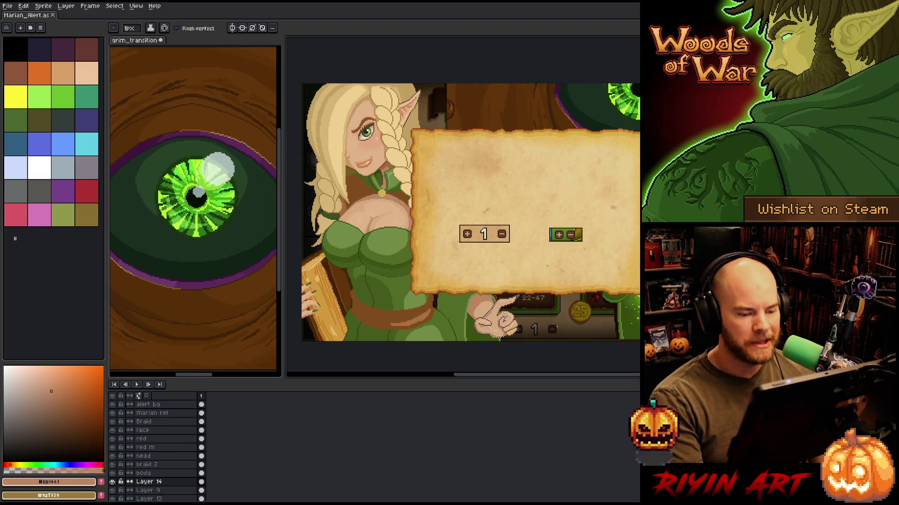
scroll(485, 331, "up", 5)
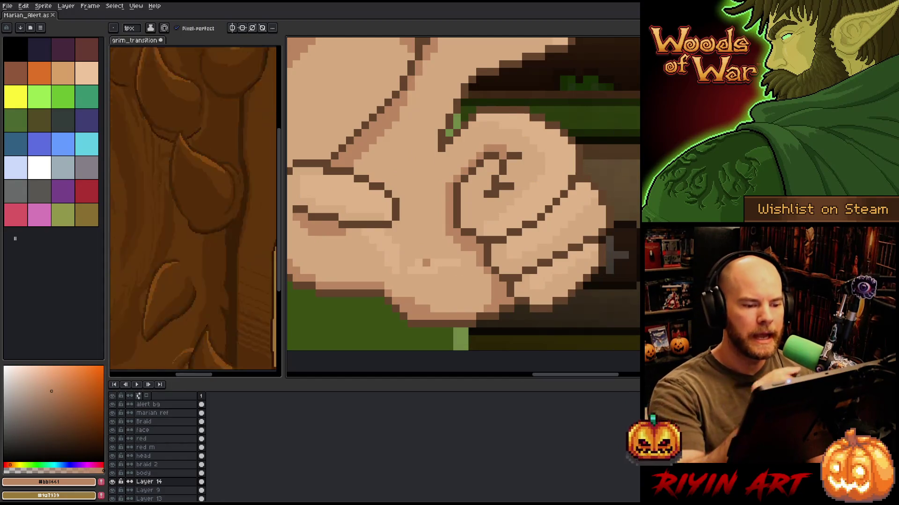
Darken a pixel column beside the fist and add darker skin shading along the finger.
mouse_move(441, 214)
left_mouse_down()
mouse_move(441, 199)
mouse_move(441, 234)
left_mouse_up()
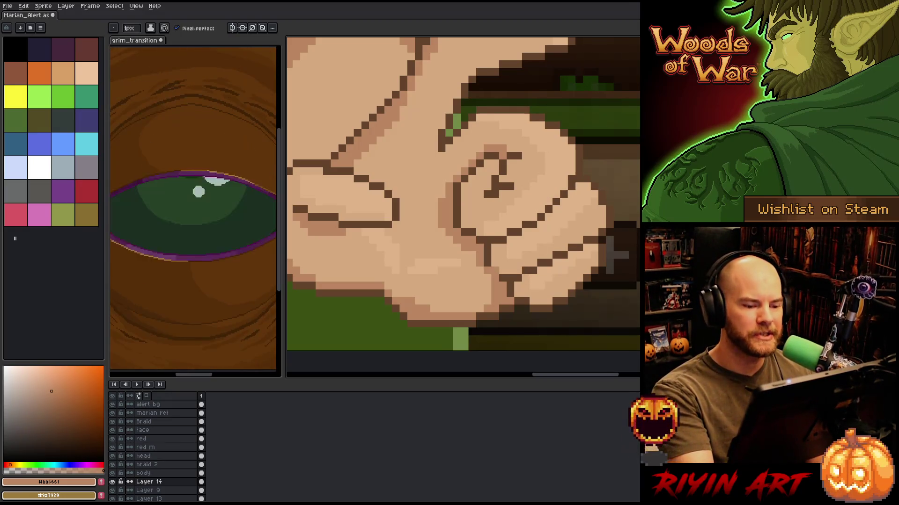
scroll(617, 255, "down", 3)
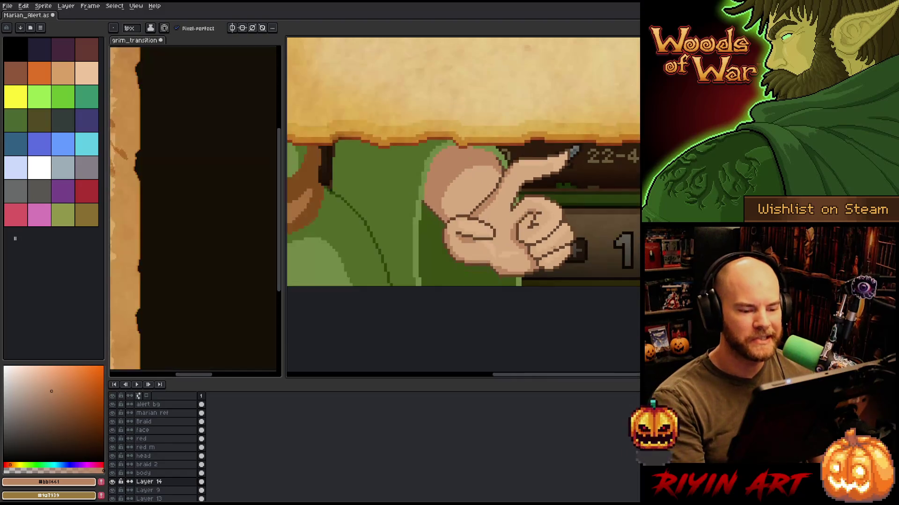
scroll(500, 281, "up", 4)
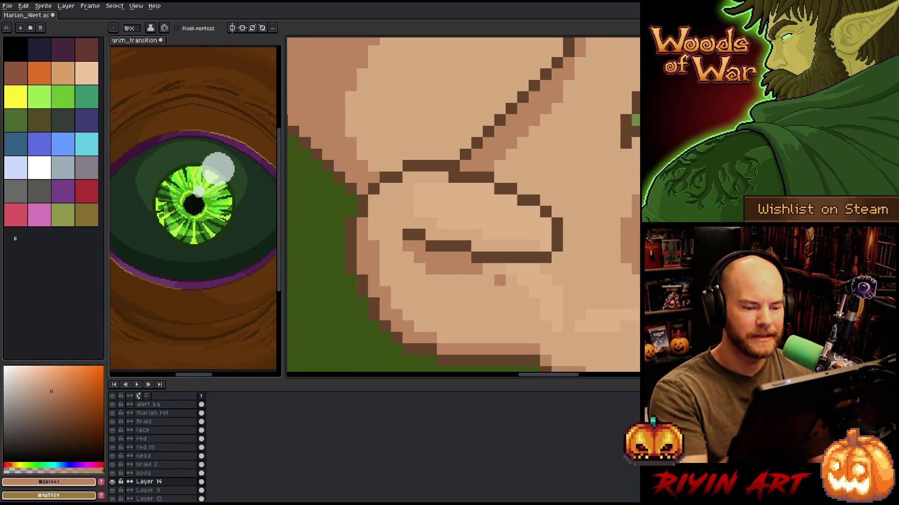
left_click(500, 281, "alt")
left_click(477, 265, "alt")
left_click_drag(515, 269, 487, 268)
Cover two stray dark outline pixels on the fist with light skin tone #d6a97c and save.
scroll(464, 206, "down", 3)
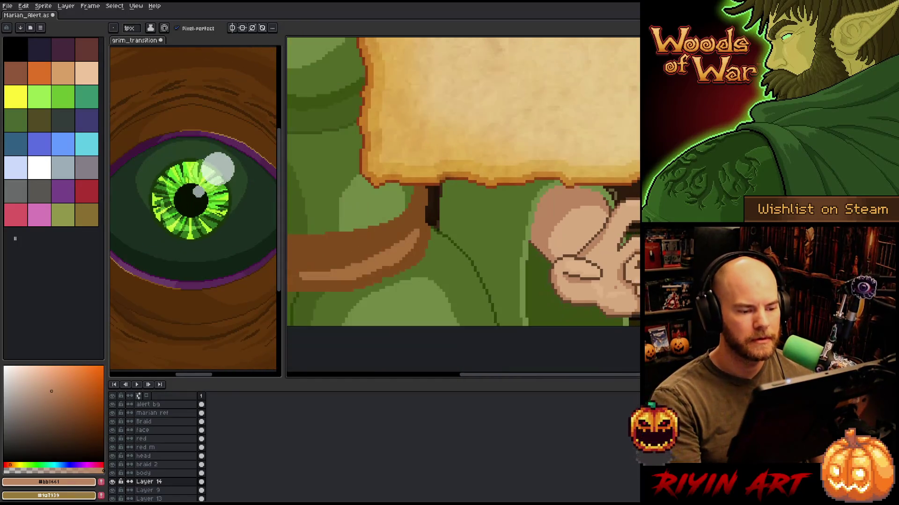
scroll(464, 206, "up", 2)
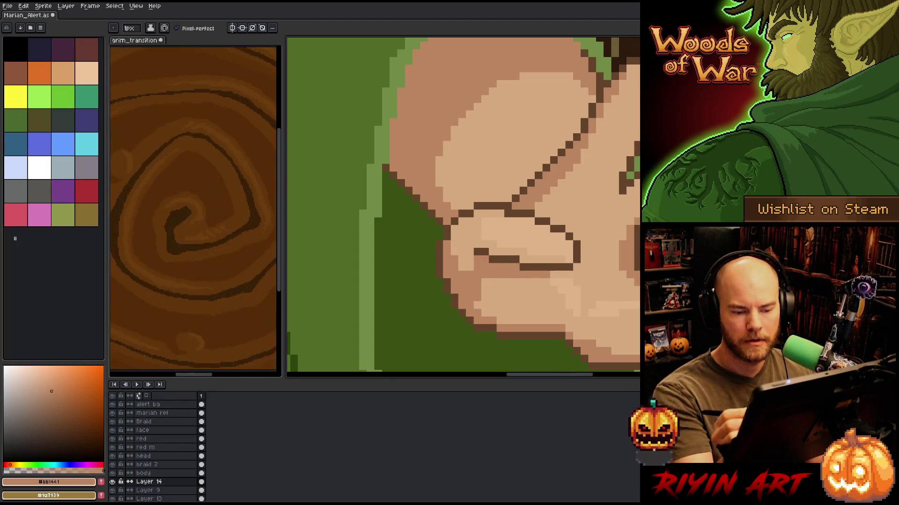
scroll(493, 278, "down", 3)
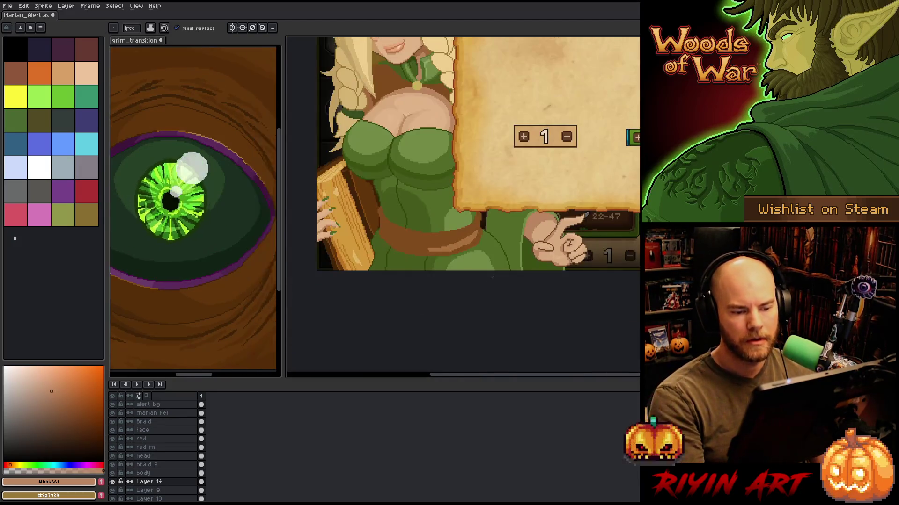
scroll(534, 267, "up", 5)
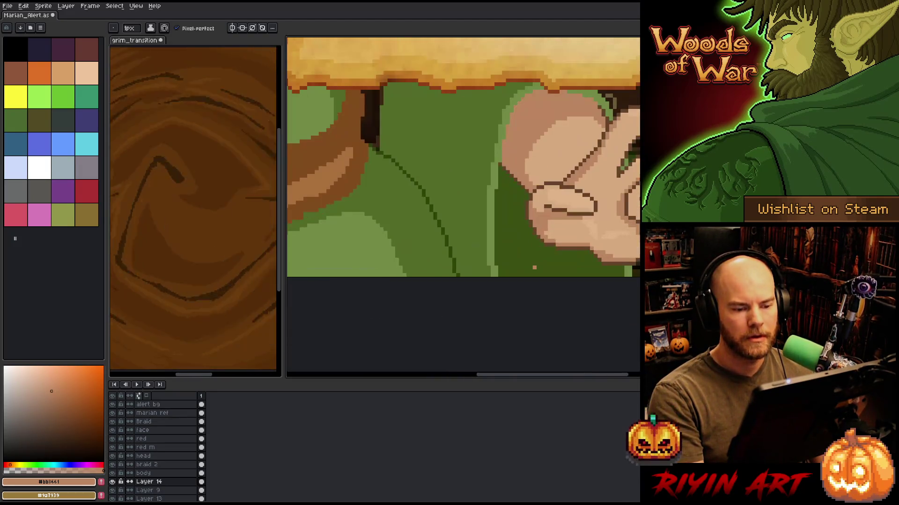
left_click(44, 381)
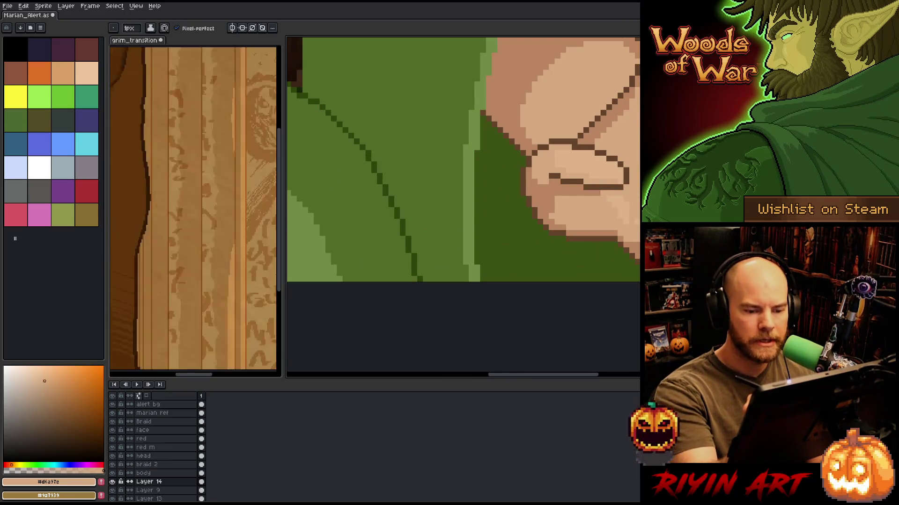
left_click(603, 187)
left_click(562, 182)
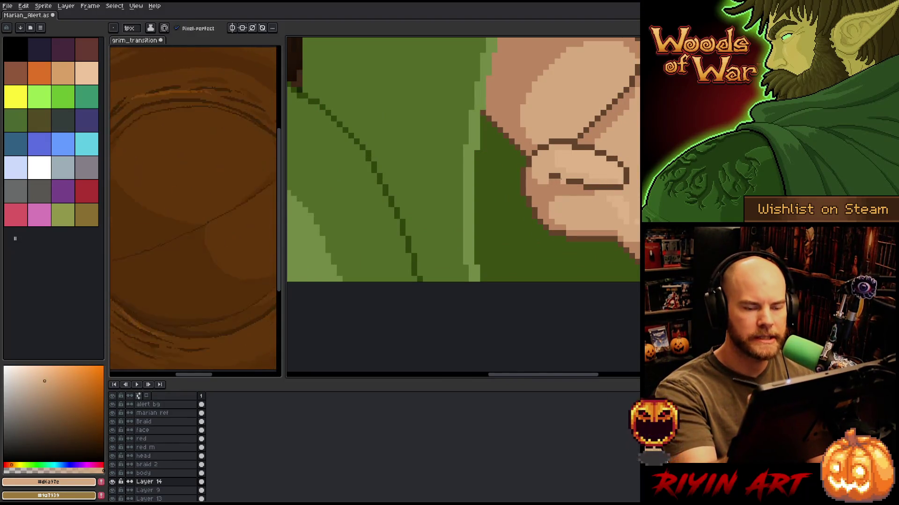
key("ctrl+s")
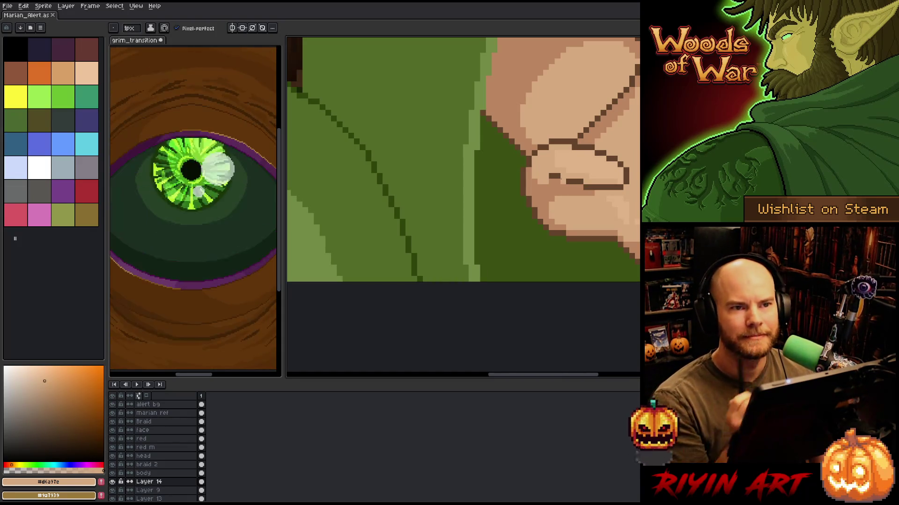
Zoom out and pan up to Marian's face to check the result.
scroll(430, 253, "down", 2)
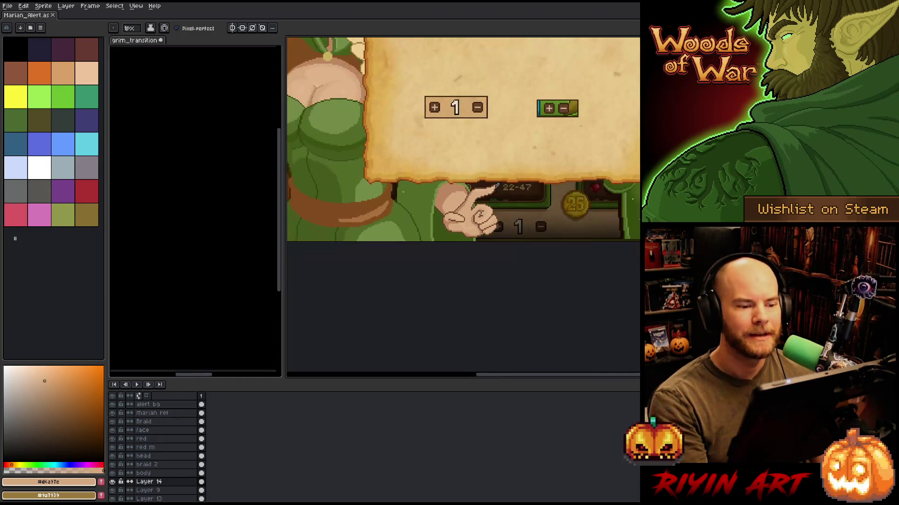
scroll(403, 191, "down", 1)
mouse_move(458, 249)
left_mouse_down()
mouse_move(452, 310)
mouse_move(461, 295)
mouse_move(488, 289)
left_mouse_up()
scroll(458, 309, "down", 1)
scroll(505, 309, "up", 2)
scroll(491, 309, "down", 2)
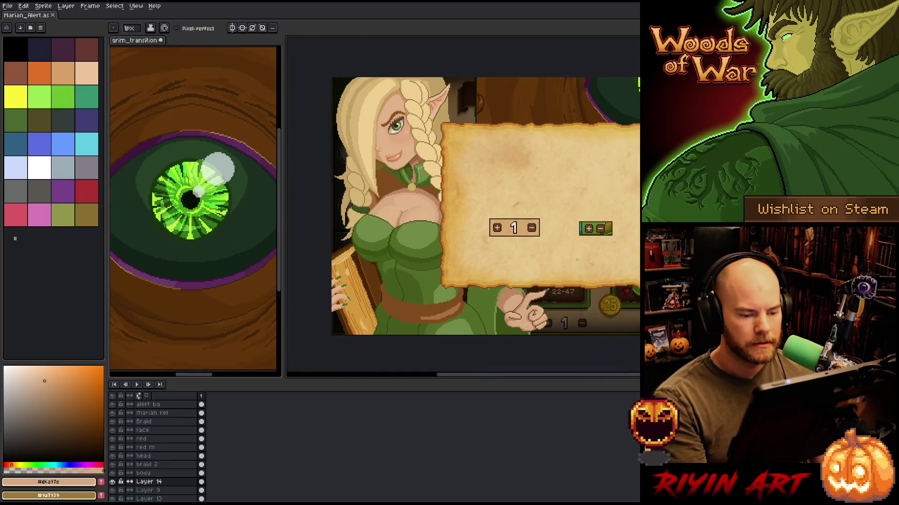
scroll(377, 254, "up", 4)
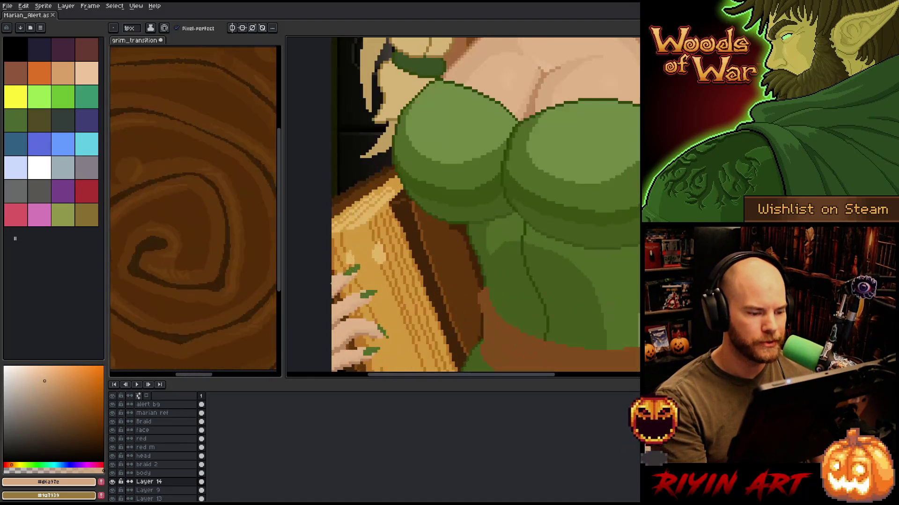
Eyedrop greens #536b28 and #728a44 and add highlight pixels to the fingernails on the book.
key("i")
left_click(377, 254)
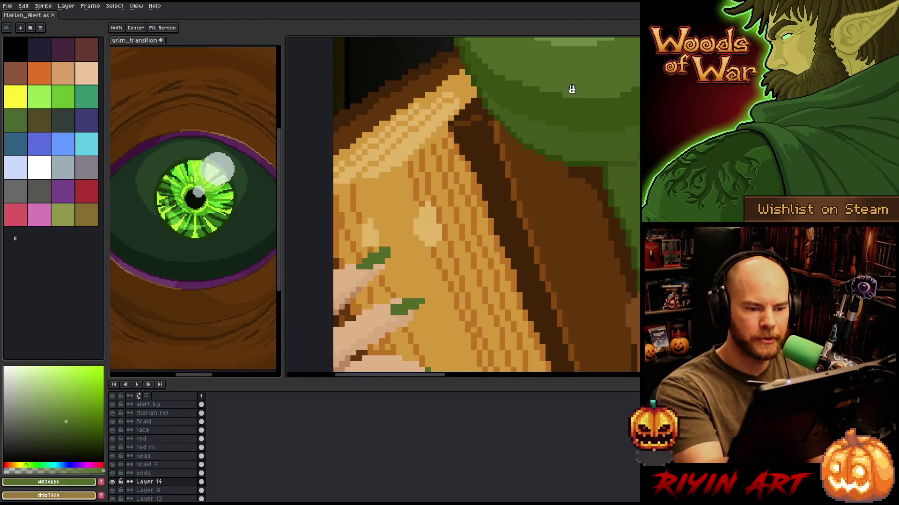
left_click_drag(572, 88, 598, 97)
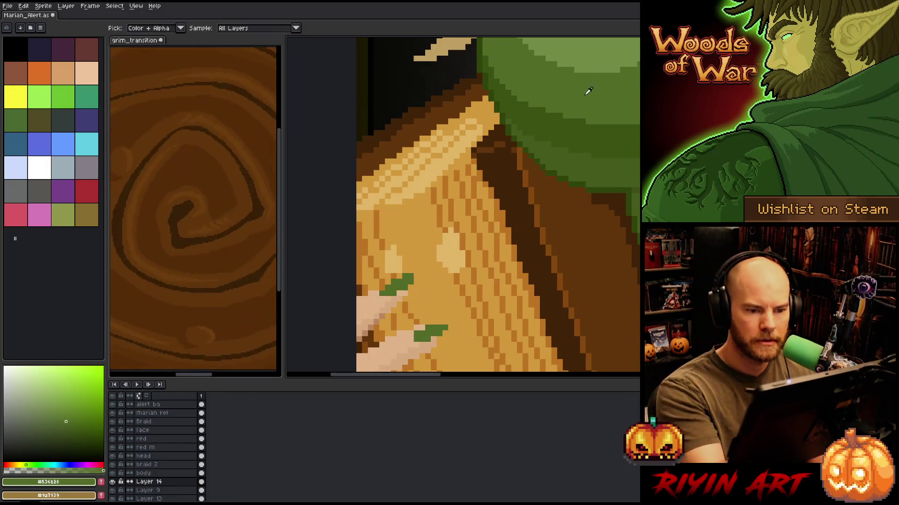
left_click(549, 84, "alt")
left_click(399, 280)
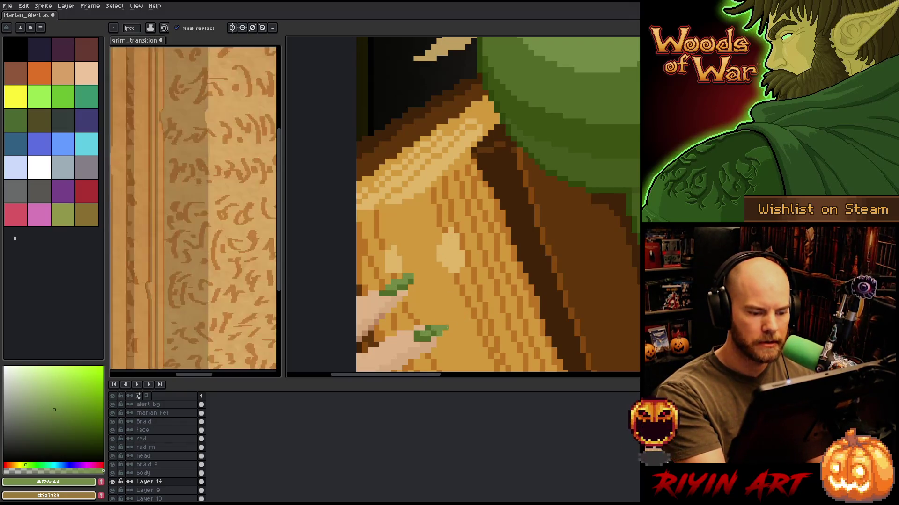
left_click_drag(497, 304, 541, 182)
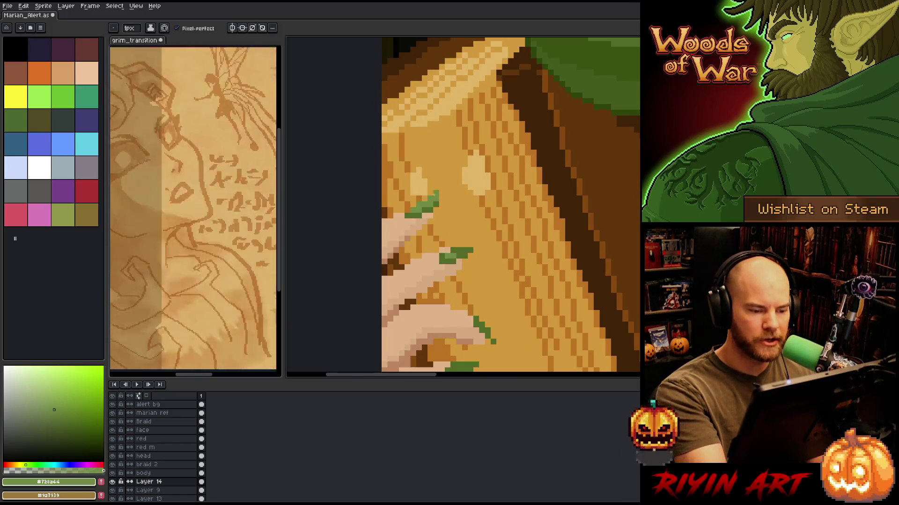
left_click(423, 205, "alt")
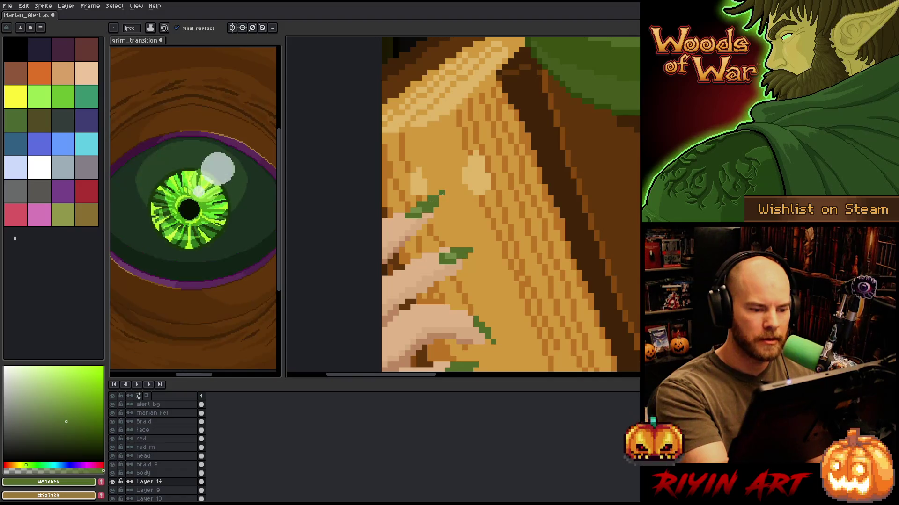
left_click_drag(508, 214, 514, 170)
left_click(429, 162, "alt")
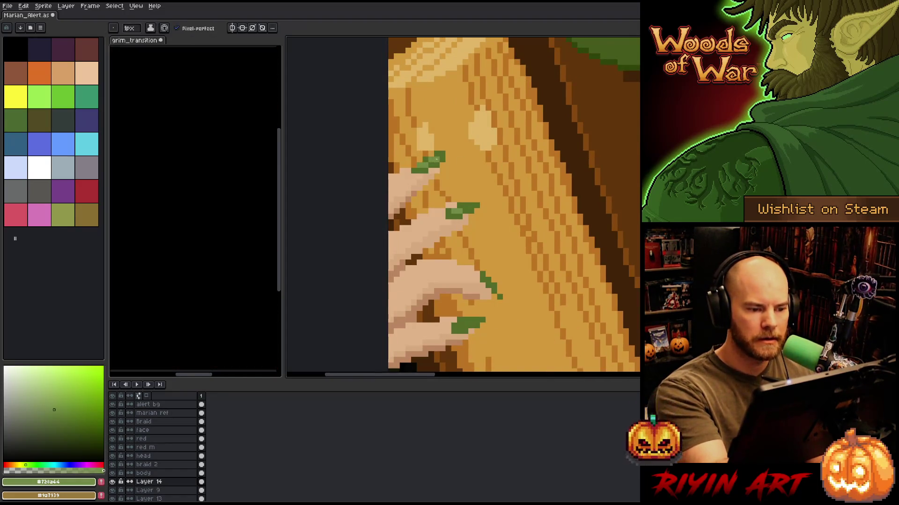
left_click_drag(535, 220, 543, 183)
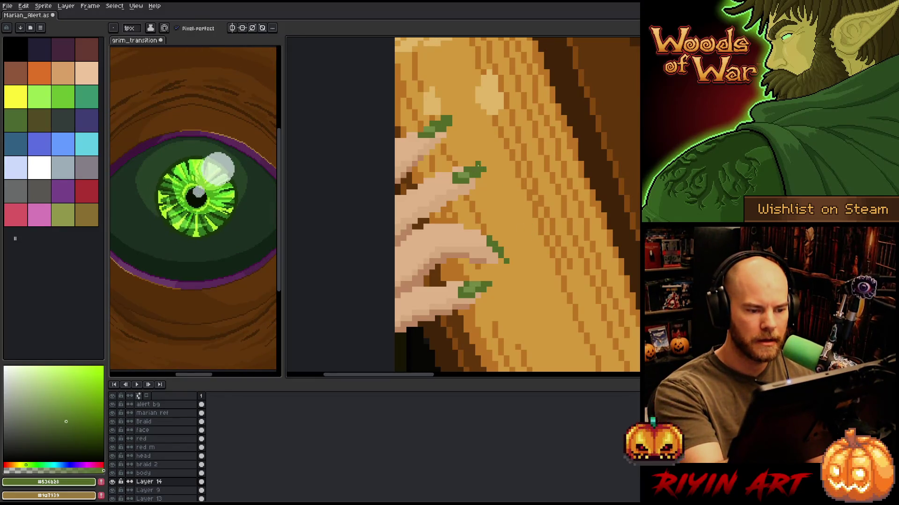
left_click(475, 168, "alt")
scroll(576, 220, "down", 3)
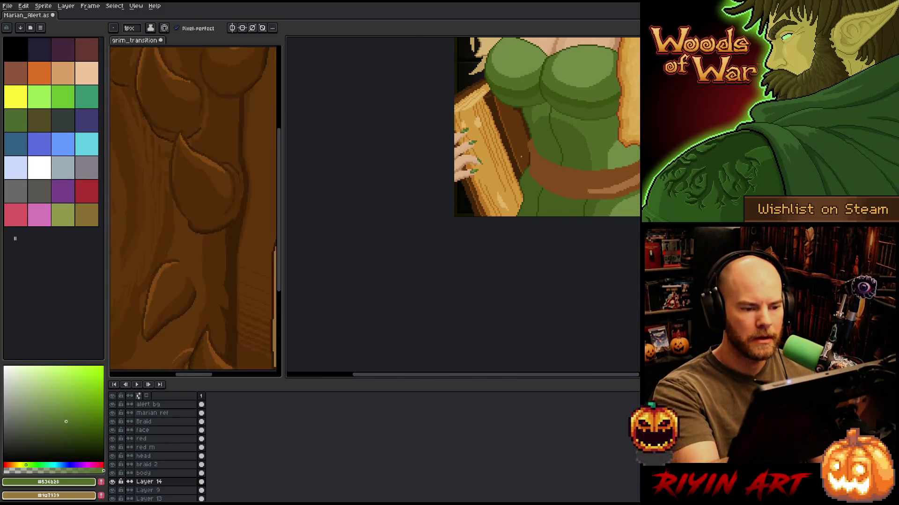
Draw dark green #536b28 nails along the thumb's fold and the pointing finger's top edge.
scroll(464, 247, "up", 3)
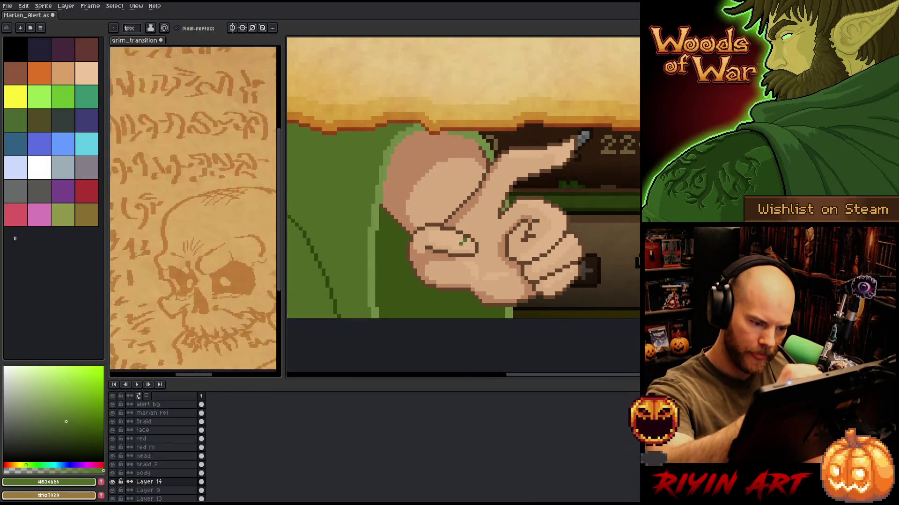
left_click_drag(465, 246, 478, 251)
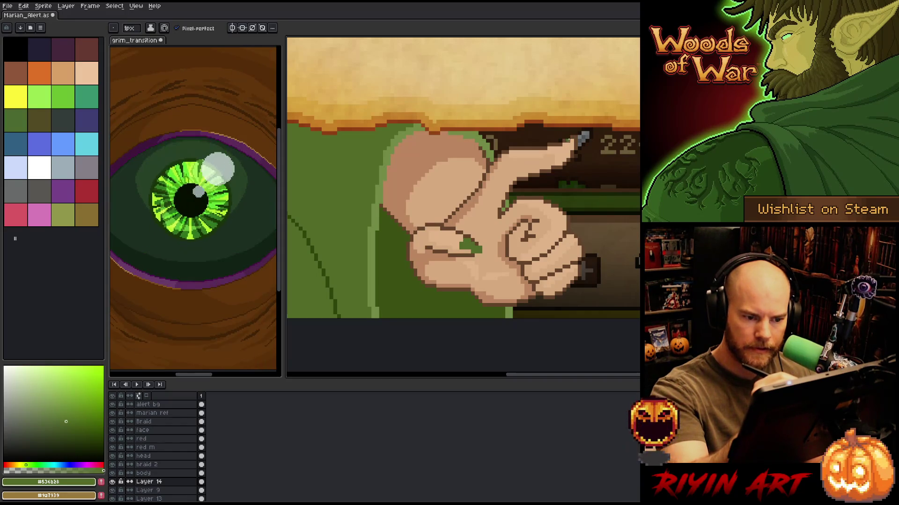
left_click_drag(557, 142, 580, 134)
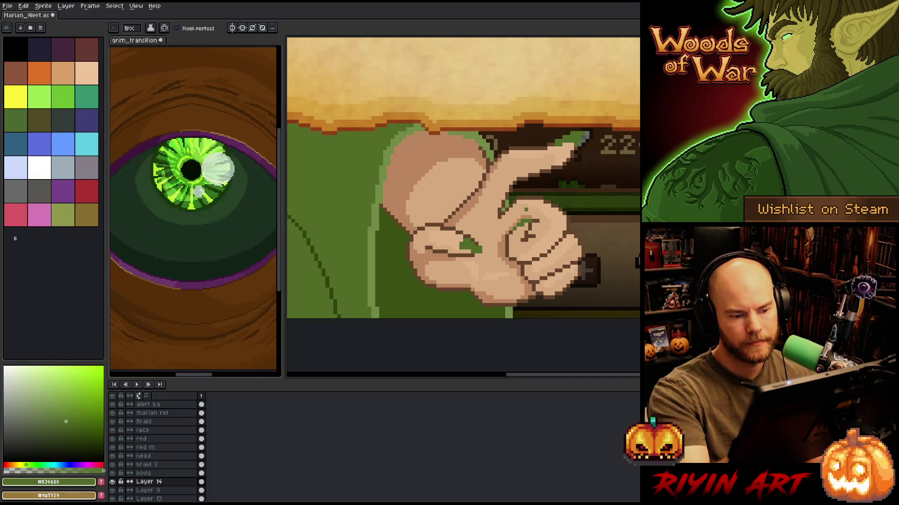
left_click_drag(518, 208, 550, 215)
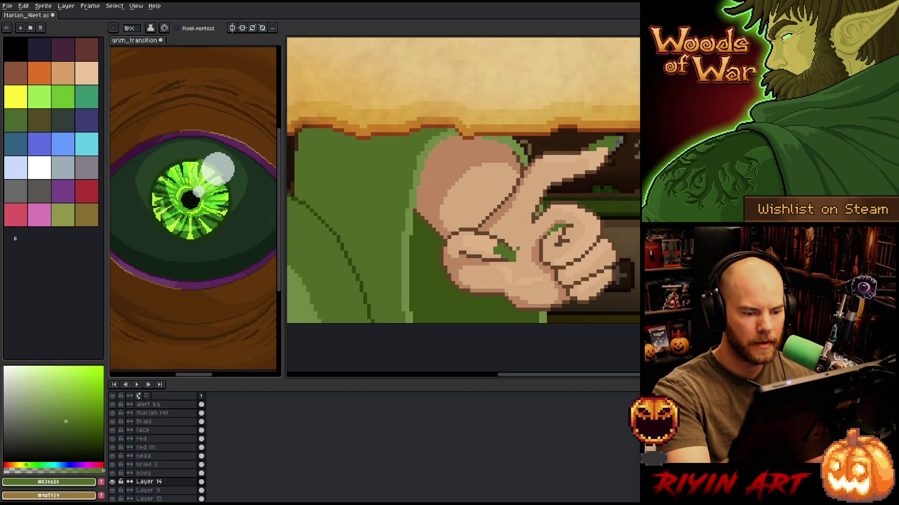
left_click(517, 249, "alt")
mouse_move(580, 250)
left_mouse_down()
mouse_move(639, 268)
mouse_move(640, 283)
left_mouse_up()
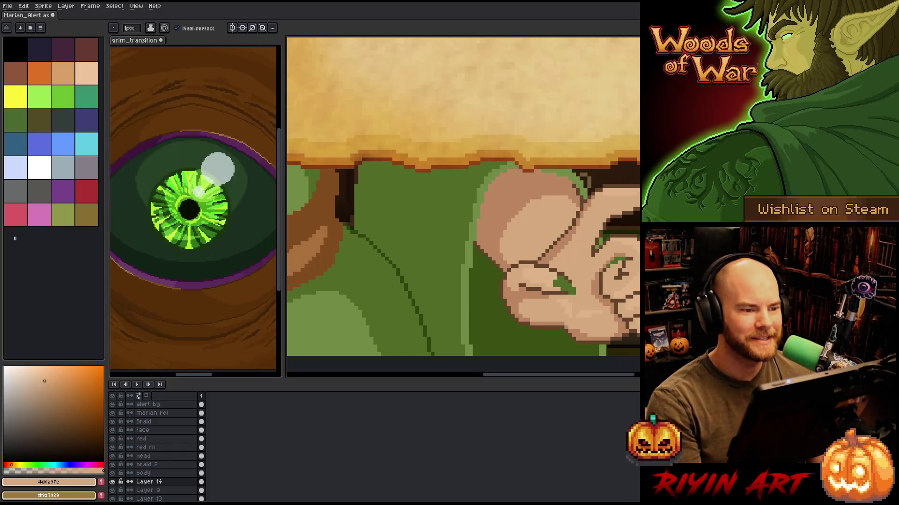
Zoom onto the pointing fingertip and dab green nail pixels onto the hand.
scroll(464, 196, "down", 5)
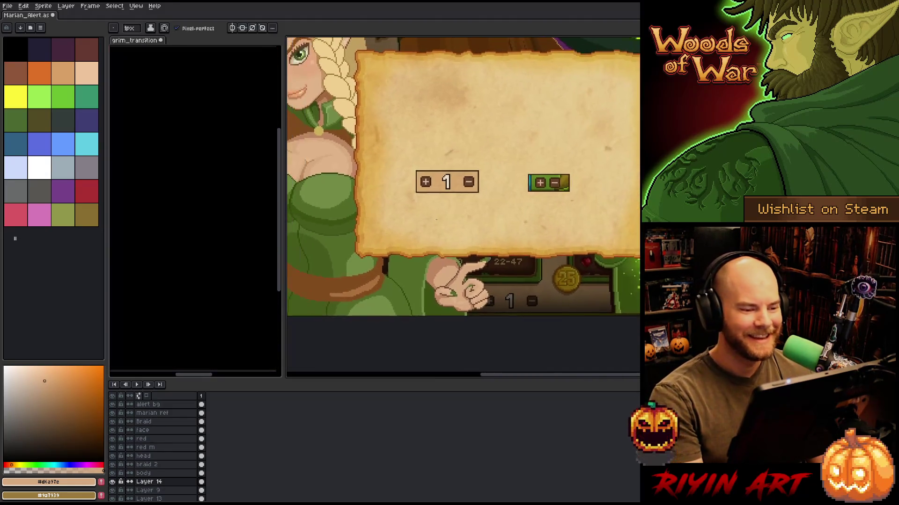
scroll(408, 219, "up", 2)
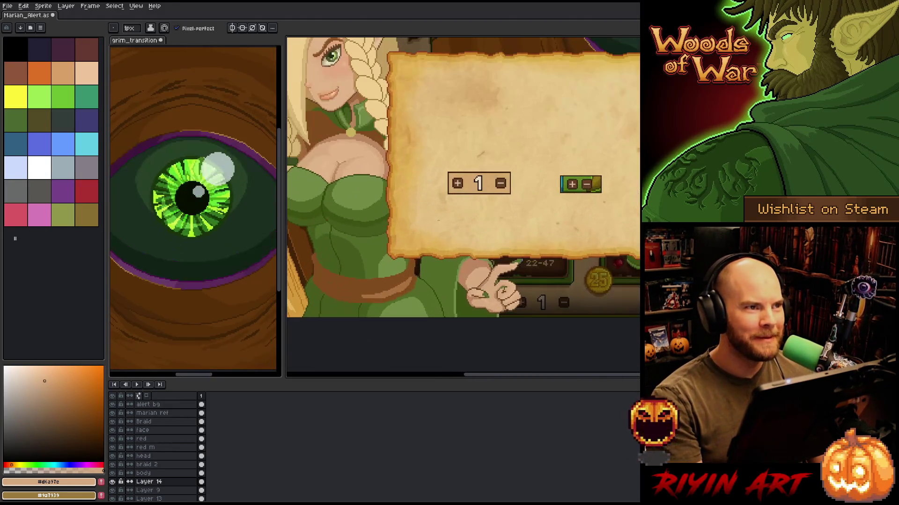
scroll(438, 220, "down", 1)
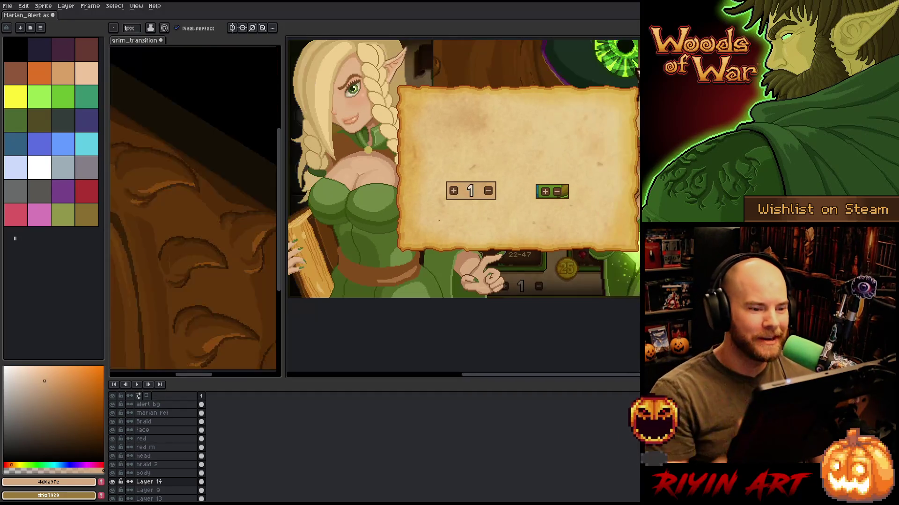
scroll(471, 293, "up", 5)
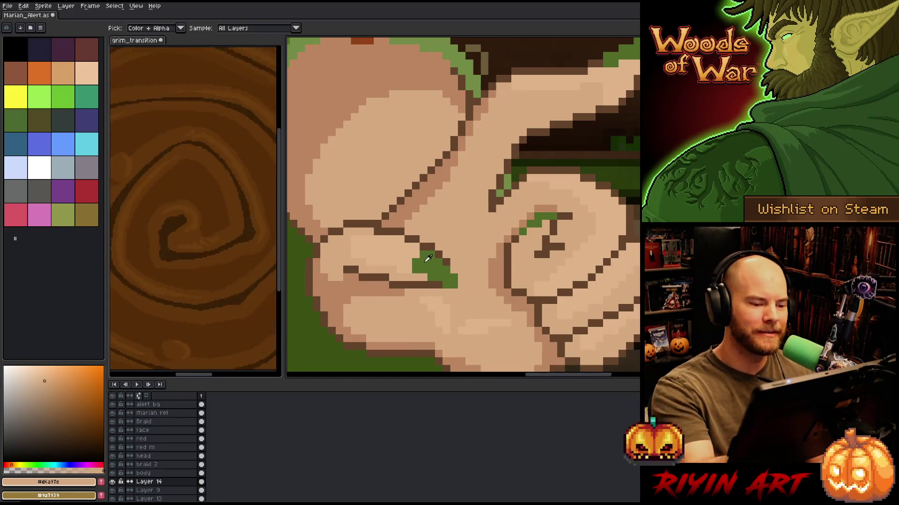
left_click(427, 259, "alt")
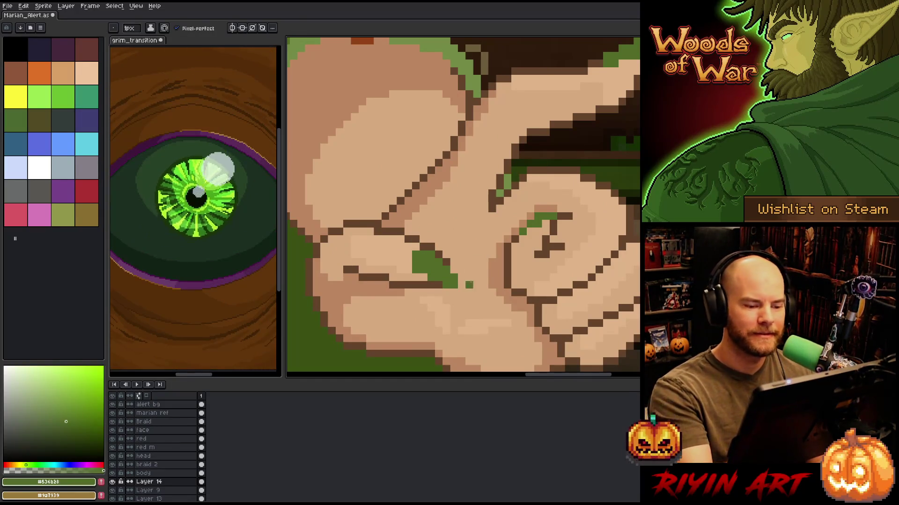
left_click_drag(528, 278, 536, 283)
scroll(536, 283, "down", 5)
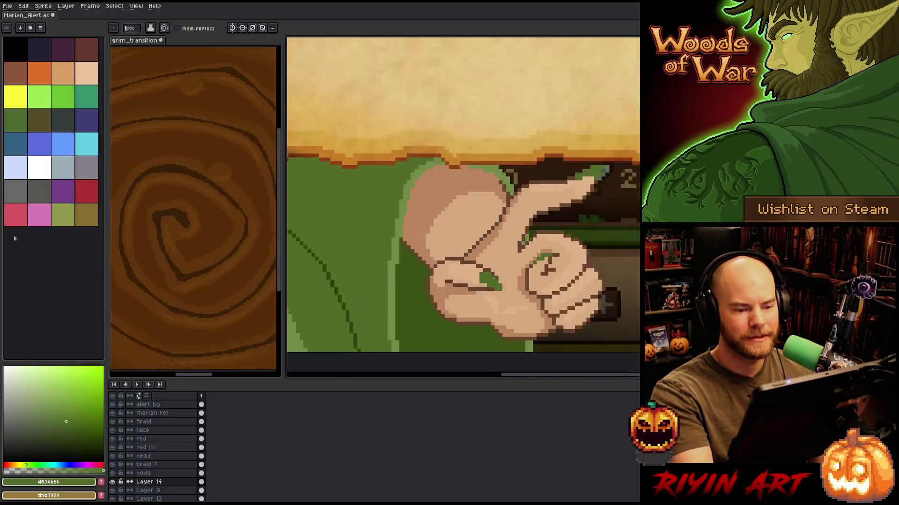
Pick the lighter nail green and pencil it over the dark green nail pixels.
key("b")
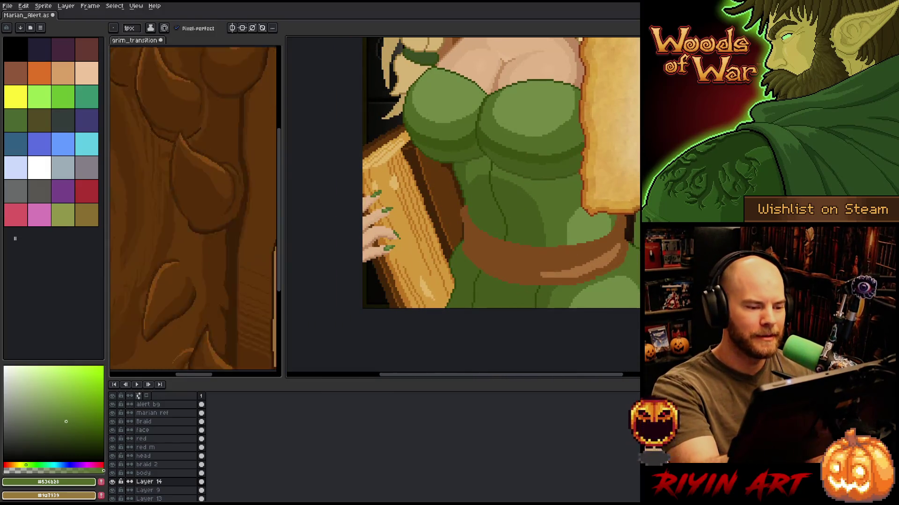
scroll(372, 194, "up", 6)
left_click(385, 187, "alt")
scroll(624, 285, "down", 1)
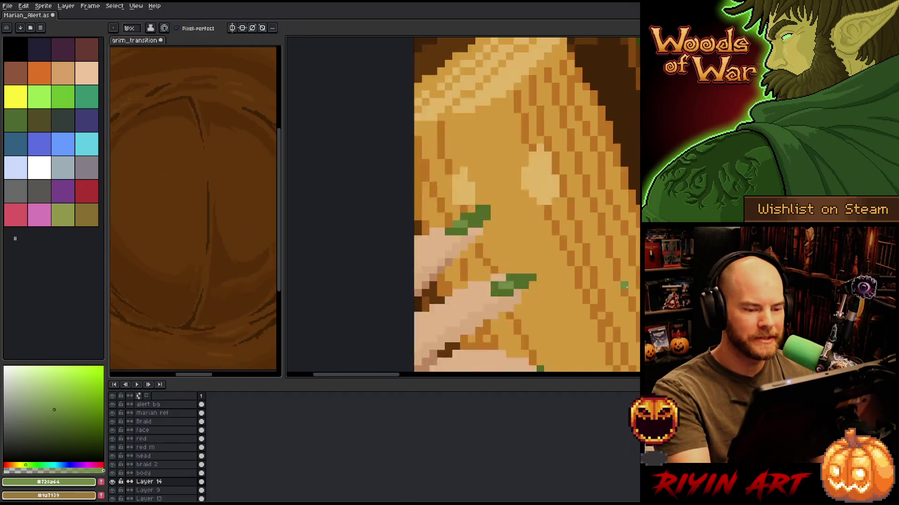
scroll(624, 286, "down", 4)
scroll(529, 328, "up", 4)
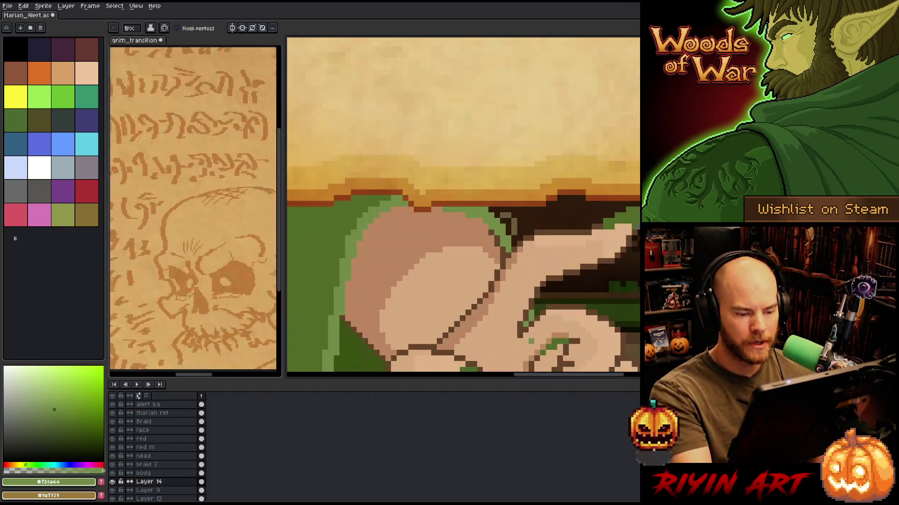
scroll(526, 318, "down", 1)
scroll(568, 185, "up", 1)
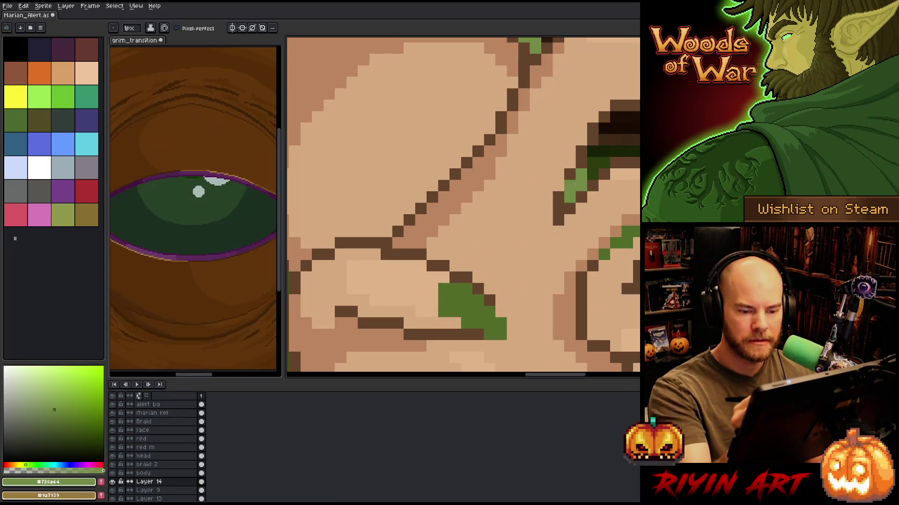
left_click(455, 301)
left_click_drag(466, 311, 466, 303)
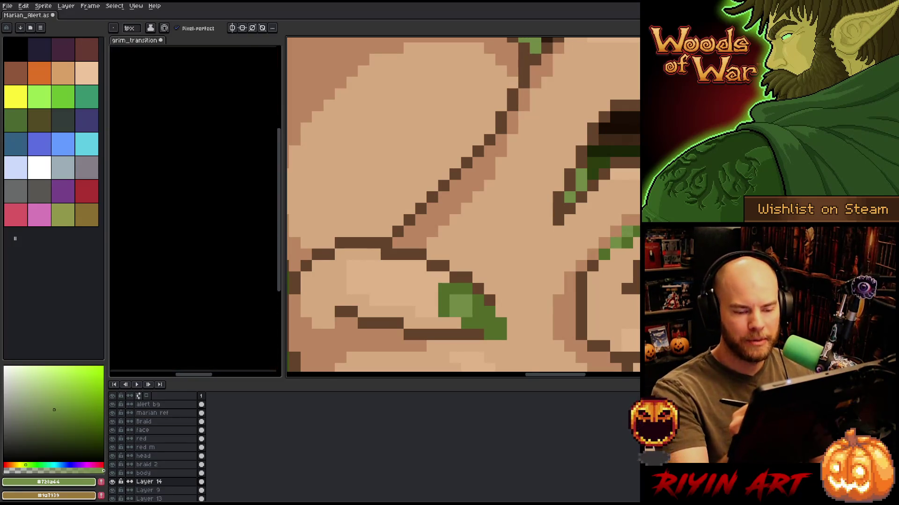
scroll(573, 216, "up", 5)
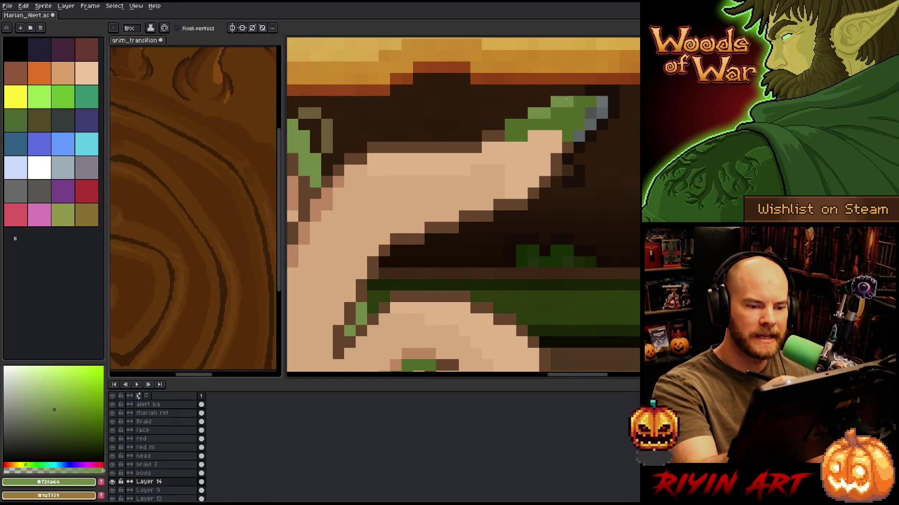
Sample the dark green and finger skin tone, then repaint pixels along the finger's skin edge.
scroll(585, 211, "down", 4)
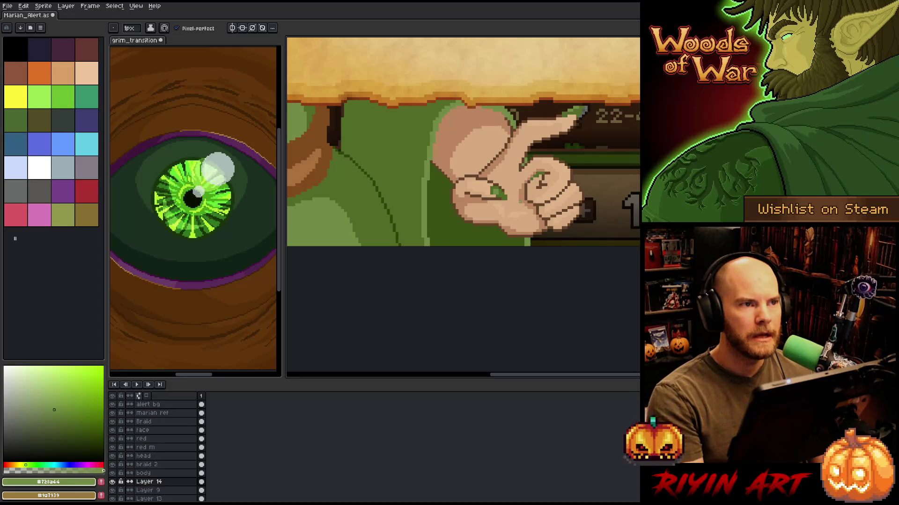
scroll(543, 146, "up", 3)
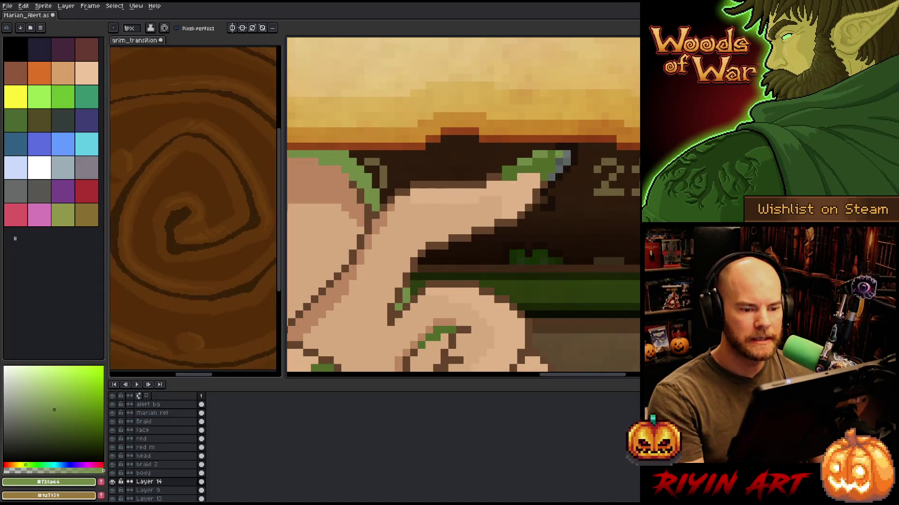
left_click(558, 154, "alt")
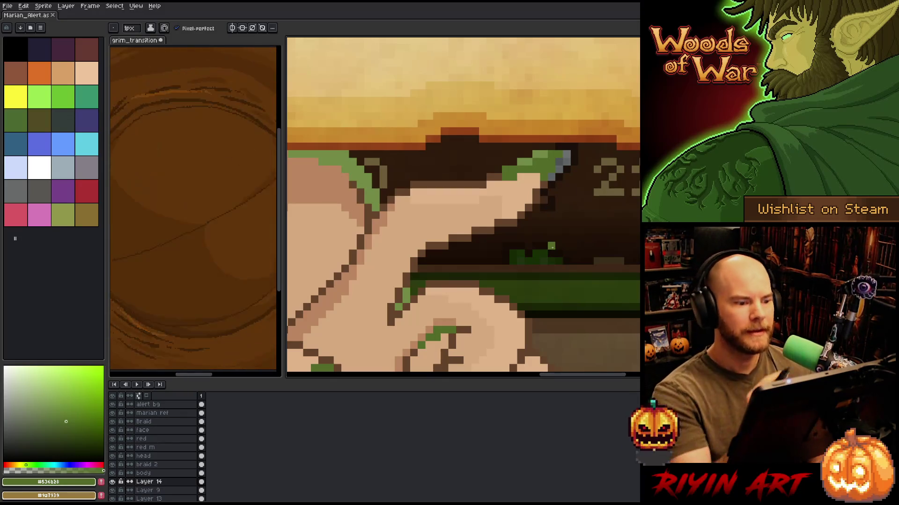
scroll(495, 237, "left", 3)
left_click(458, 195, "alt")
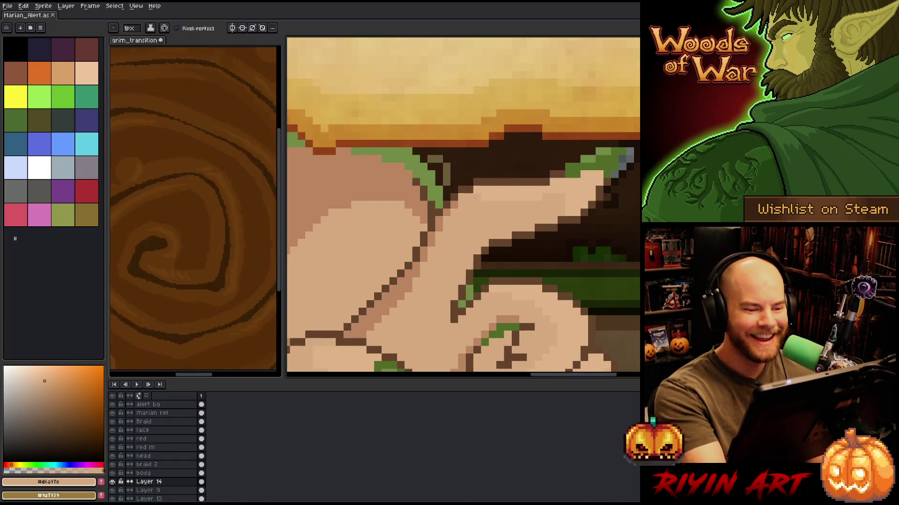
left_click_drag(482, 197, 579, 181)
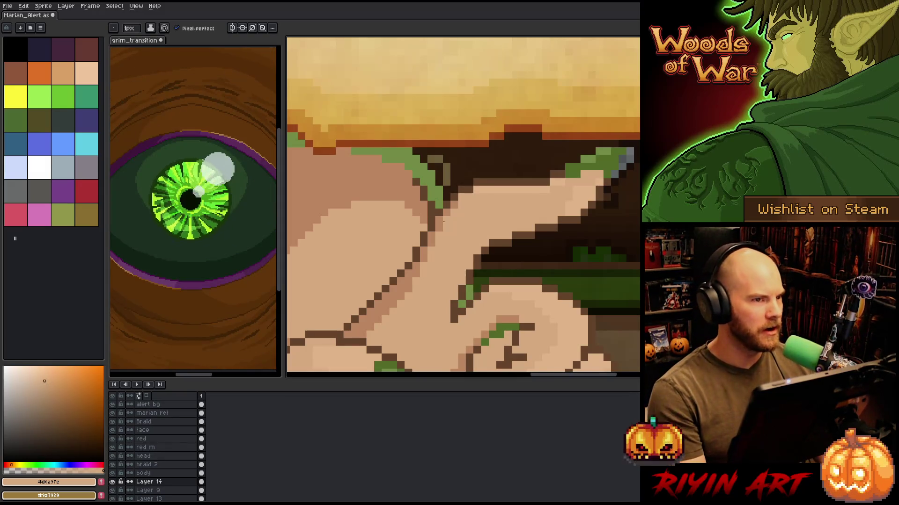
scroll(444, 221, "down", 3)
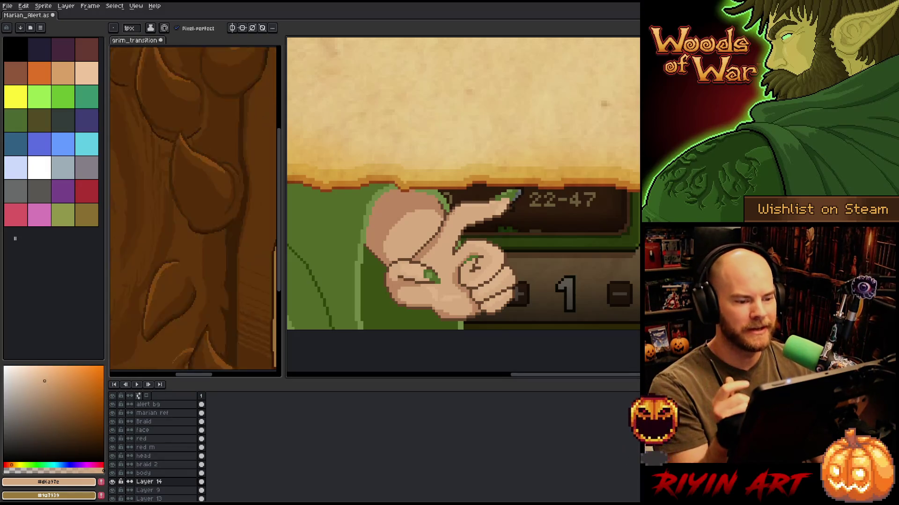
scroll(452, 220, "up", 2)
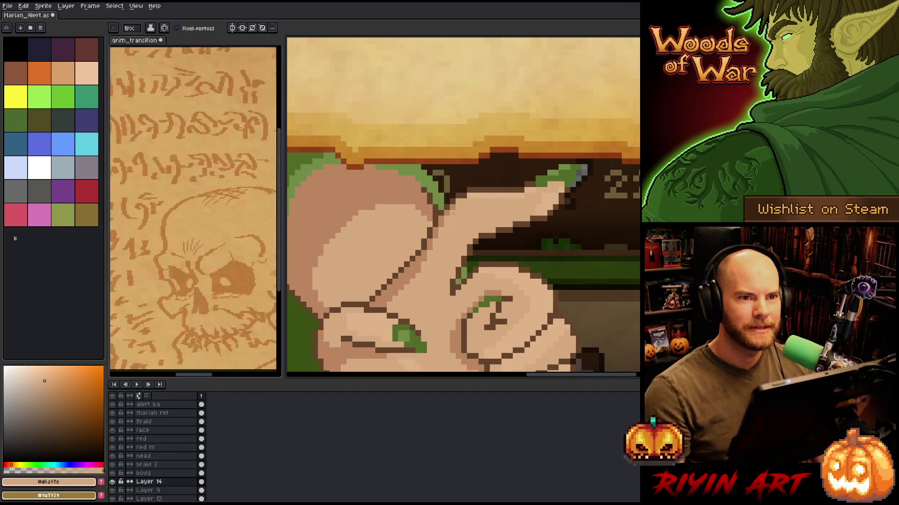
key("m")
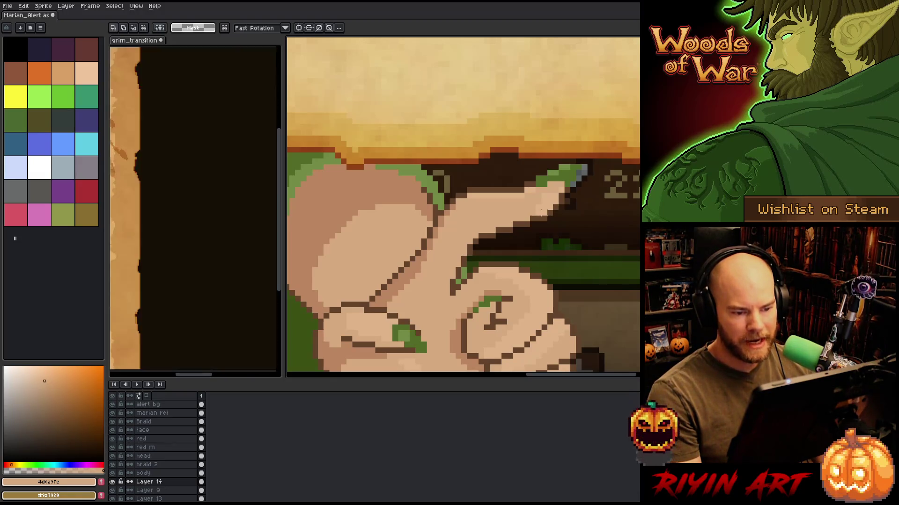
Move a marquee strip of the finger edge slightly upward and commit it.
mouse_move(551, 213)
left_mouse_down()
mouse_move(482, 234)
mouse_move(521, 218)
left_mouse_up()
left_click(593, 230)
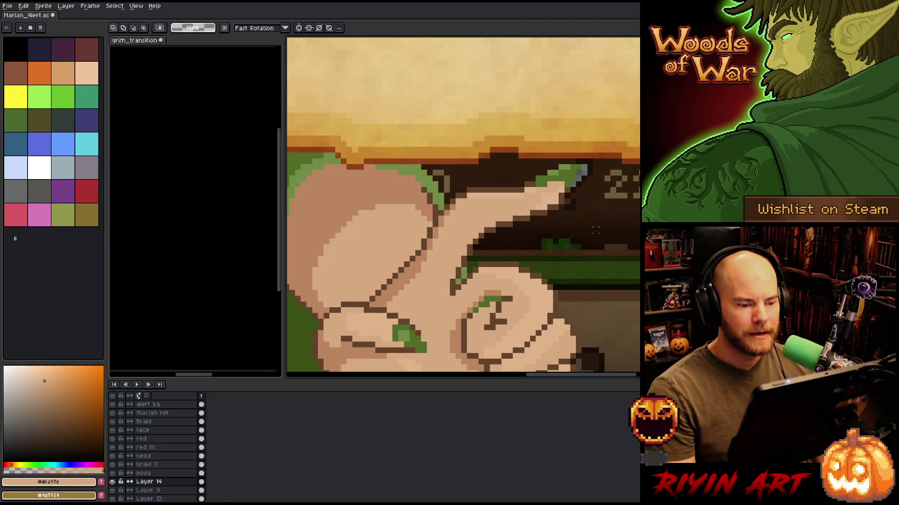
scroll(595, 230, "down", 4)
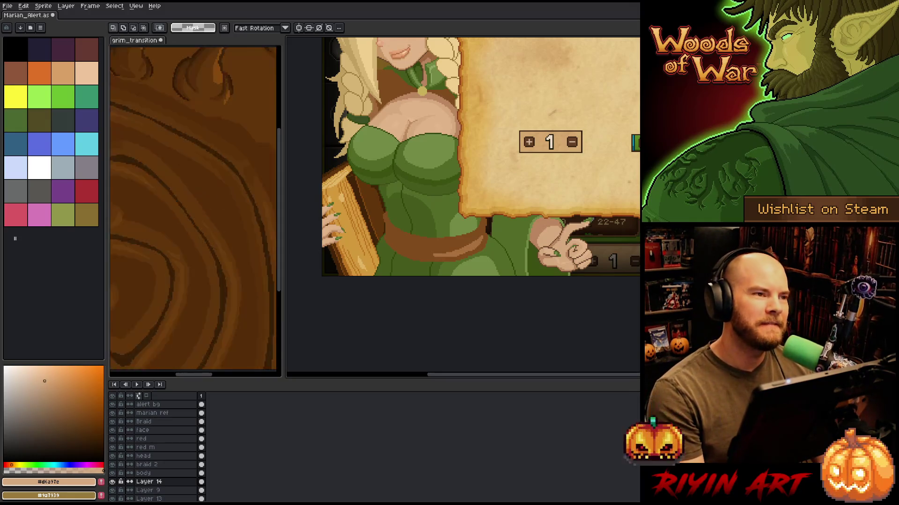
scroll(559, 240, "up", 2)
scroll(616, 222, "down", 1)
scroll(609, 220, "up", 4)
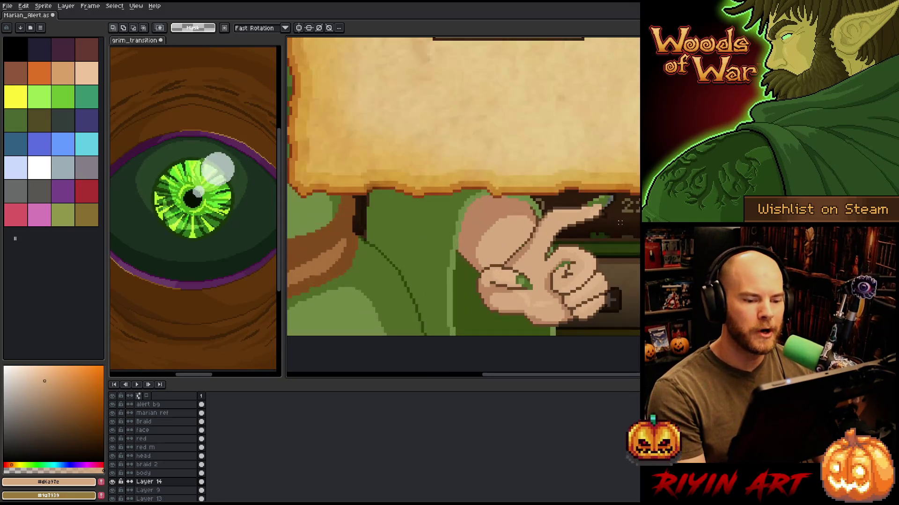
scroll(555, 211, "down", 1)
scroll(556, 206, "up", 2)
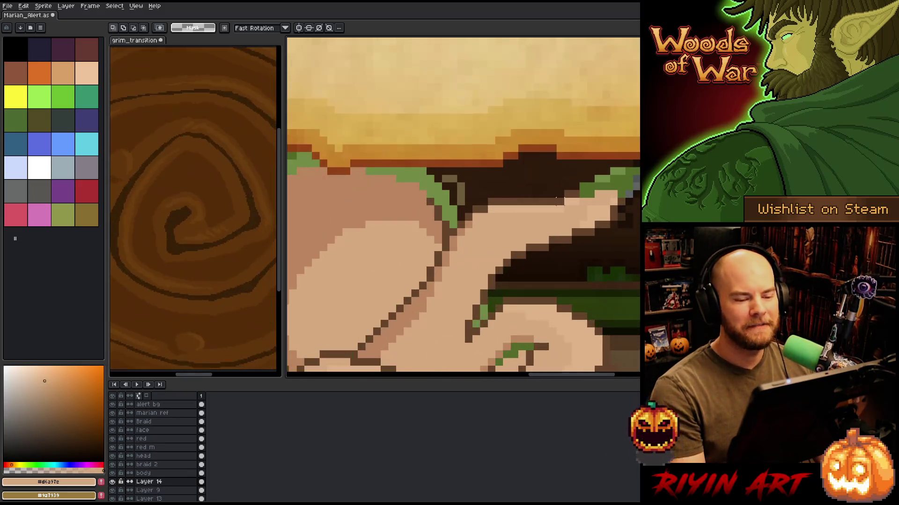
Dot light tan highlight pixels onto the pointing finger.
left_click(564, 193, "alt")
left_click(553, 194)
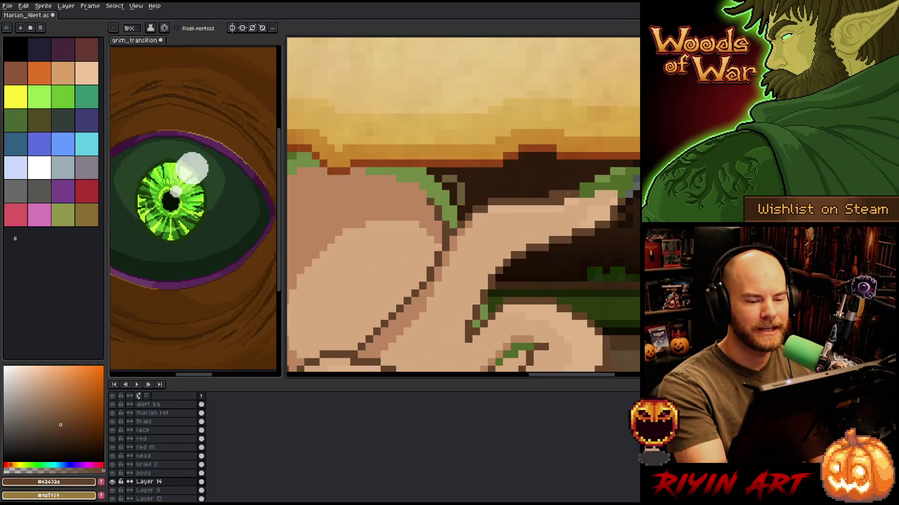
left_click(561, 201, "alt")
left_click(553, 202)
left_click(572, 202, "alt")
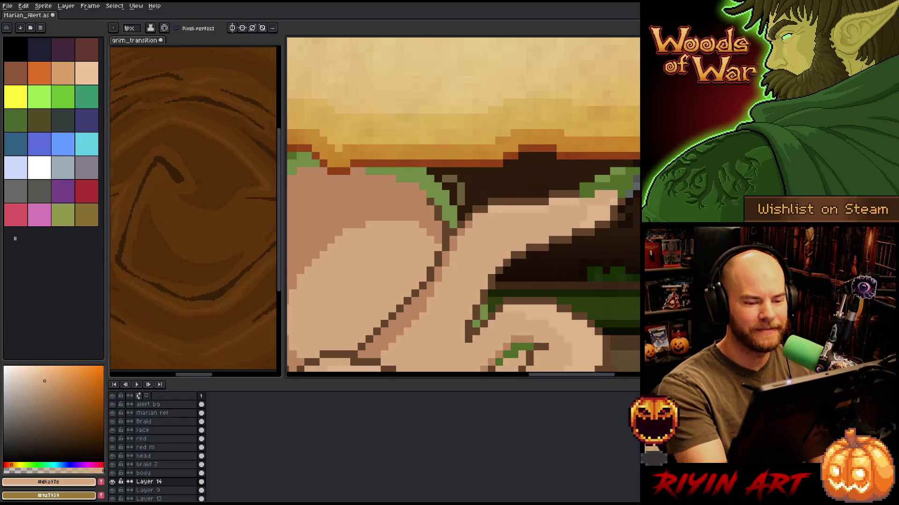
left_click_drag(626, 250, 616, 245)
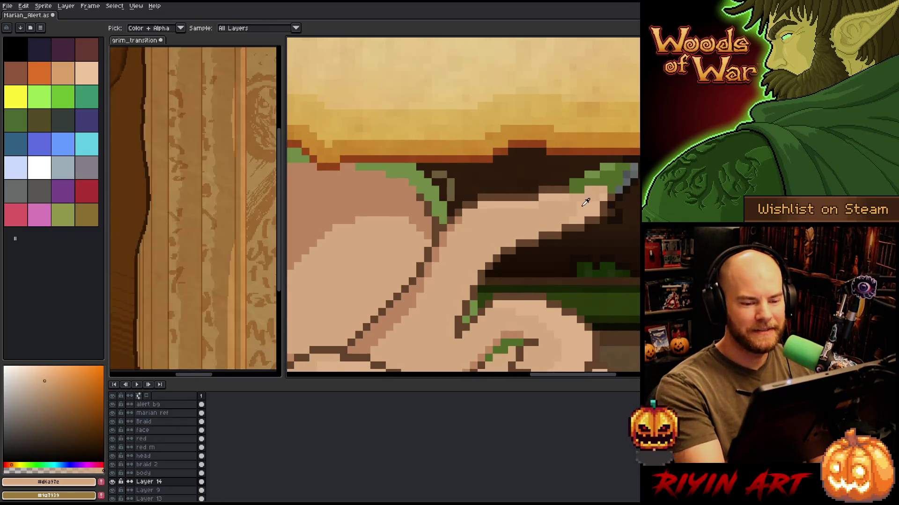
Sample the dark brown outline, skin tones and nail greens from the canvas.
key("alt")
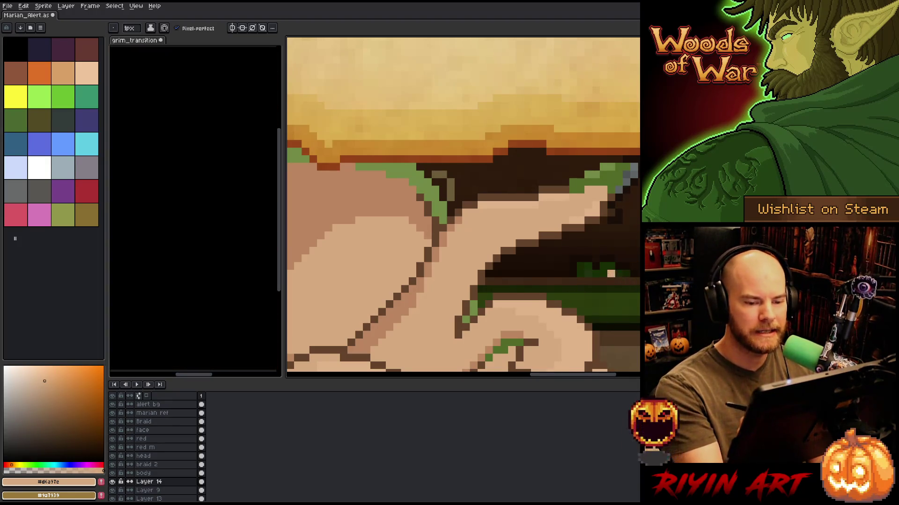
left_click(611, 202, "alt")
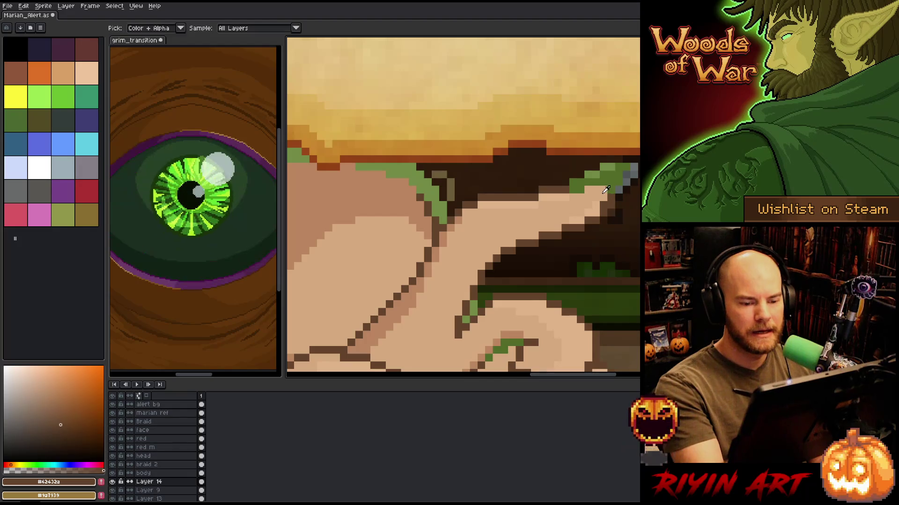
left_click(601, 193, "alt")
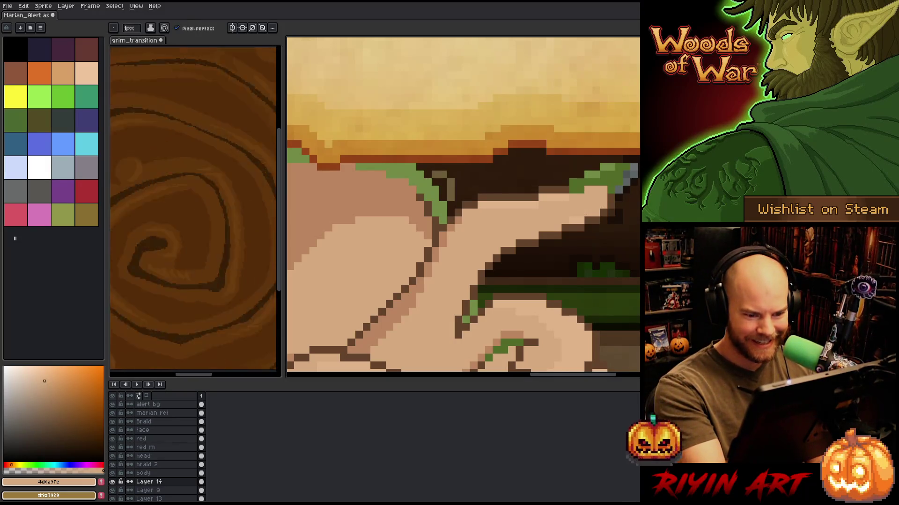
left_click(569, 190, "alt")
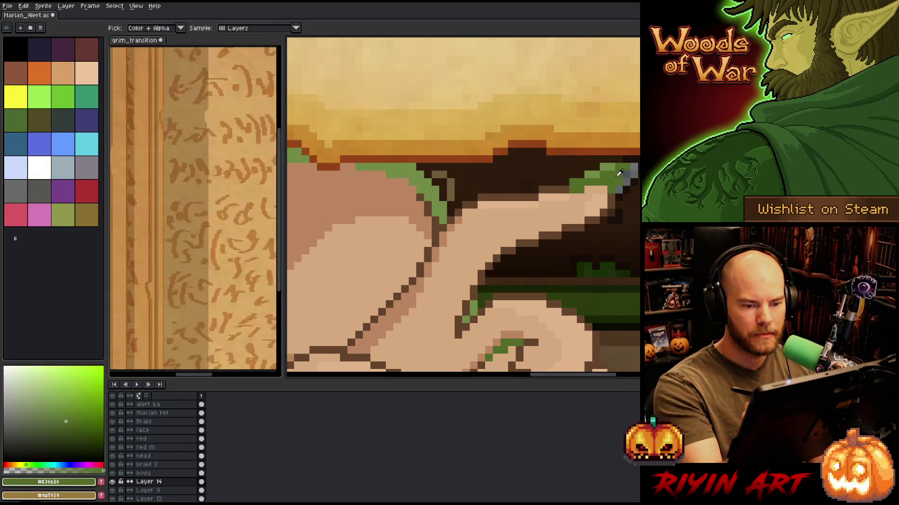
left_click(633, 168, "alt")
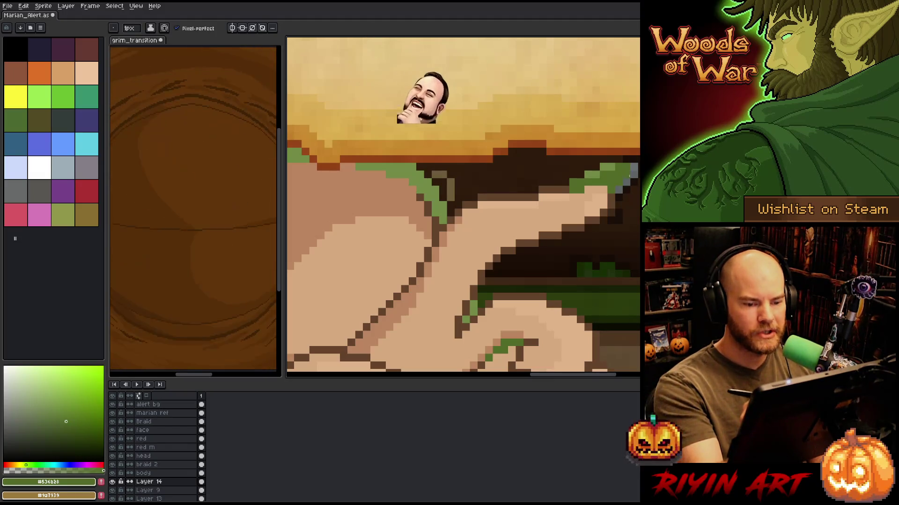
left_click(603, 167, "alt")
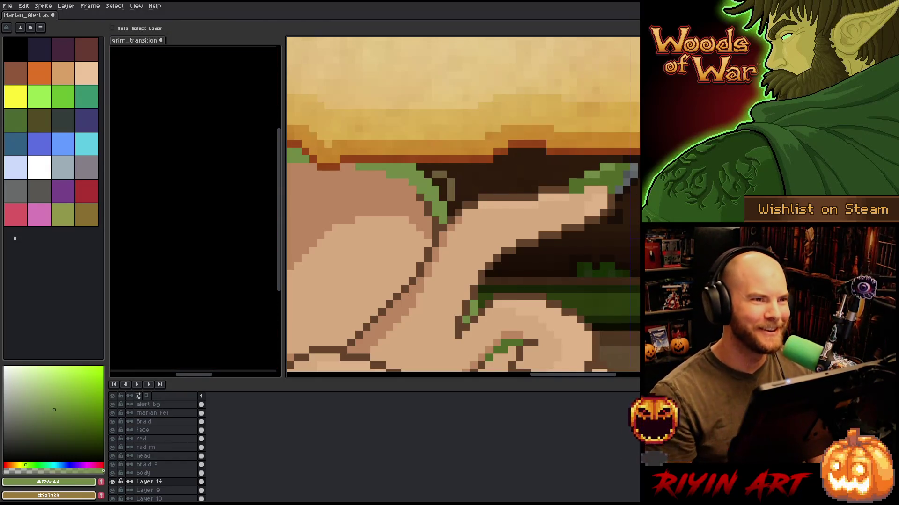
scroll(632, 234, "down", 3)
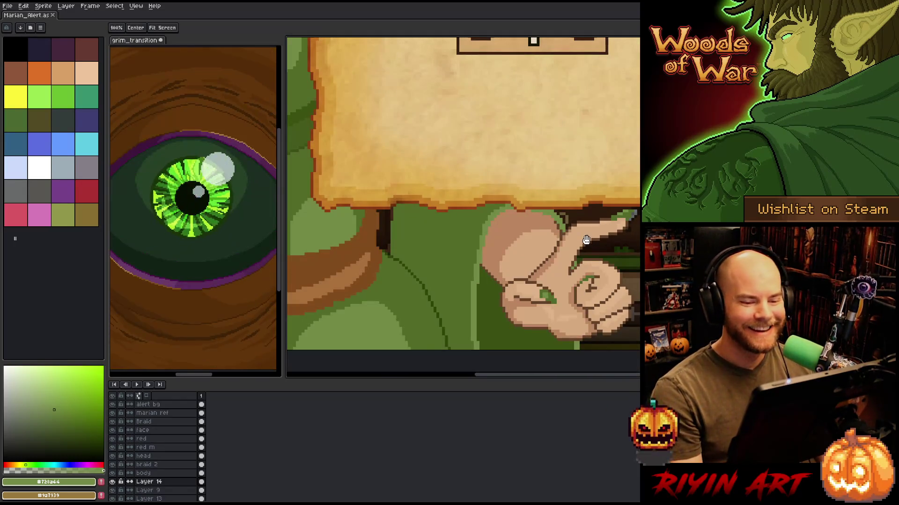
left_click_drag(632, 234, 679, 239)
scroll(621, 247, "down", 3)
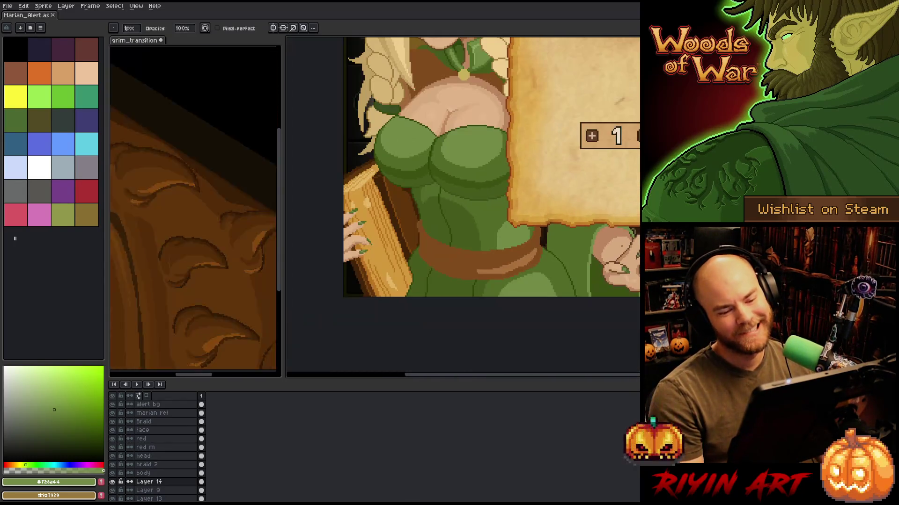
scroll(621, 247, "up", 5)
Lasso an area around the hand edge, then drop the selection.
key("q")
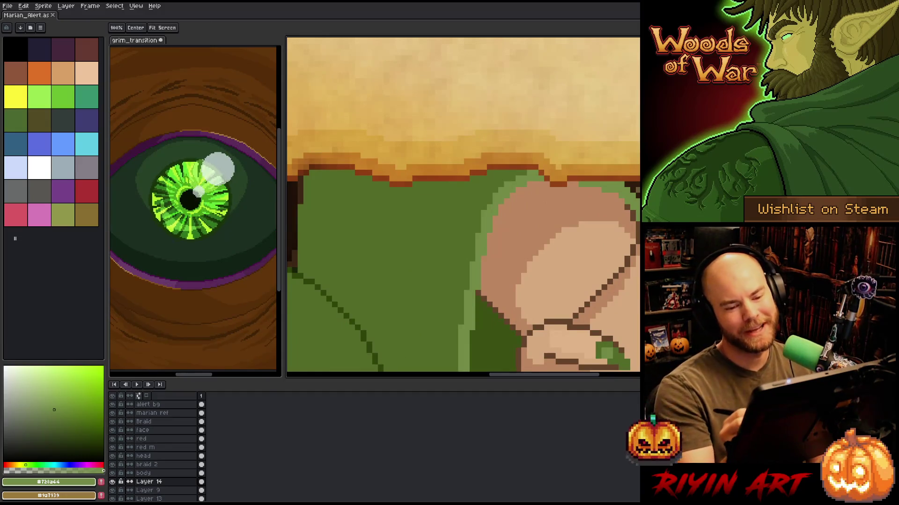
left_click_drag(621, 247, 581, 252)
mouse_move(637, 222)
left_mouse_down()
mouse_move(598, 265)
mouse_move(611, 223)
mouse_move(590, 192)
left_mouse_up()
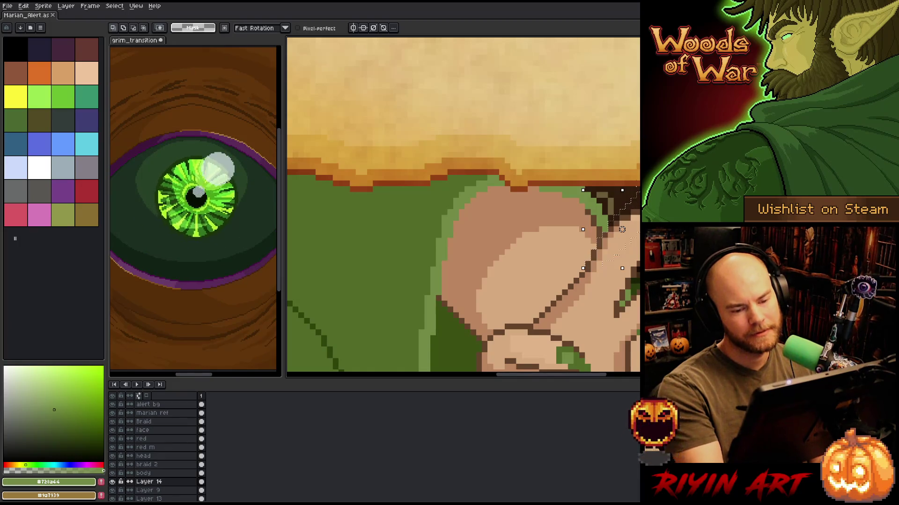
key("ctrl+d")
Choose the dress green as drawing colour, save Marian_Alert, and lasso the curled fingers.
key("b")
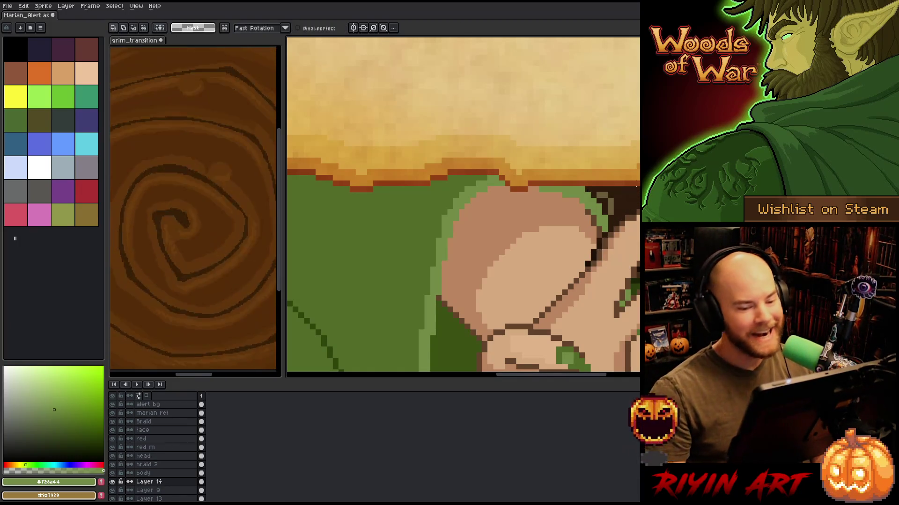
left_click(587, 263, "alt")
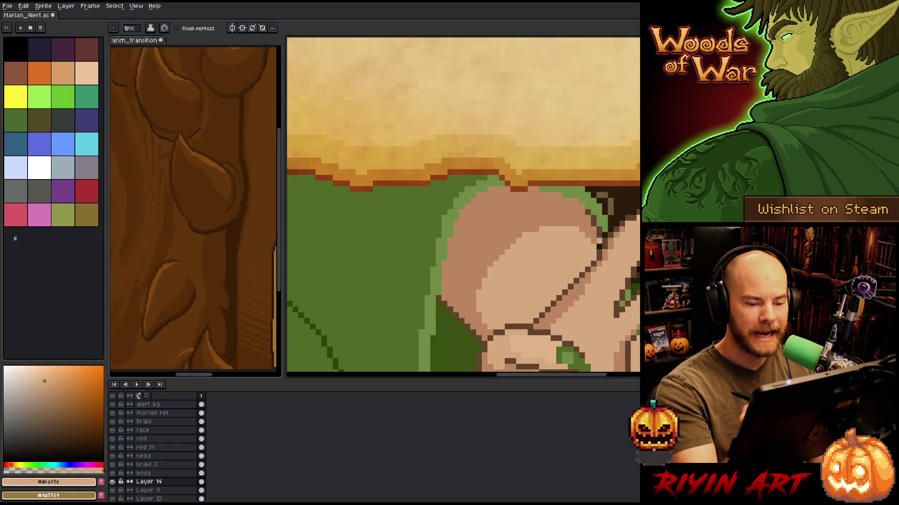
left_click(599, 240, "alt")
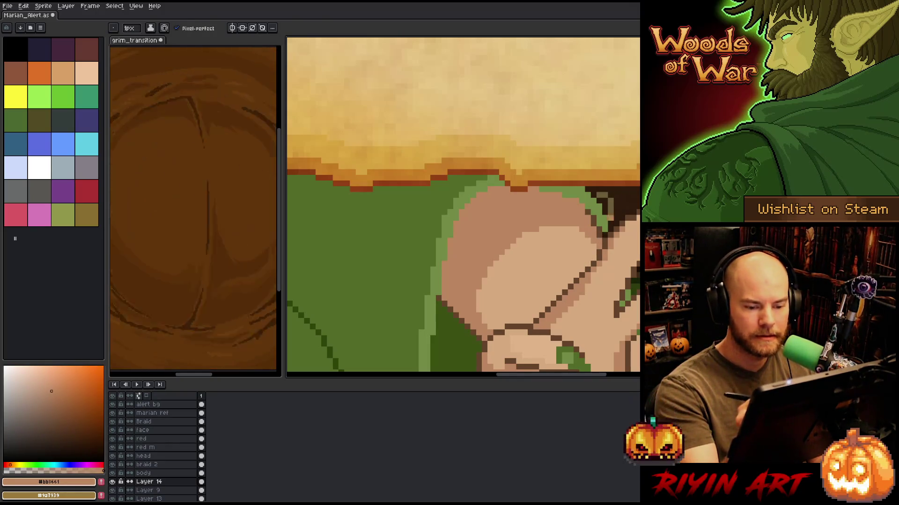
left_click(610, 218, "alt")
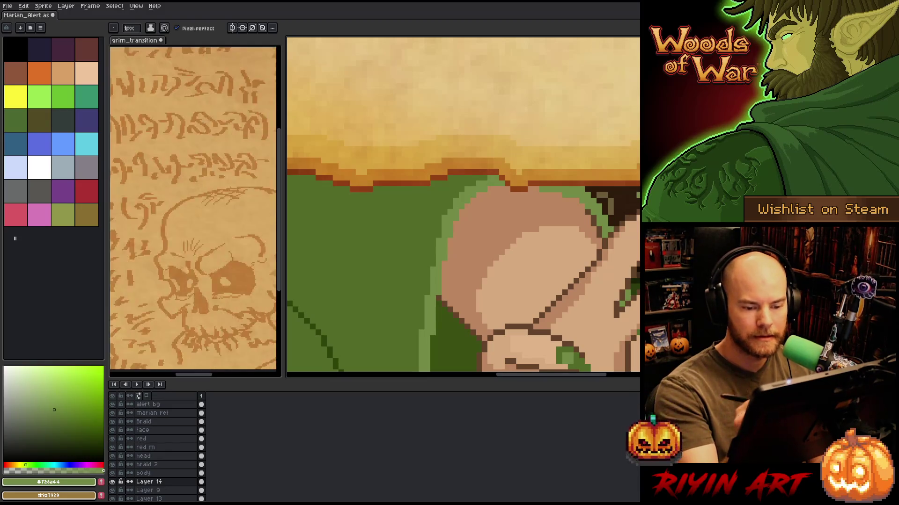
key("ctrl+s")
scroll(463, 206, "down", 4)
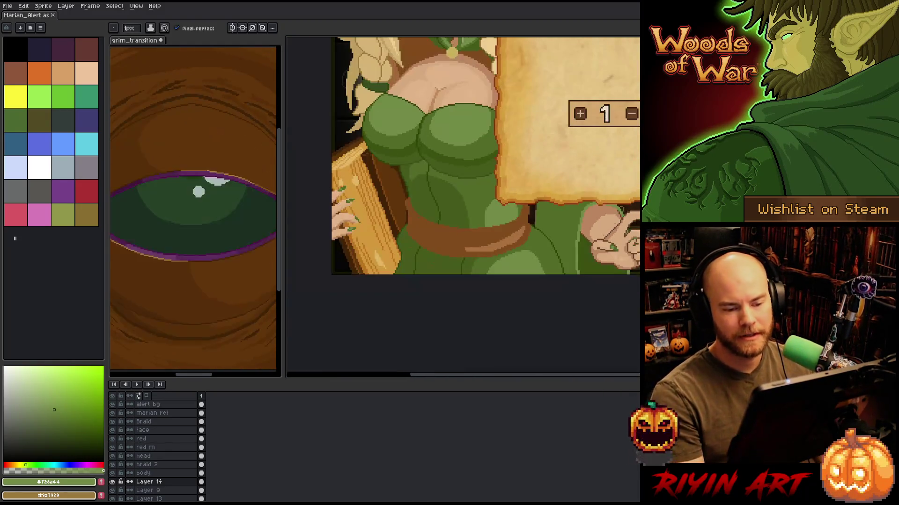
scroll(551, 239, "up", 4)
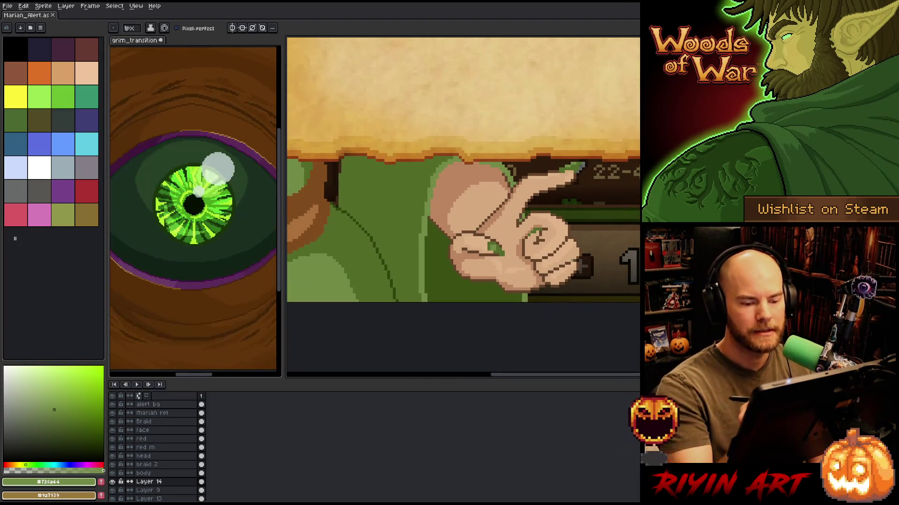
key("q")
mouse_move(569, 294)
left_mouse_down()
mouse_move(592, 257)
mouse_move(557, 211)
mouse_move(513, 245)
mouse_move(526, 269)
mouse_move(566, 295)
left_mouse_up()
Nudge the selected curled fingers a pixel with the arrow keys and apply the move.
key("Left")
key("Up")
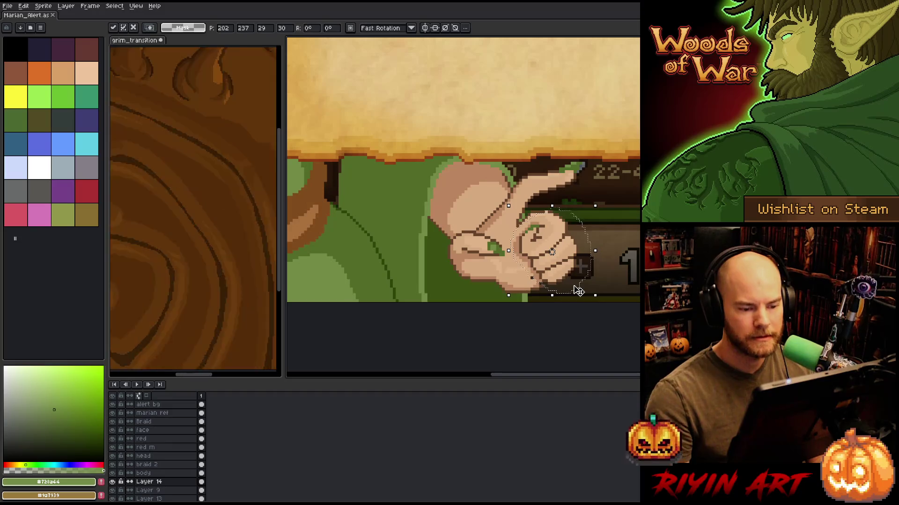
key("Left")
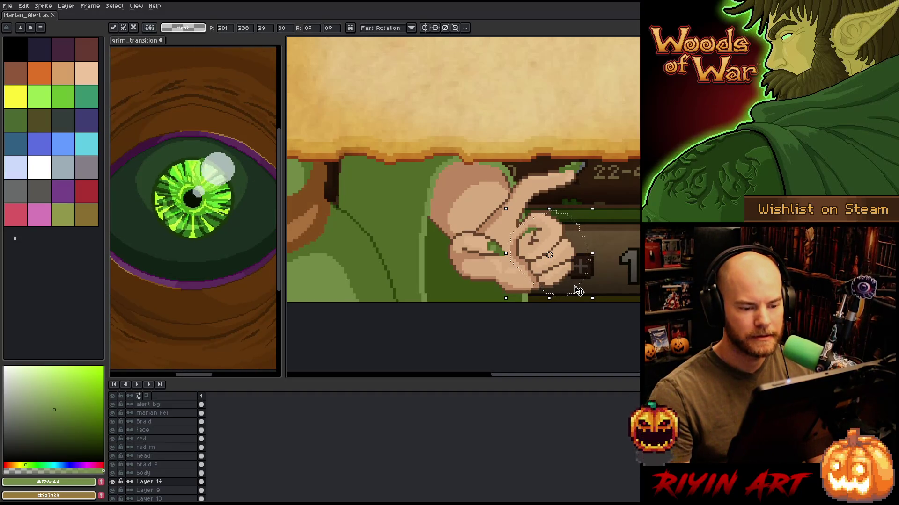
key("Right")
key("Down")
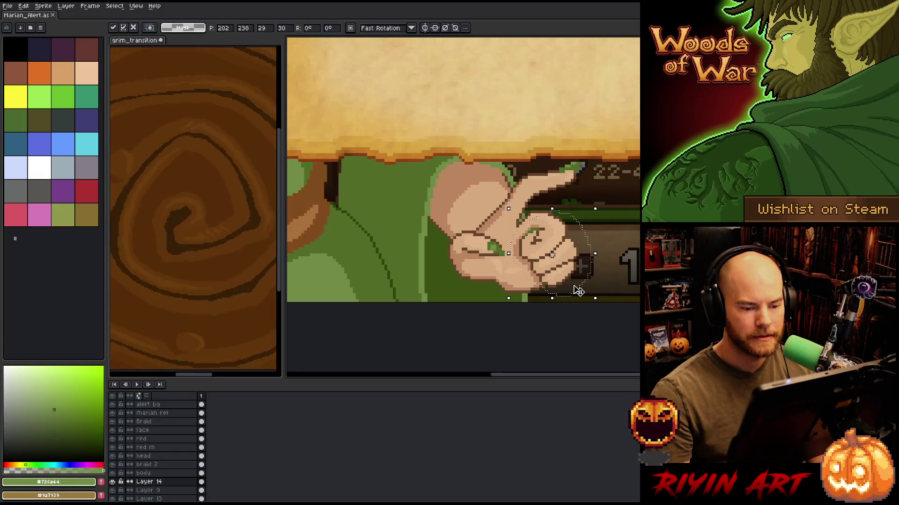
key("ctrl+d")
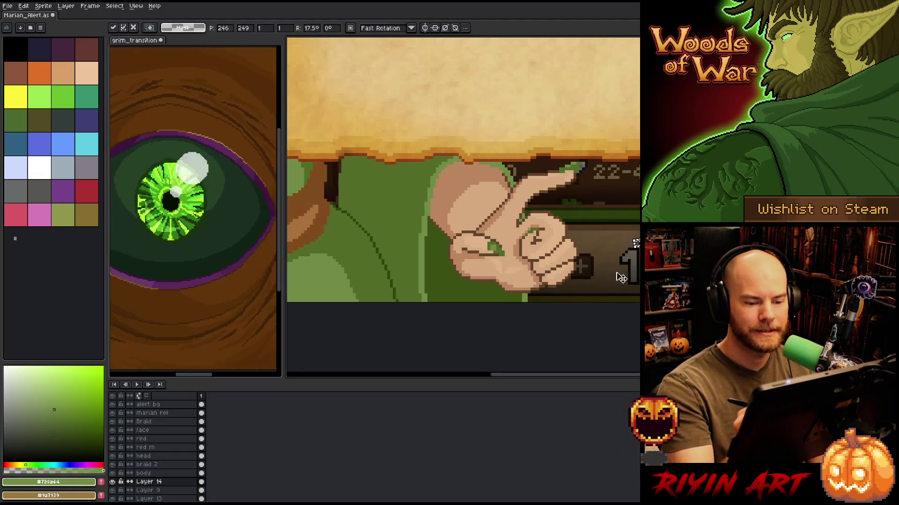
Re-lasso the curled fingers, move them down one pixel, and pick the dark brown outline.
key("q")
mouse_move(607, 263)
left_mouse_down()
mouse_move(565, 283)
mouse_move(529, 269)
mouse_move(527, 257)
mouse_move(556, 238)
mouse_move(542, 207)
left_mouse_up()
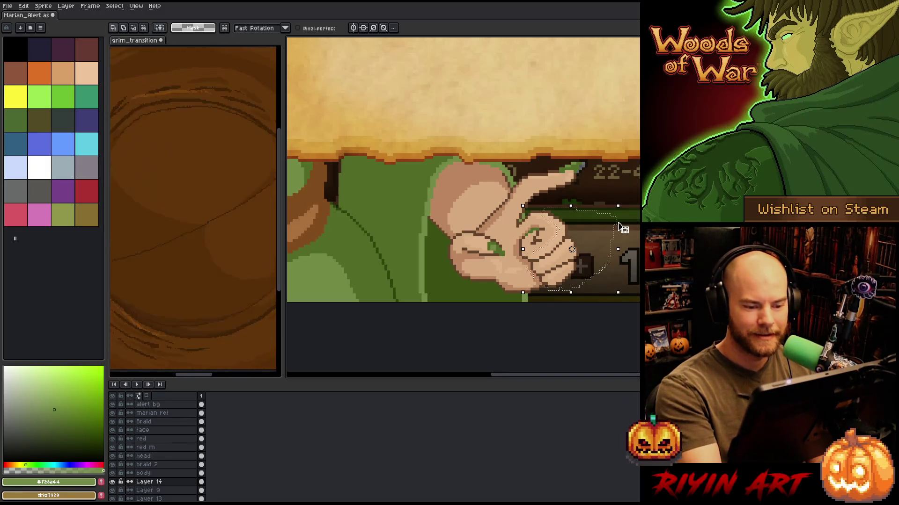
key("ctrl+t")
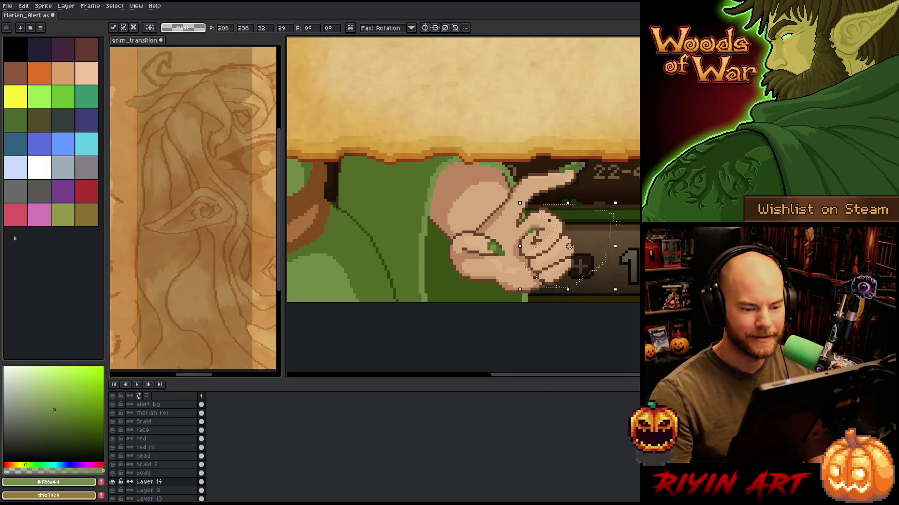
left_click_drag(569, 247, 569, 249)
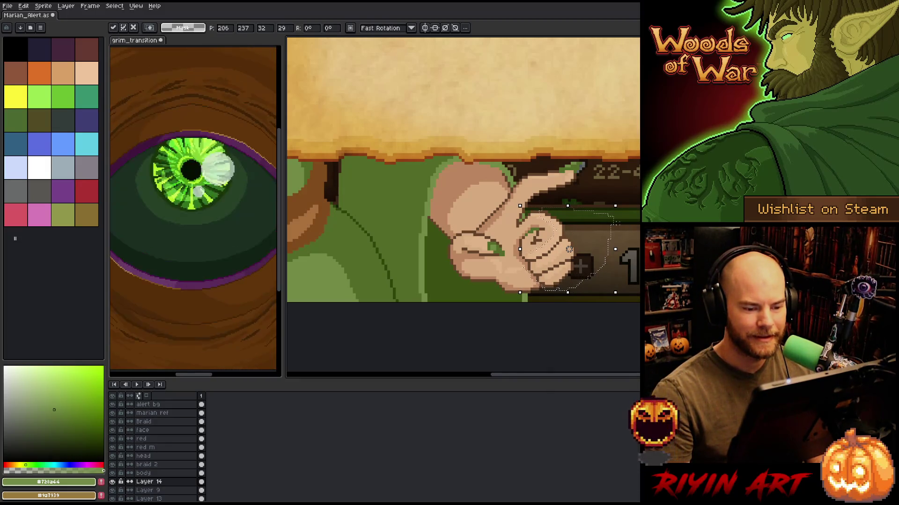
left_click(618, 223)
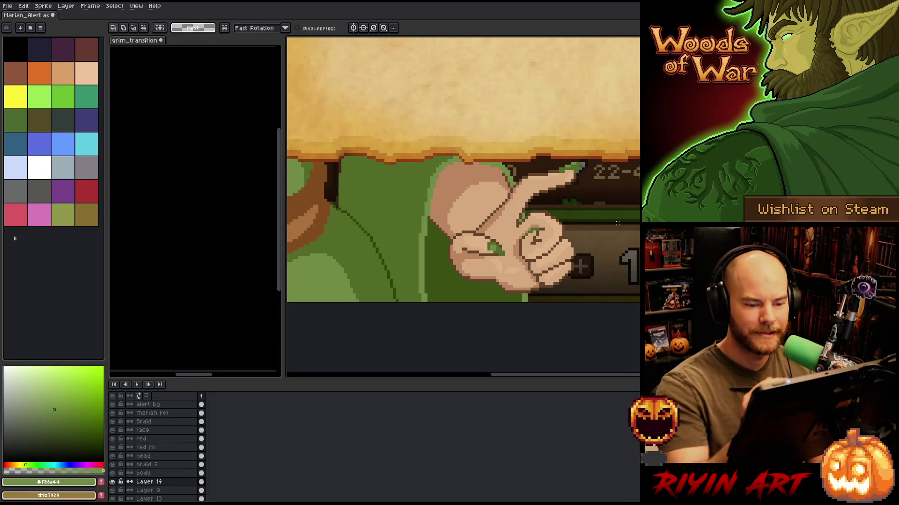
key("b")
left_click(535, 209, "alt")
key("e")
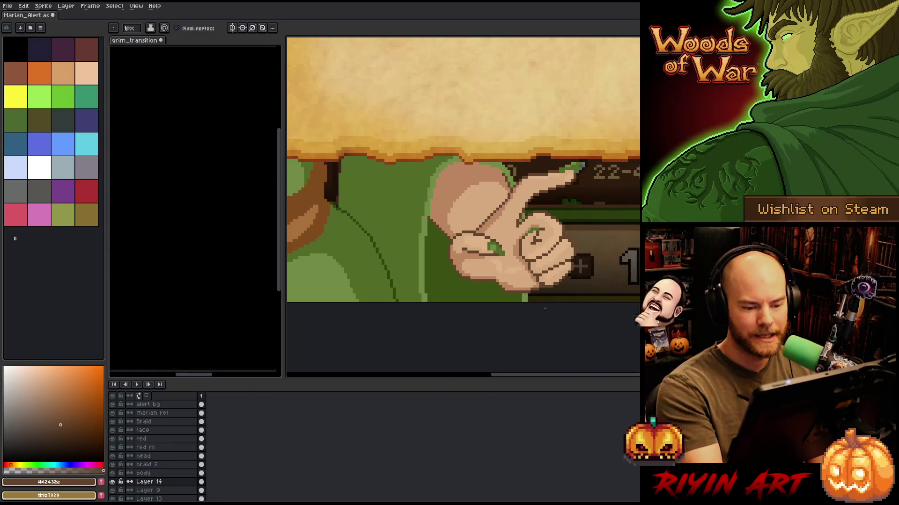
Sample the hand's skin, dark brown outline and sleeve green, then save the artwork.
key("b")
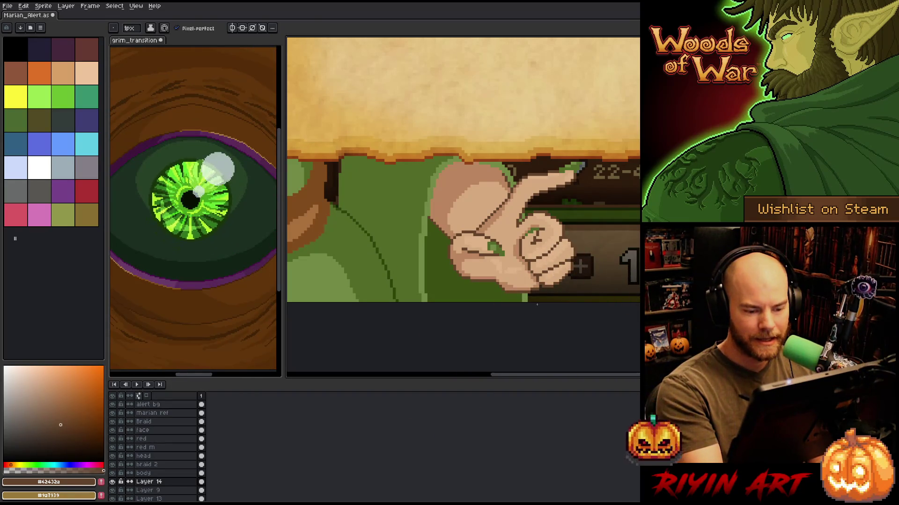
left_click(551, 278, "alt")
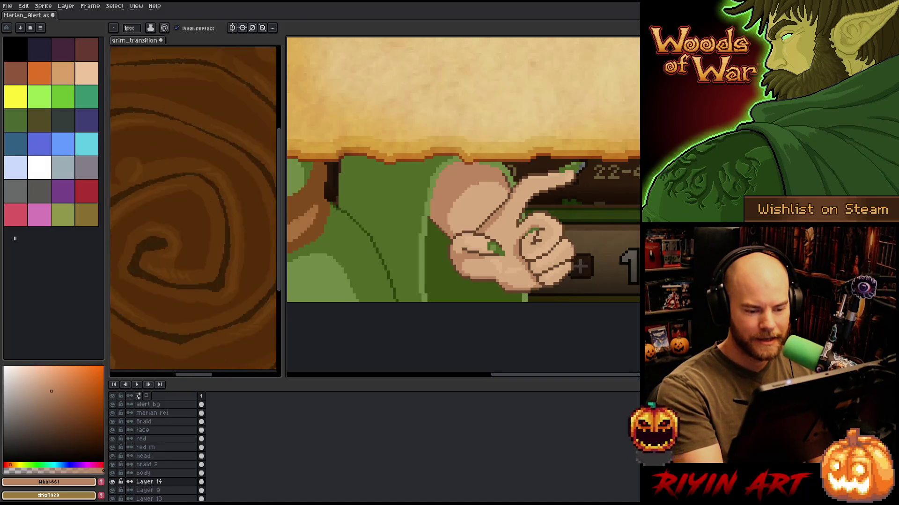
left_click(543, 285, "alt")
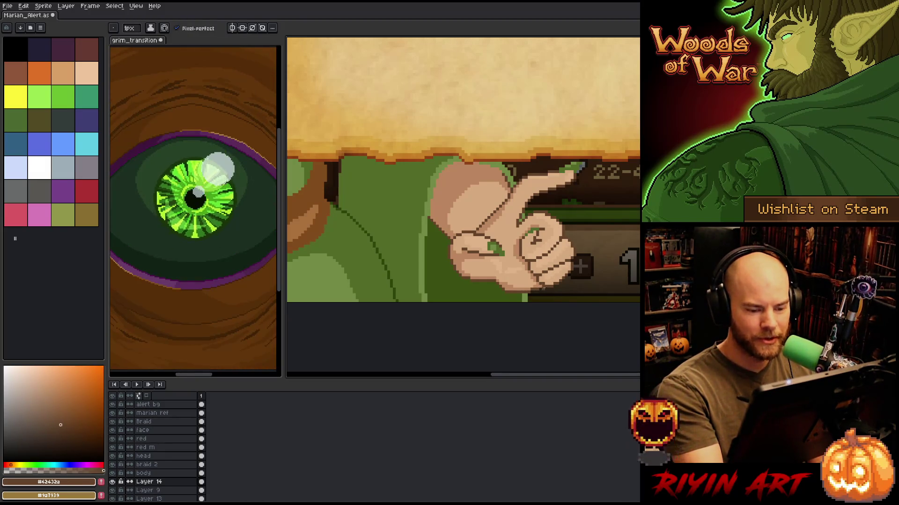
left_click(551, 278, "alt")
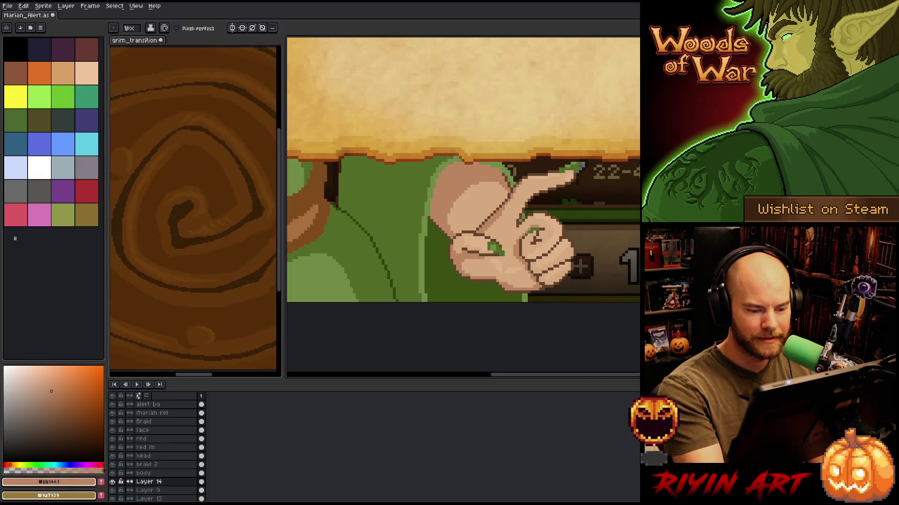
left_click(533, 291, "alt")
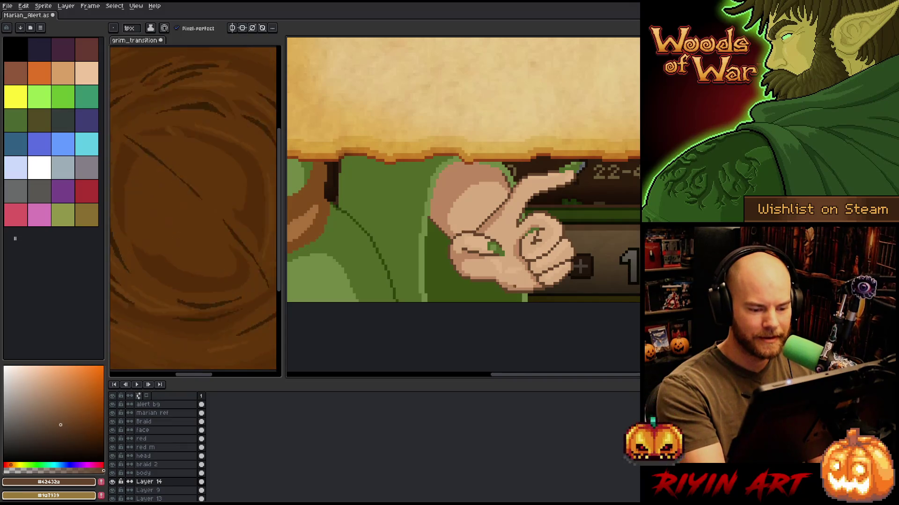
left_click(505, 294, "alt")
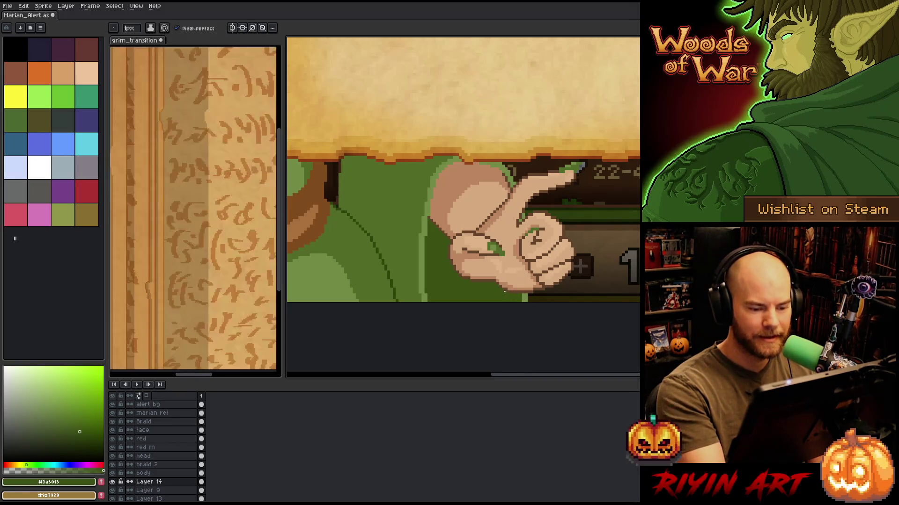
key("ctrl+s")
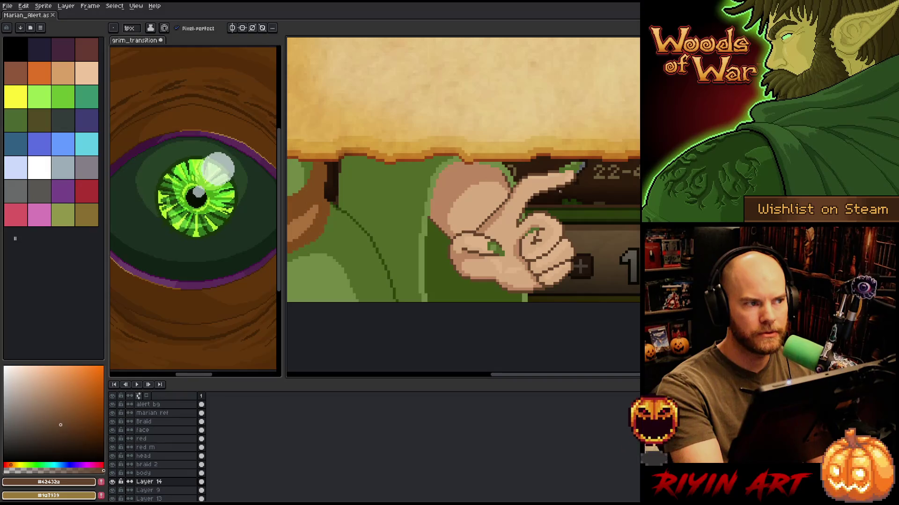
Darken pixels along the hand's edge with the sampled dark brown outline.
left_click(539, 246, "alt")
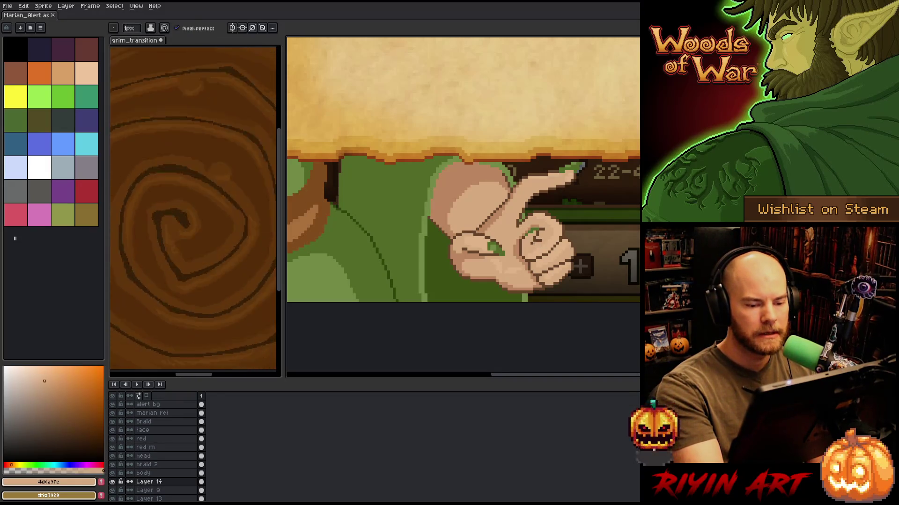
left_click(536, 239, "alt")
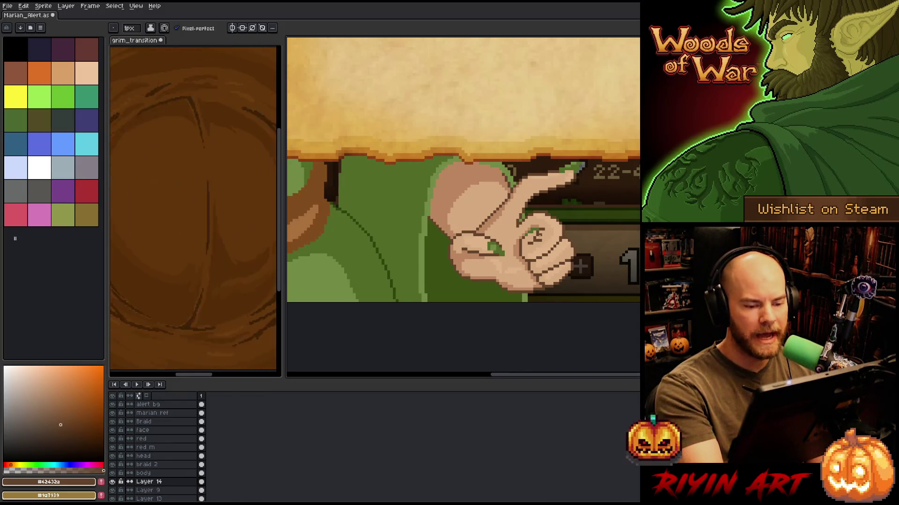
left_click(550, 228, "alt")
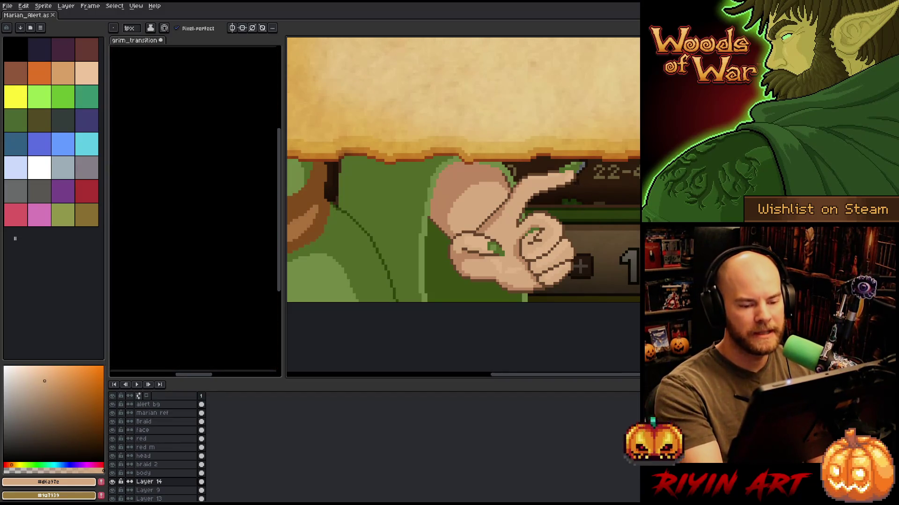
left_click(319, 201, "alt")
left_click(571, 256)
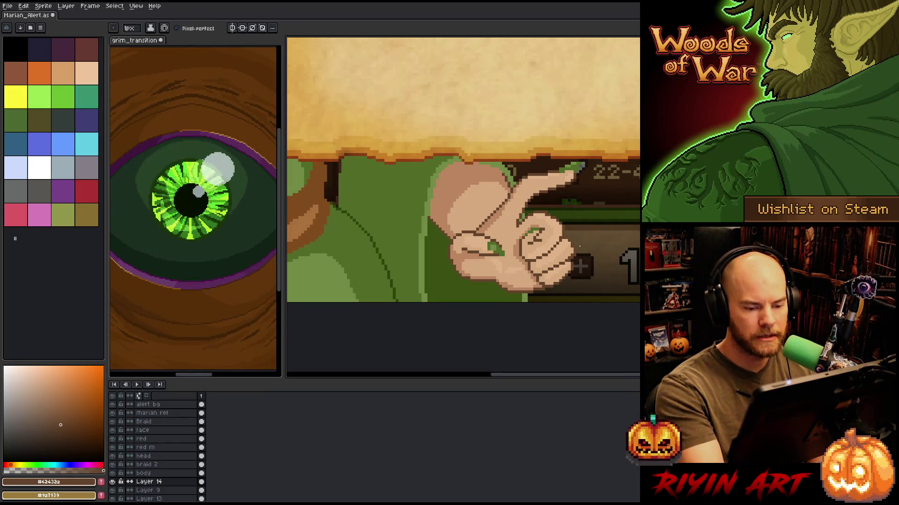
key("e")
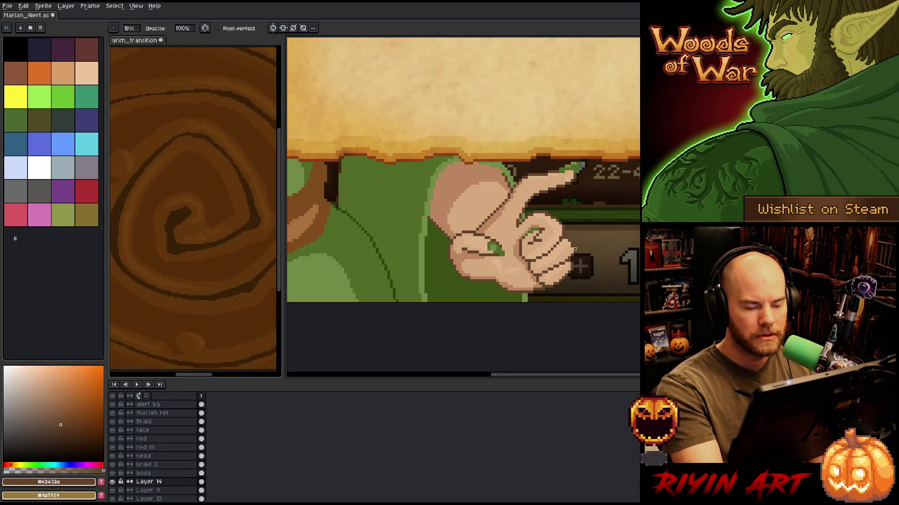
Lasso and adjust the small green stroke on the fingers, then drop the selection.
key("q")
mouse_move(542, 206)
left_mouse_down()
mouse_move(533, 220)
mouse_move(520, 225)
mouse_move(542, 207)
mouse_move(521, 217)
left_mouse_up()
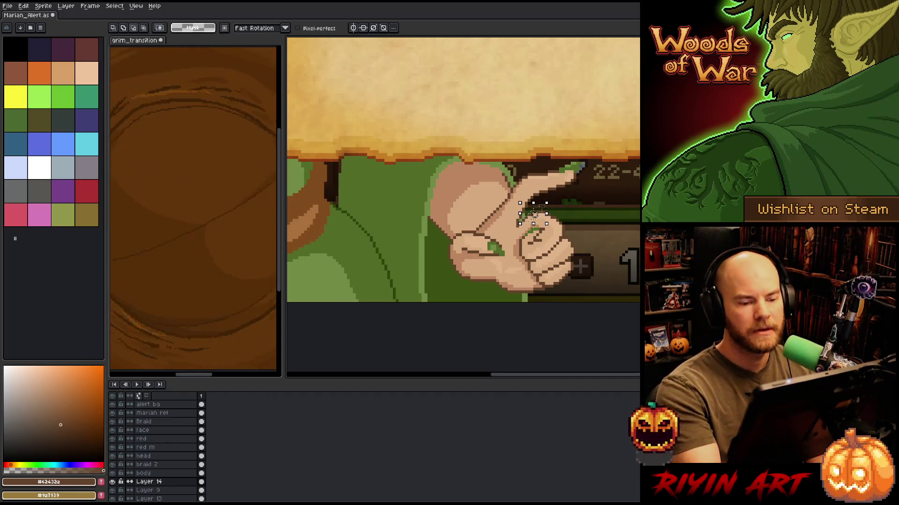
mouse_move(535, 215)
left_mouse_down()
mouse_move(520, 220)
mouse_move(535, 213)
left_mouse_up()
key("ctrl+d")
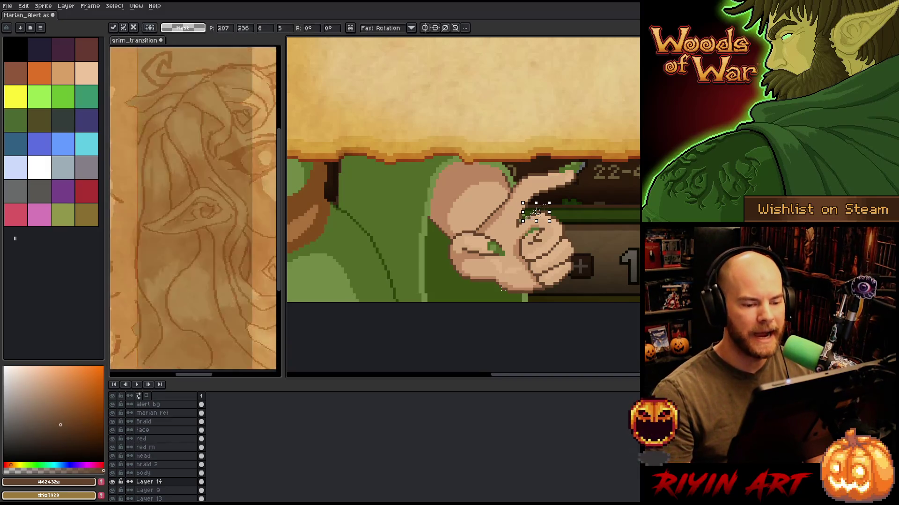
key("i")
key("b")
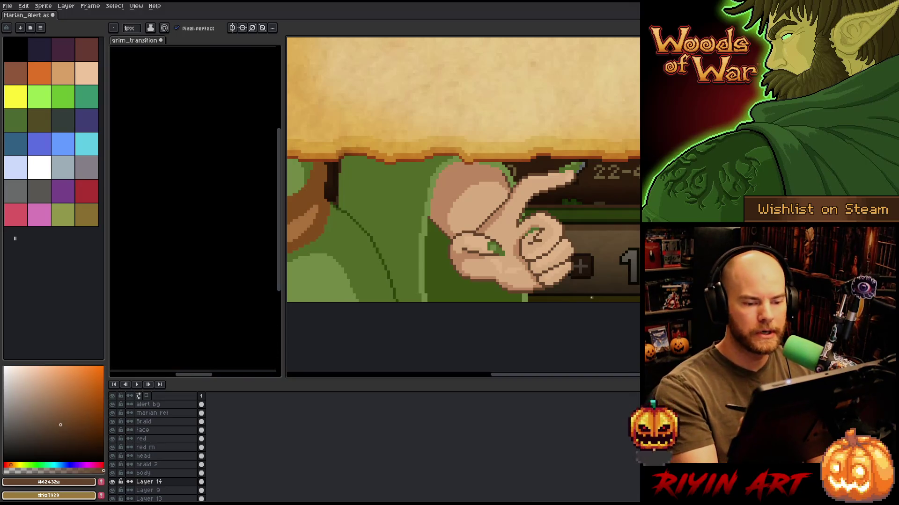
right_click(433, 228)
left_click(449, 234)
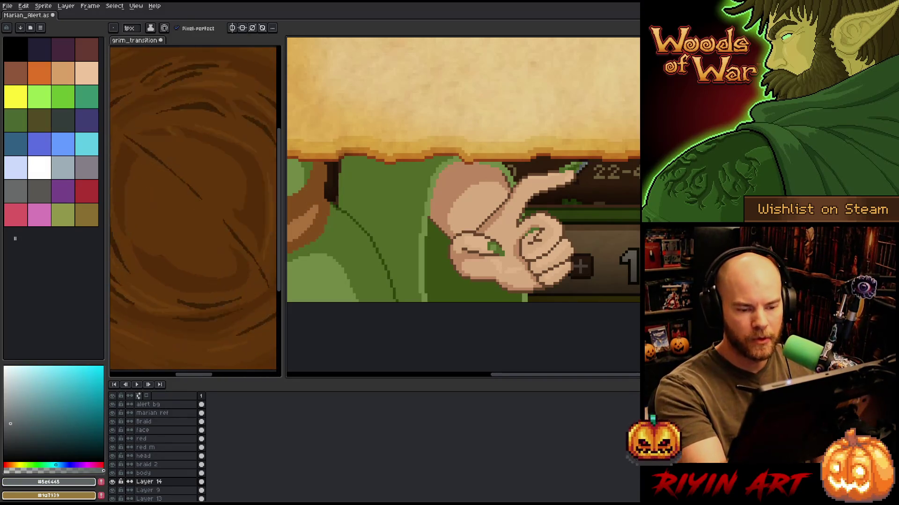
scroll(562, 177, "up", 5)
left_click(524, 204, "alt")
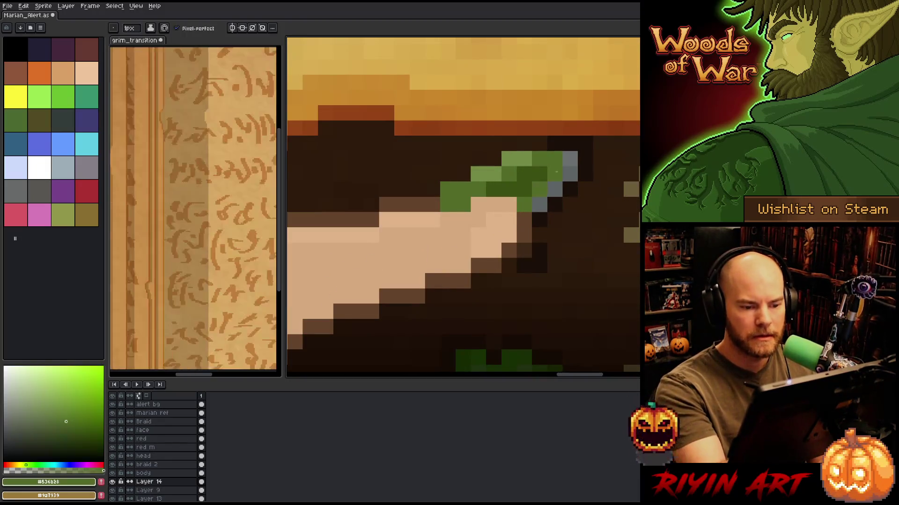
scroll(545, 201, "down", 3)
scroll(548, 207, "down", 2)
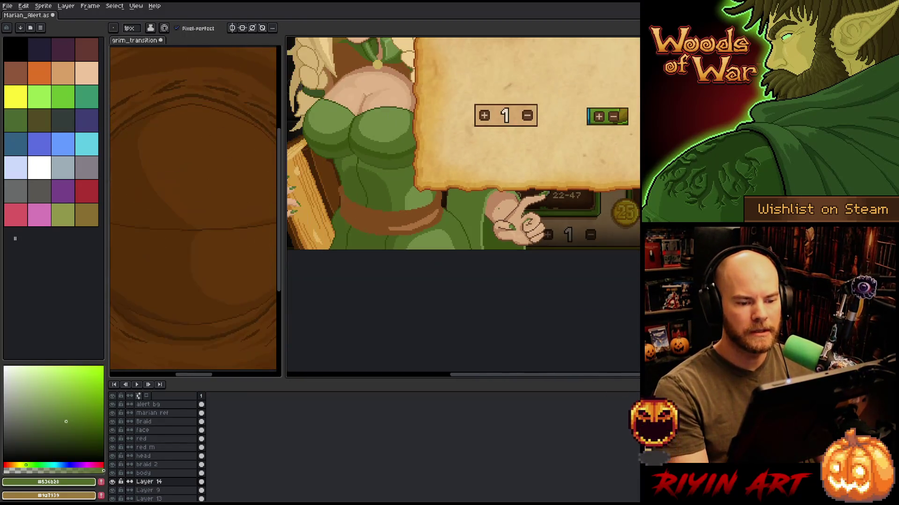
mouse_move(483, 207)
left_mouse_down()
mouse_move(553, 216)
mouse_move(591, 248)
mouse_move(600, 280)
mouse_move(580, 289)
mouse_move(522, 243)
left_mouse_up()
scroll(609, 295, "up", 2)
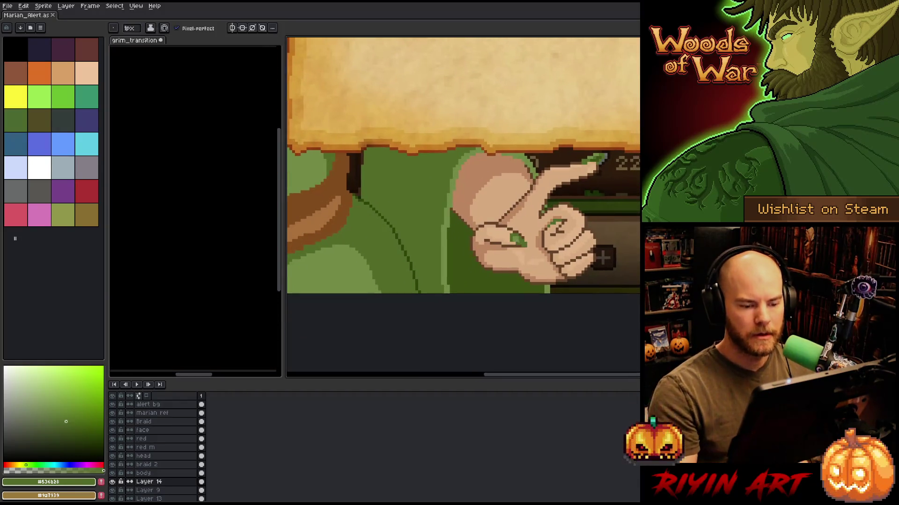
left_click(521, 243, "alt")
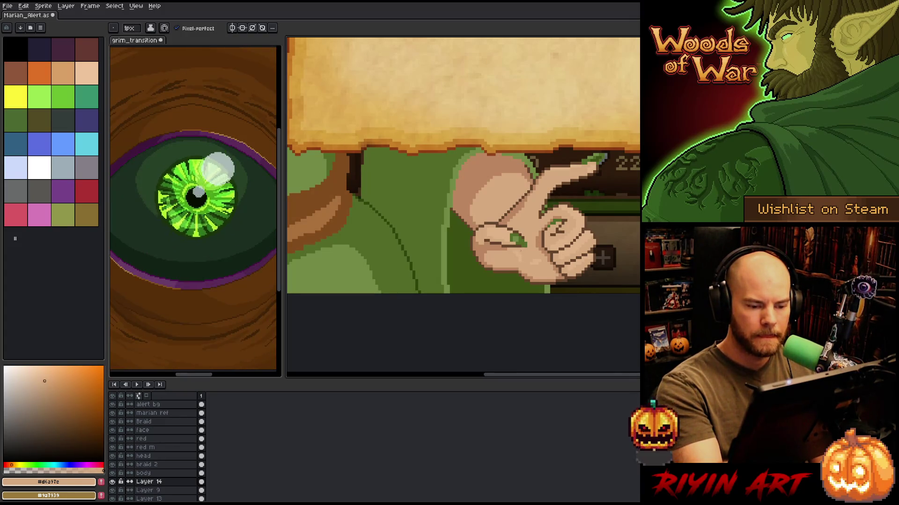
right_click(432, 228)
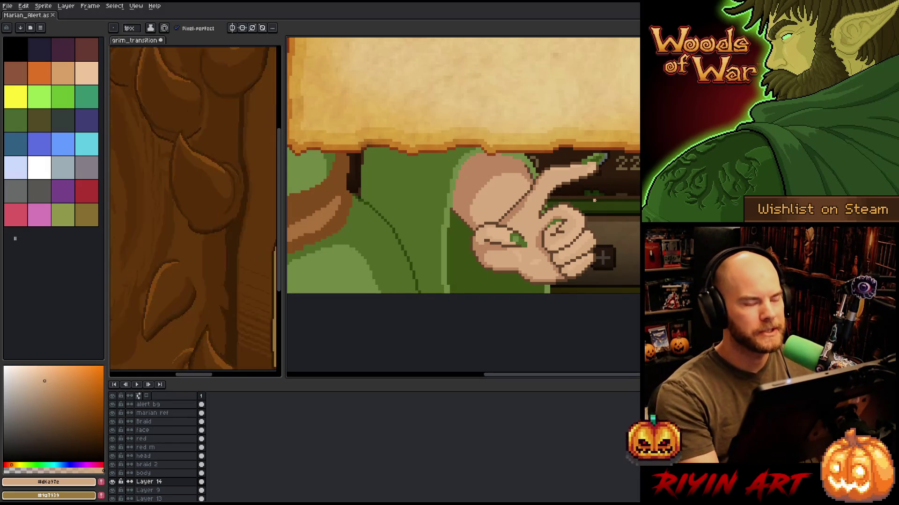
scroll(593, 201, "down", 2)
mouse_move(499, 216)
left_mouse_down()
mouse_move(533, 260)
mouse_move(548, 237)
mouse_move(538, 258)
left_mouse_up()
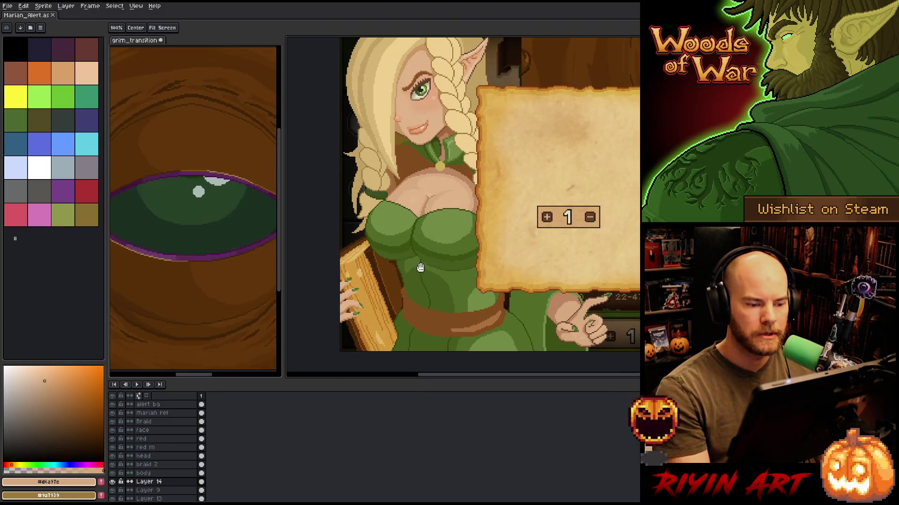
scroll(421, 258, "down", 1)
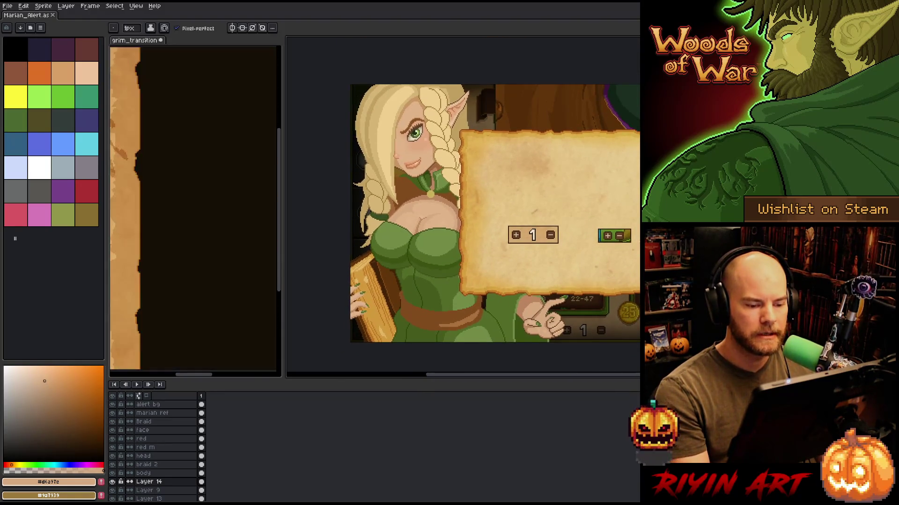
scroll(462, 255, "up", 1)
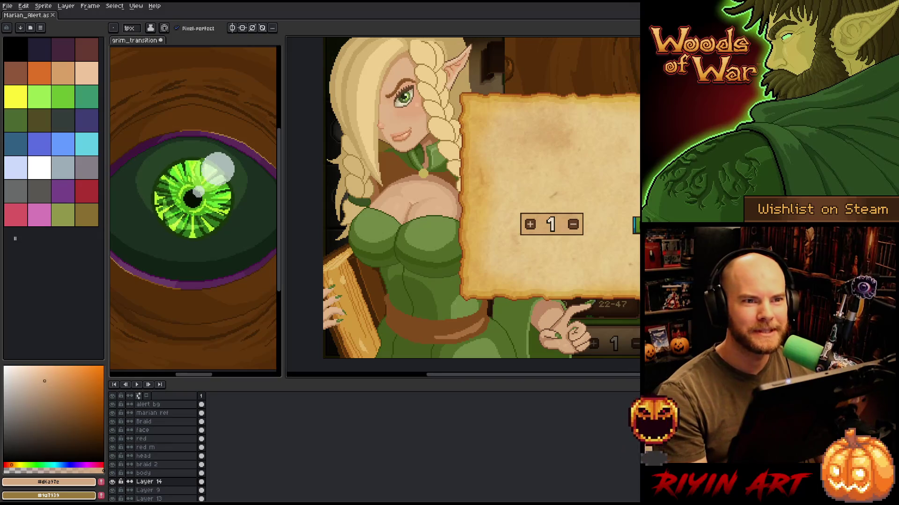
scroll(488, 329, "down", 1)
scroll(488, 330, "up", 1)
key("space")
left_click_drag(488, 329, 467, 301)
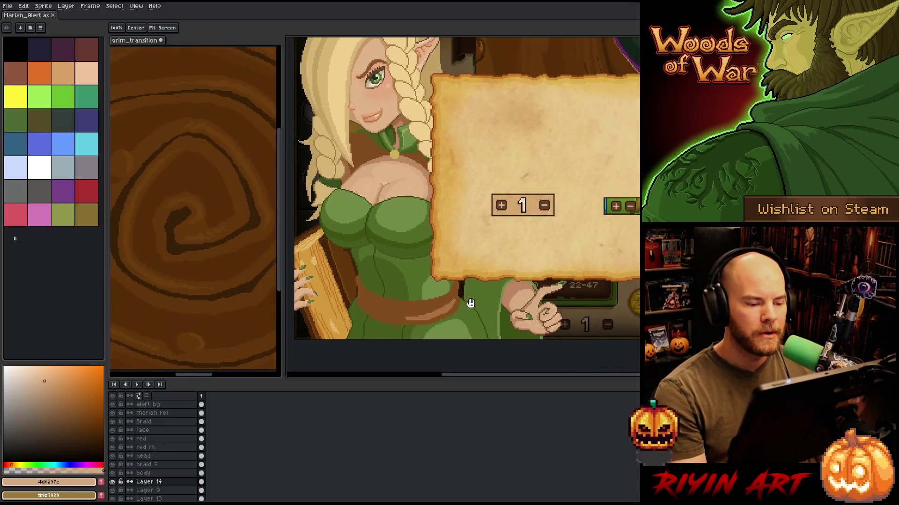
scroll(445, 315, "up", 2)
scroll(458, 327, "down", 1)
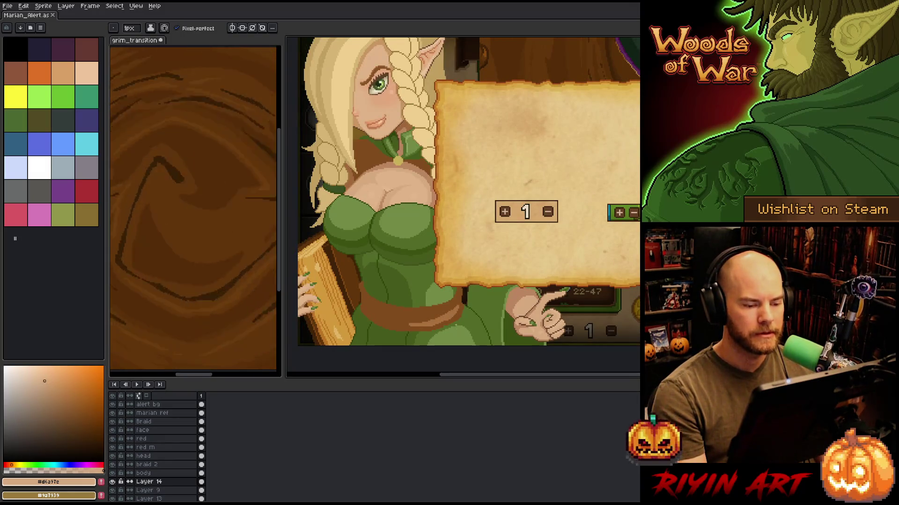
scroll(456, 324, "down", 1)
left_click_drag(457, 312, 466, 335)
key("b")
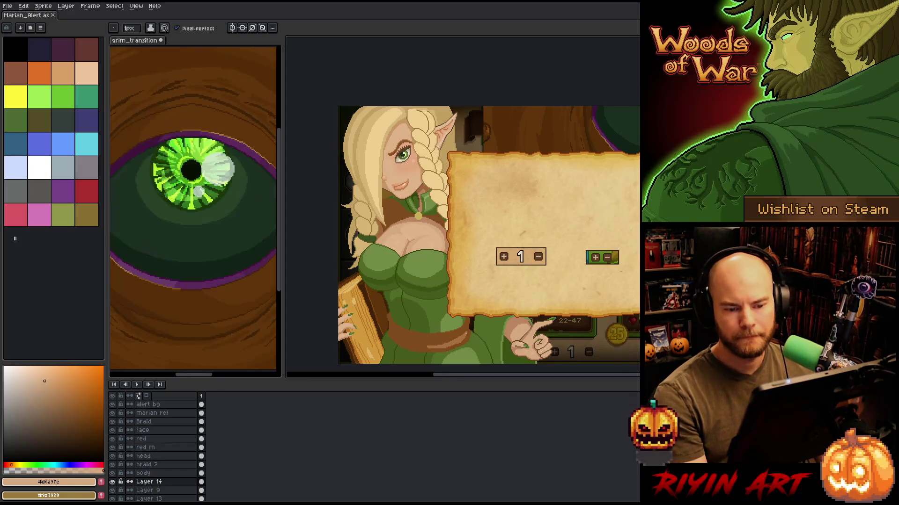
scroll(383, 174, "up", 2)
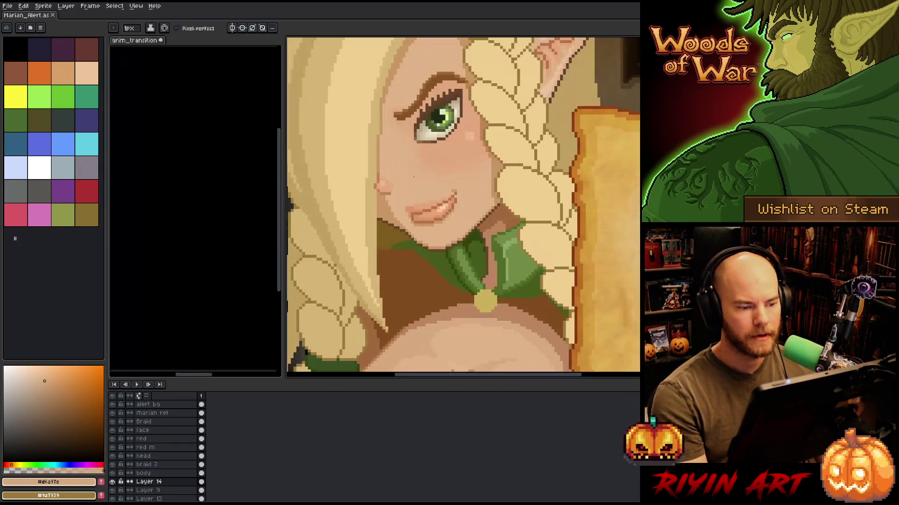
Make the face layer active and lighten two dark lower-iris pixels with olive green.
scroll(471, 242, "up", 3)
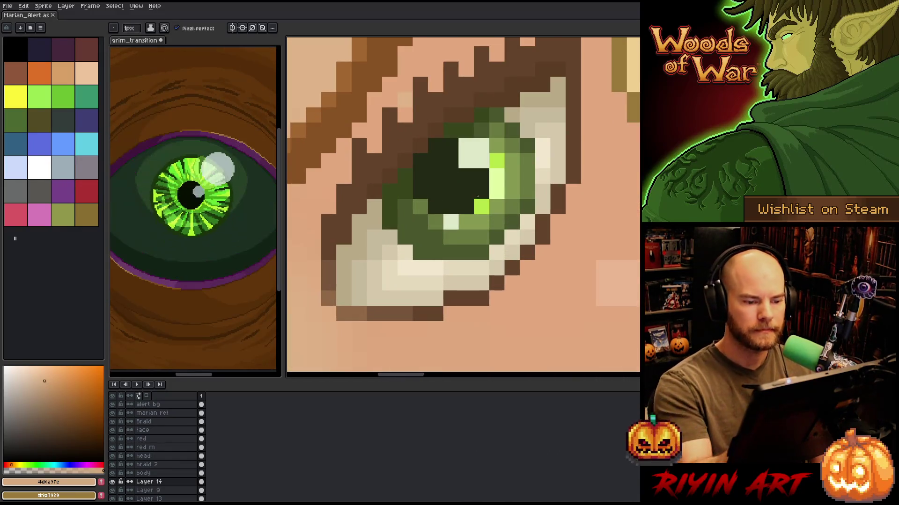
key("v")
left_click(471, 243)
key("b")
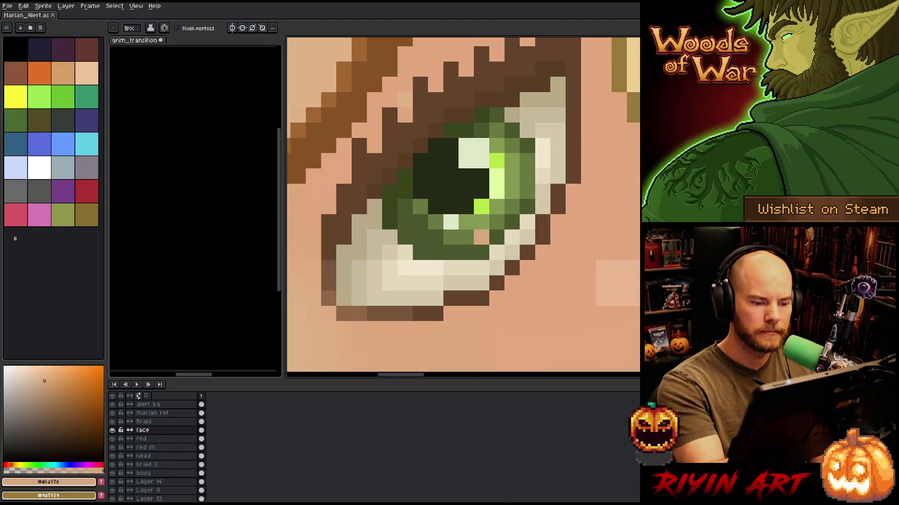
left_click(494, 187, "alt")
left_click(436, 237)
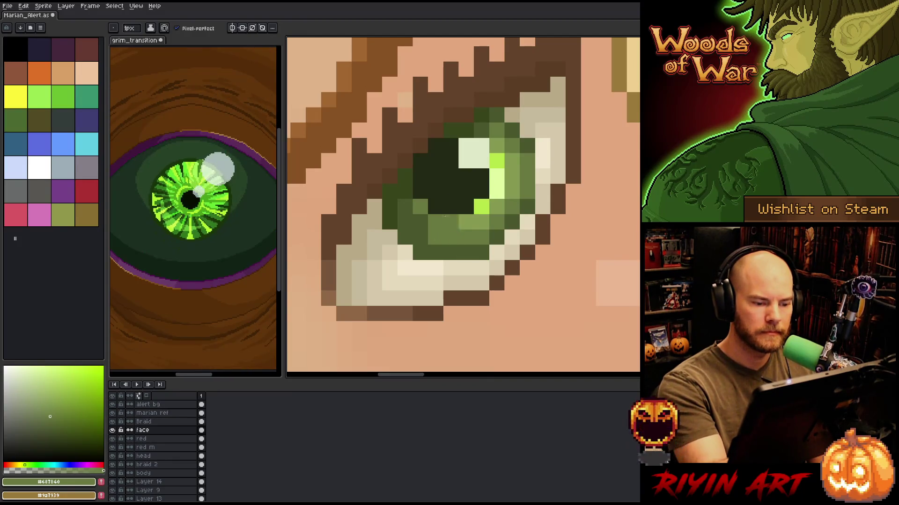
left_click(421, 222)
Paint a lower-left iris pixel lighter green and cream pixels beside the lower iris.
left_click(474, 220, "alt")
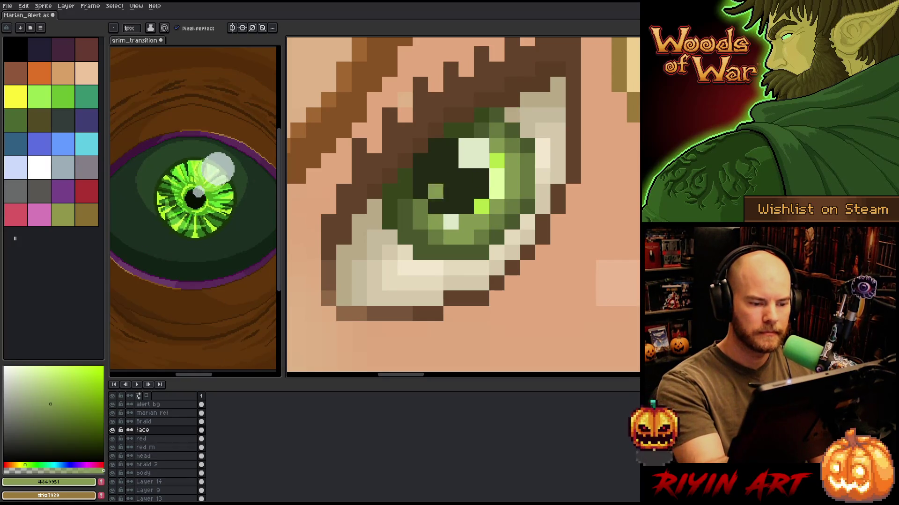
left_click(420, 206)
left_click(439, 233, "alt")
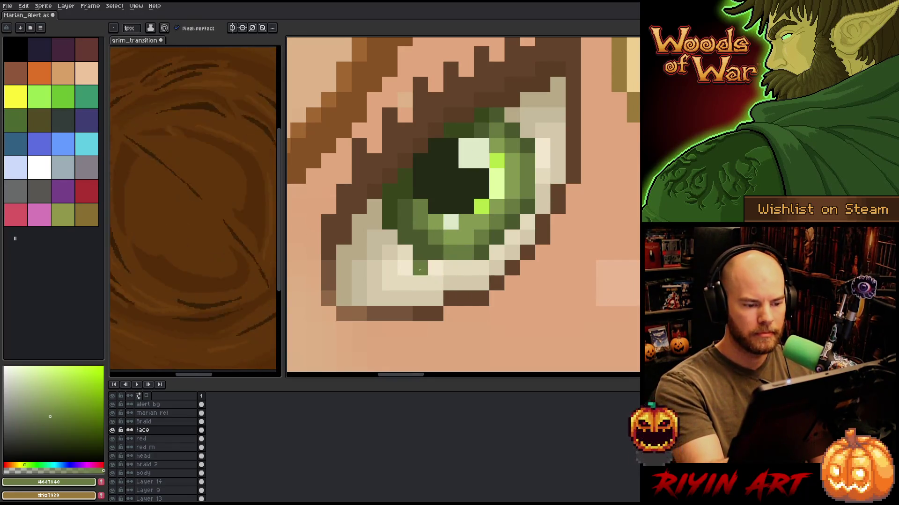
left_click(404, 268, "alt")
left_click_drag(420, 253, 420, 267)
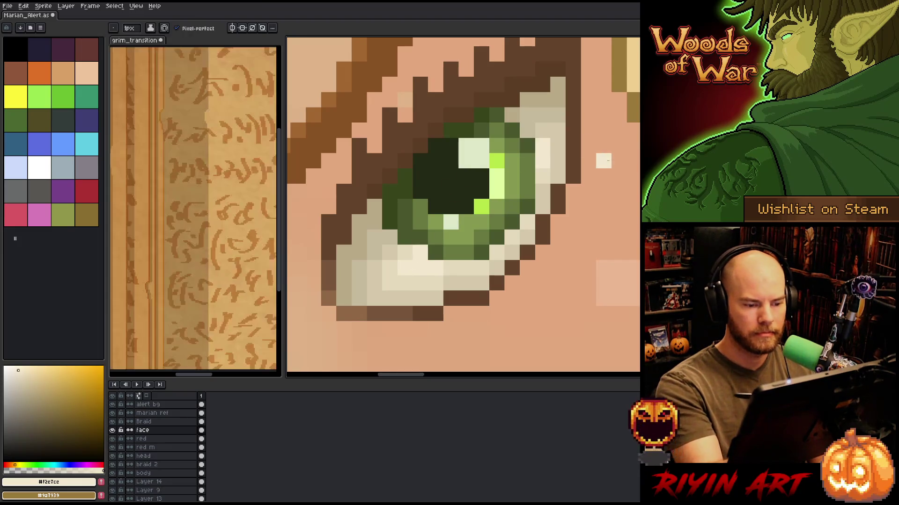
left_click(512, 176)
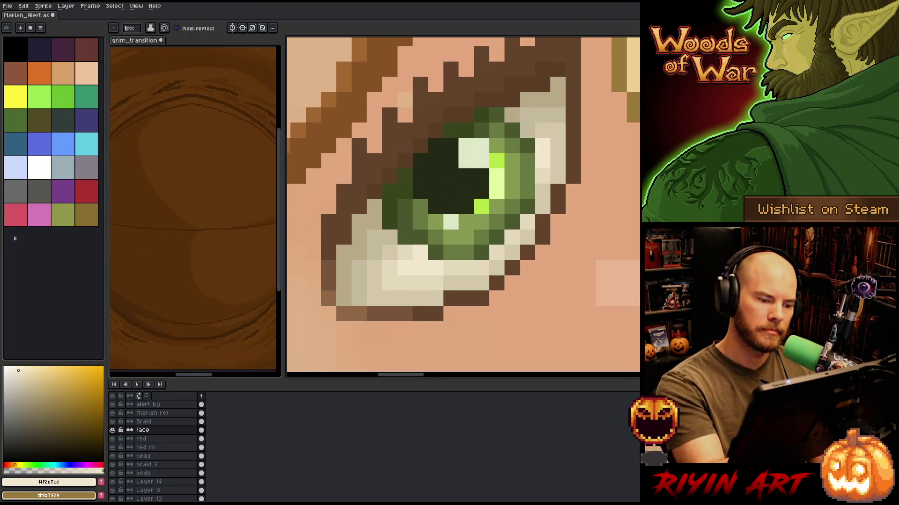
Sample the iris's olive and darker greens while zooming around the eye.
scroll(582, 253, "down", 5)
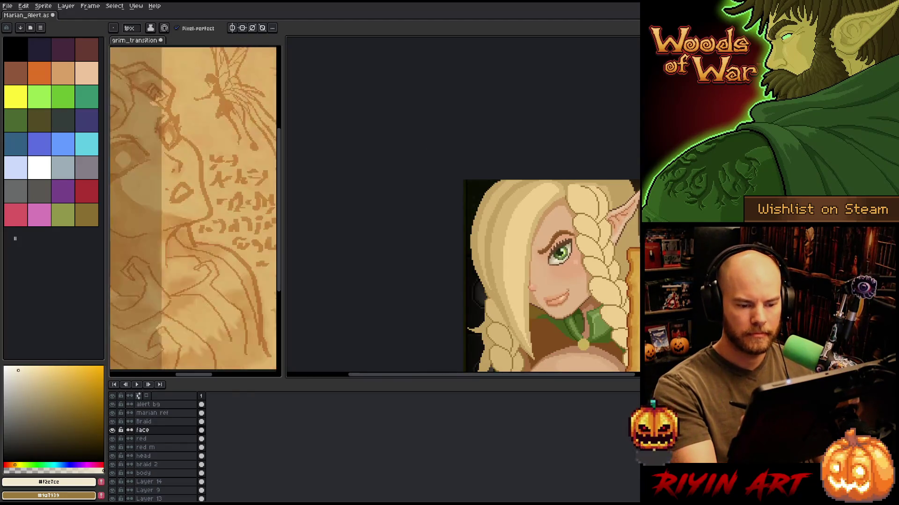
scroll(589, 288, "up", 3)
scroll(550, 226, "up", 3)
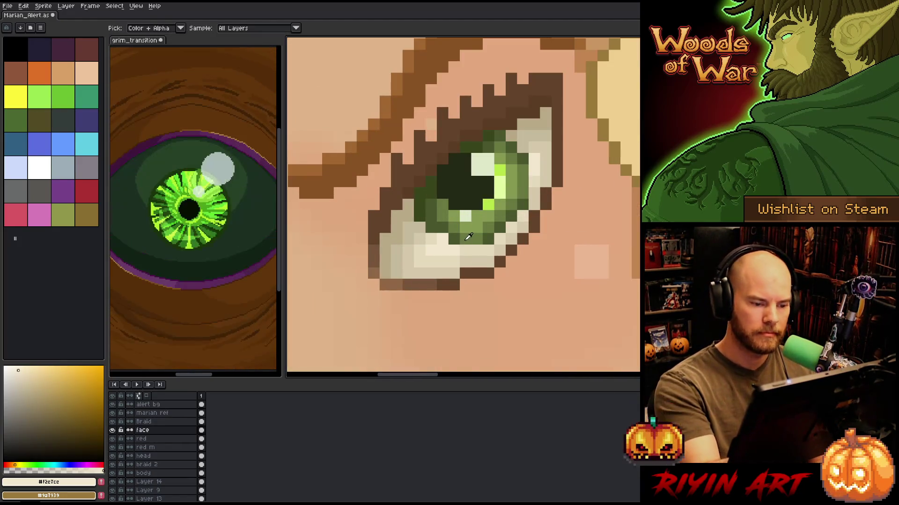
left_click(454, 181, "alt")
left_click(443, 225, "alt")
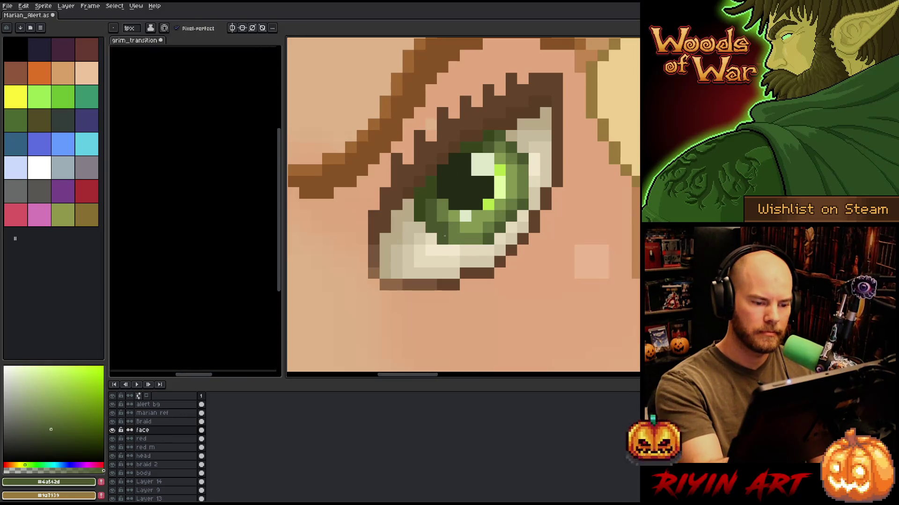
left_click(465, 215, "alt")
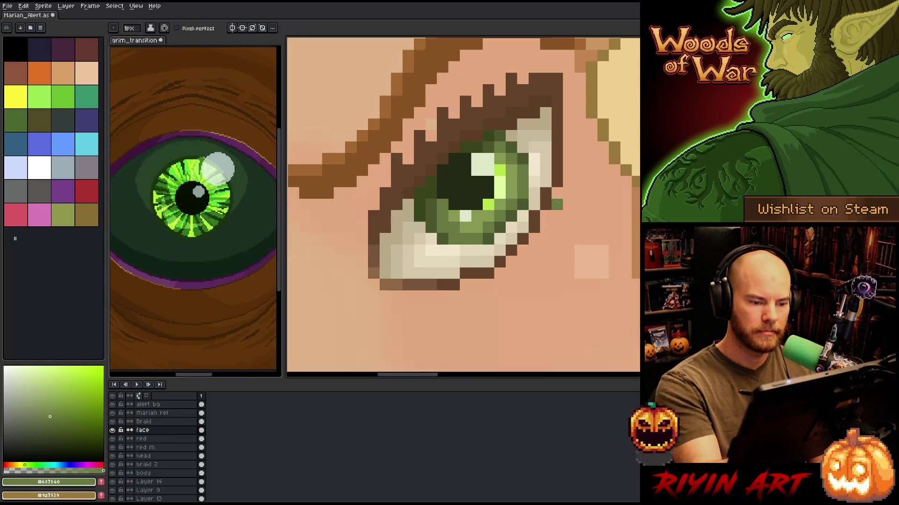
scroll(571, 216, "down", 2)
scroll(570, 217, "down", 3)
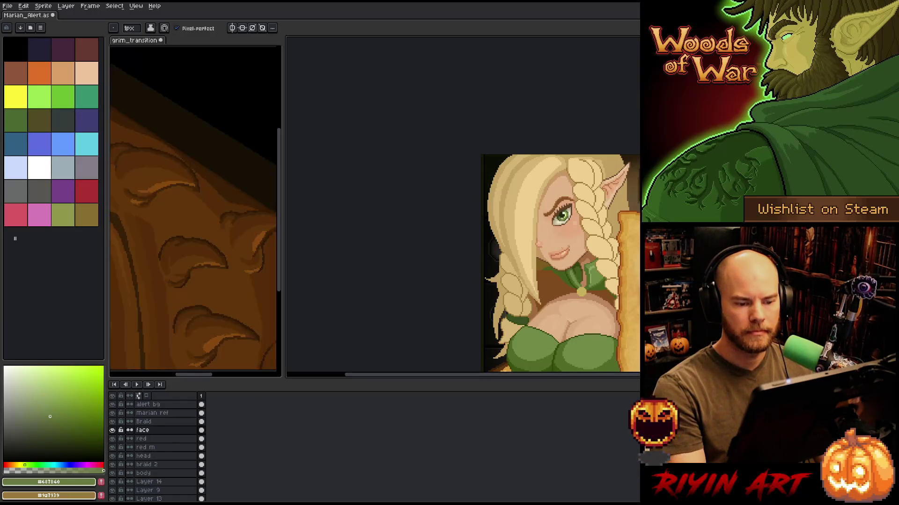
scroll(571, 217, "up", 3)
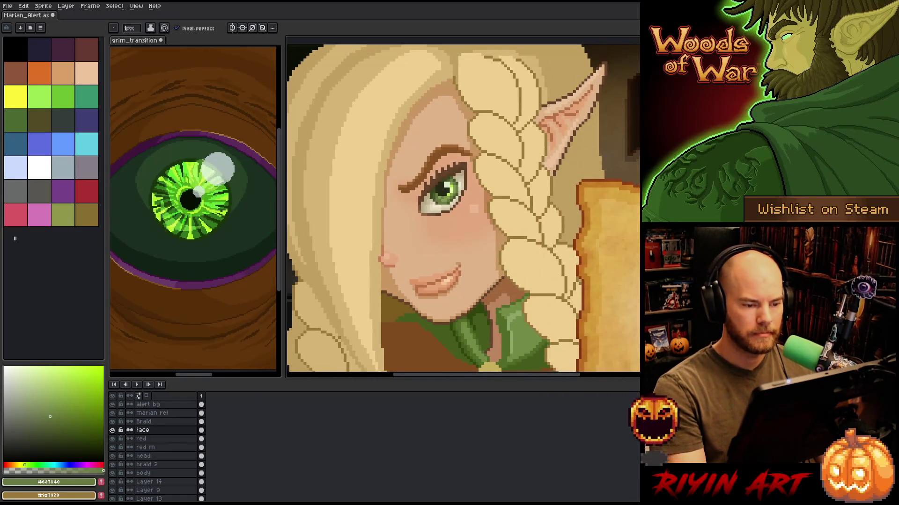
scroll(440, 183, "down", 2)
scroll(437, 176, "up", 4)
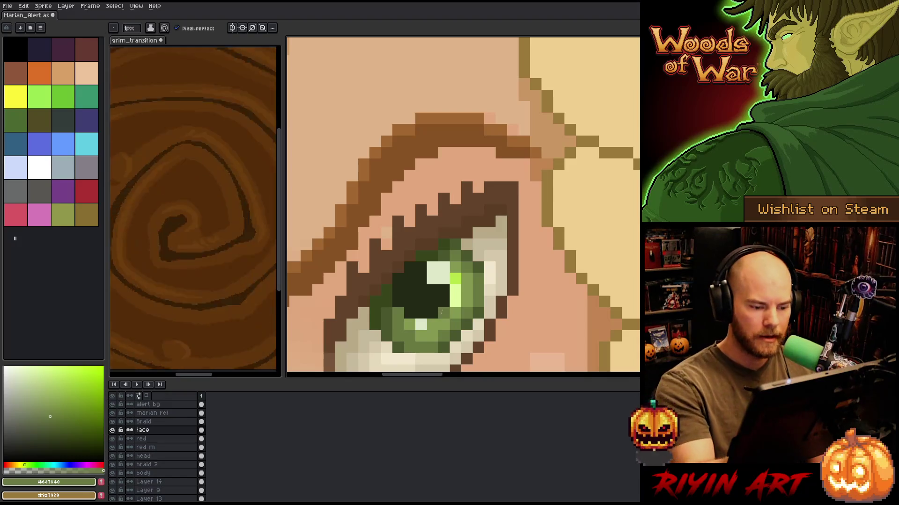
Paint light and bright green highlight pixels down the iris beside the eye highlight.
key("alt")
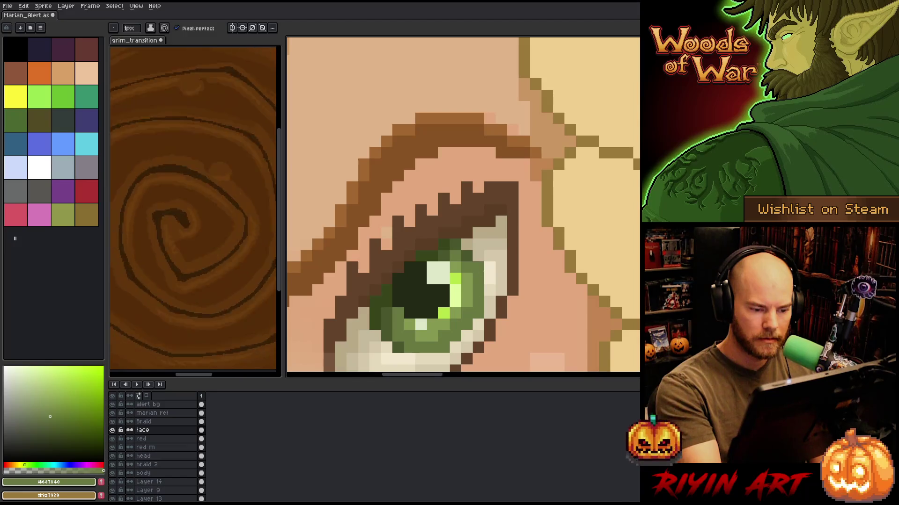
left_click(452, 318, "alt")
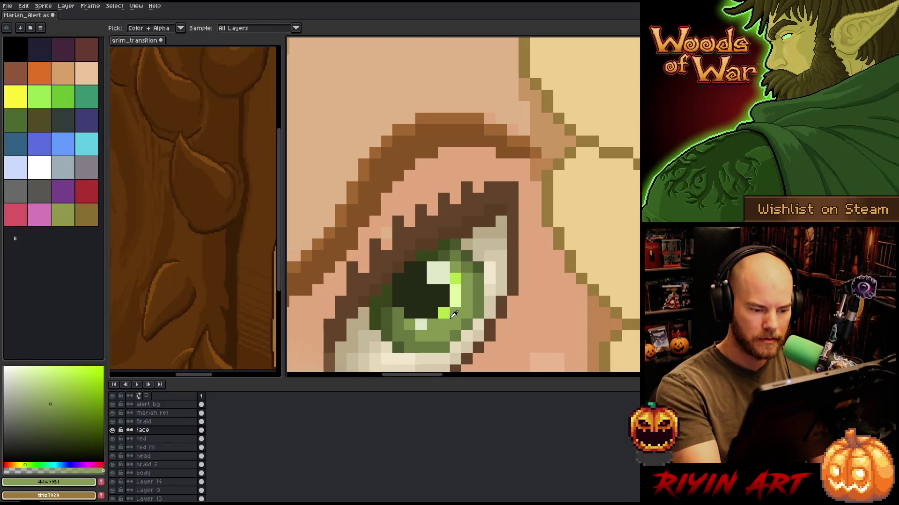
key("alt")
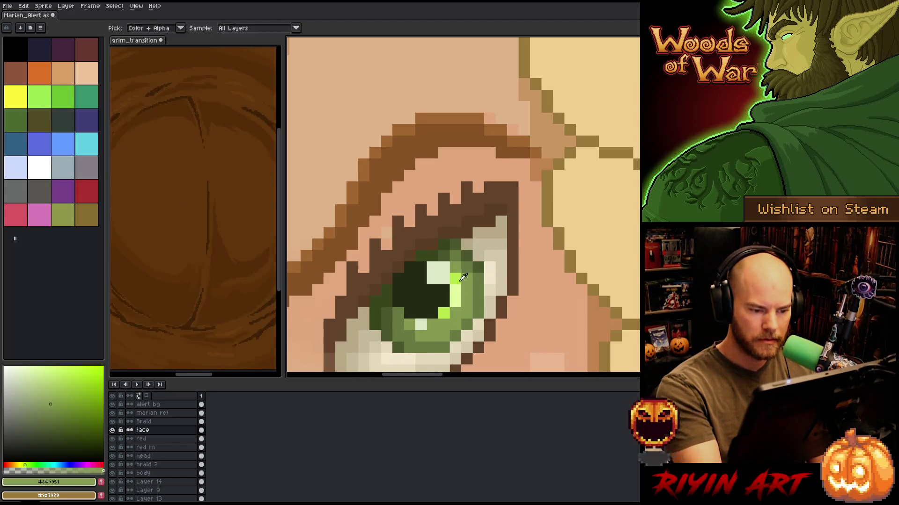
left_click(460, 288, "alt")
left_click(456, 314)
left_click(444, 324)
left_click(455, 302)
left_click(455, 295, "alt")
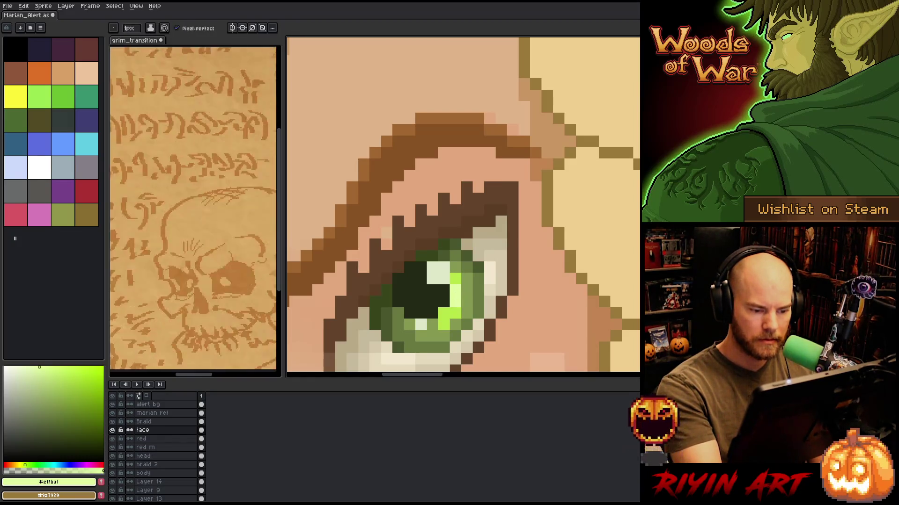
left_click(455, 312)
left_click(444, 313)
left_click(456, 281, "alt")
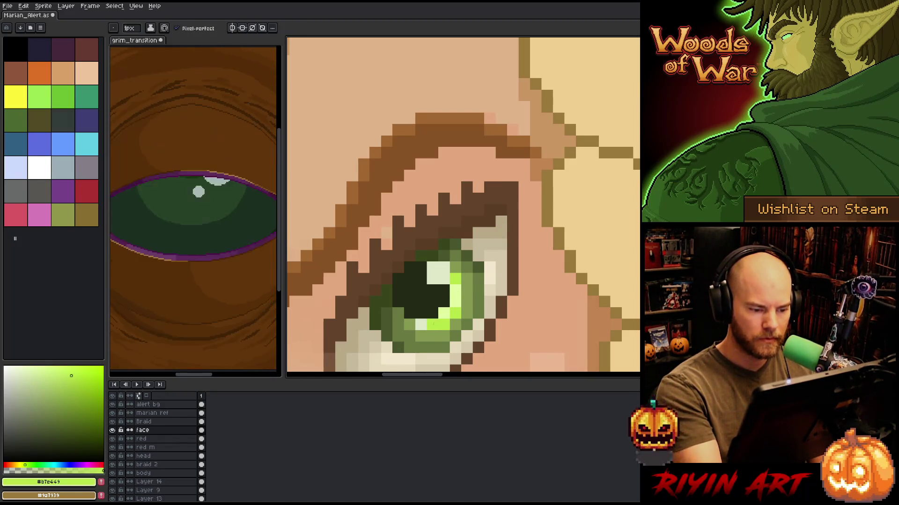
left_click(501, 232)
scroll(501, 230, "down", 5)
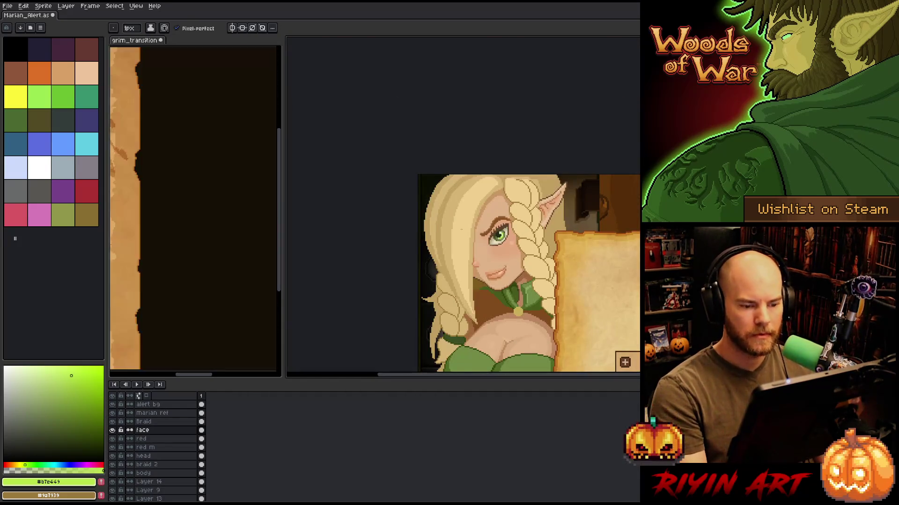
Recentre on the elf's face, sample the eye white, then pick a dark green for the eye.
mouse_move(498, 236)
left_mouse_down()
mouse_move(508, 215)
mouse_move(437, 287)
mouse_move(444, 255)
left_mouse_up()
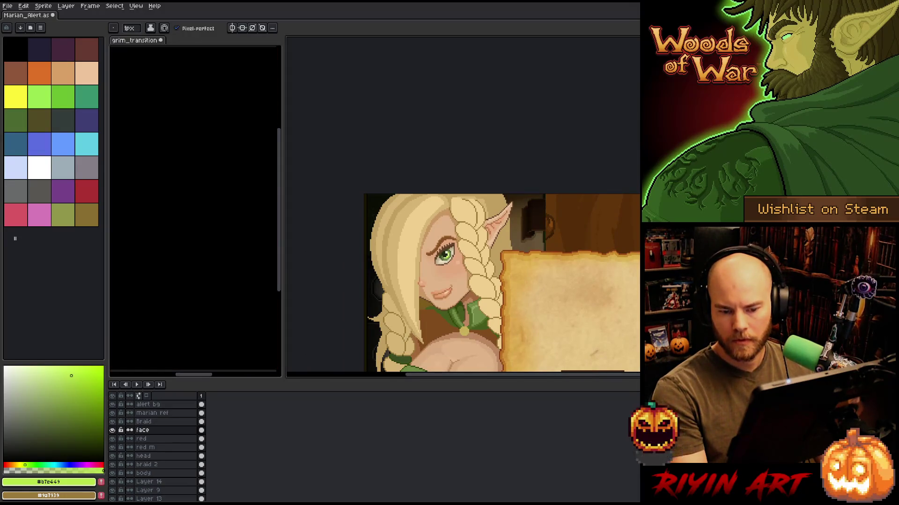
scroll(443, 255, "up", 5)
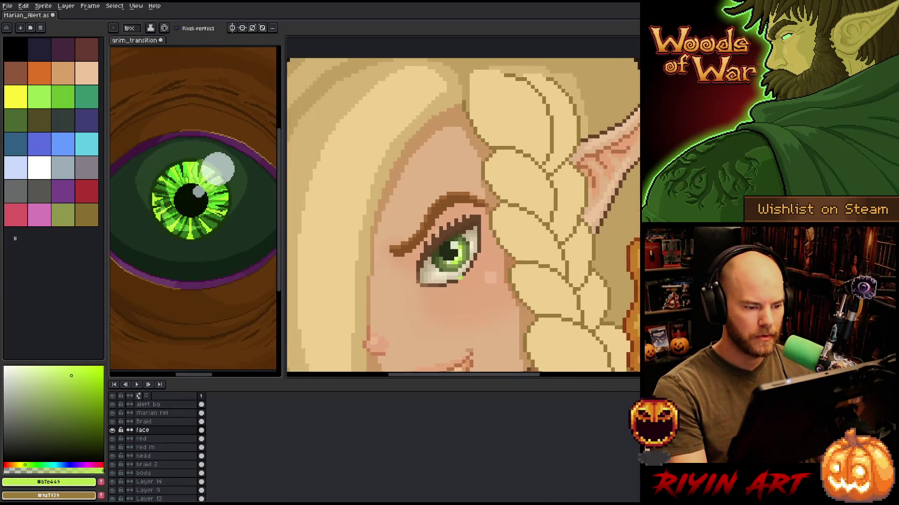
left_click(442, 247, "alt")
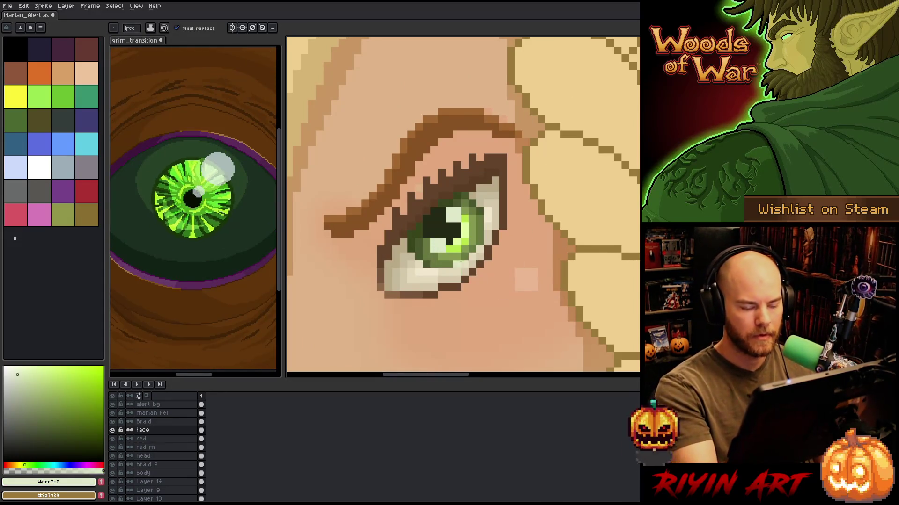
key("ctrl")
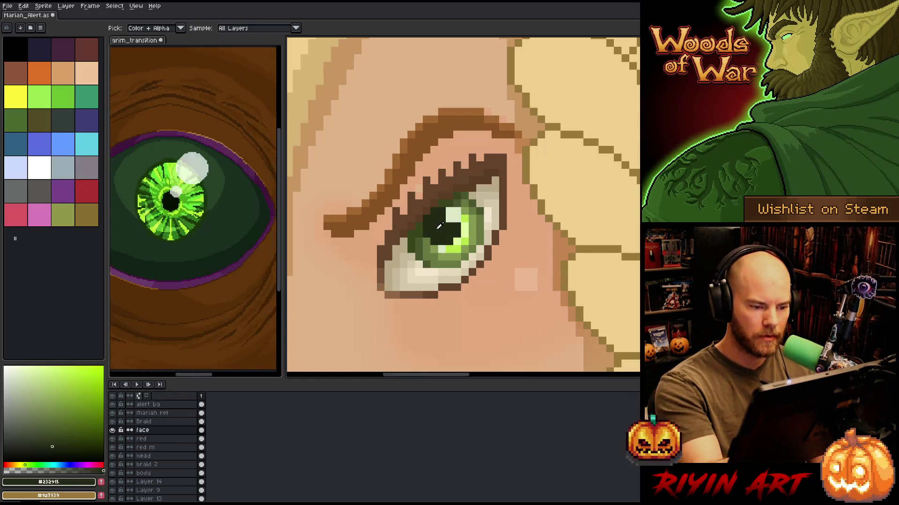
left_click(47, 434)
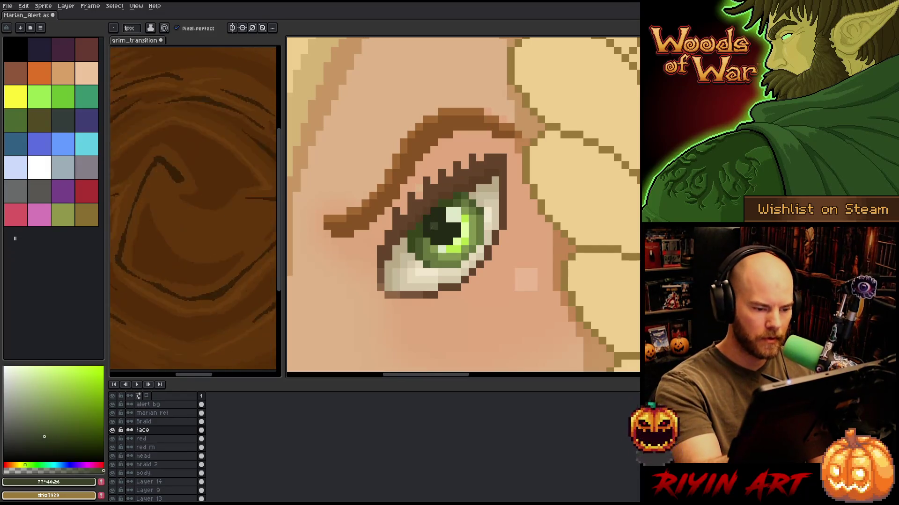
scroll(520, 237, "down", 5)
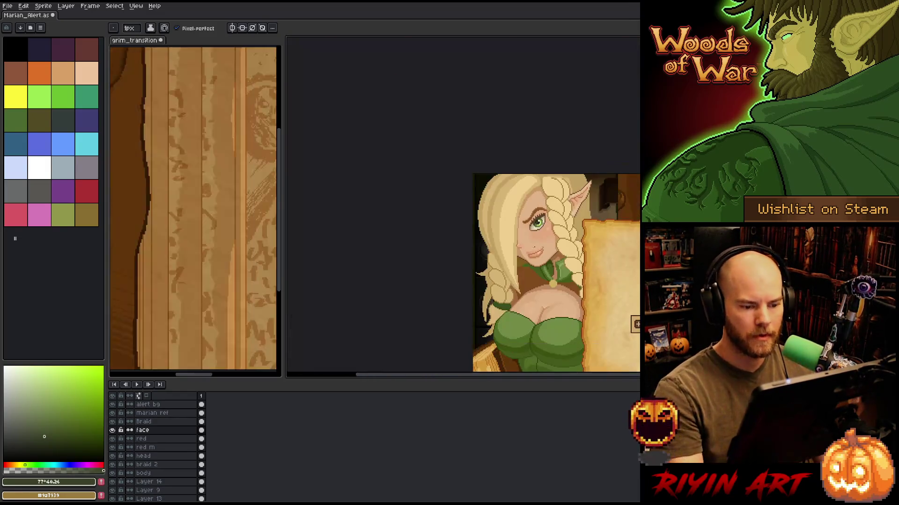
left_click_drag(541, 228, 473, 223)
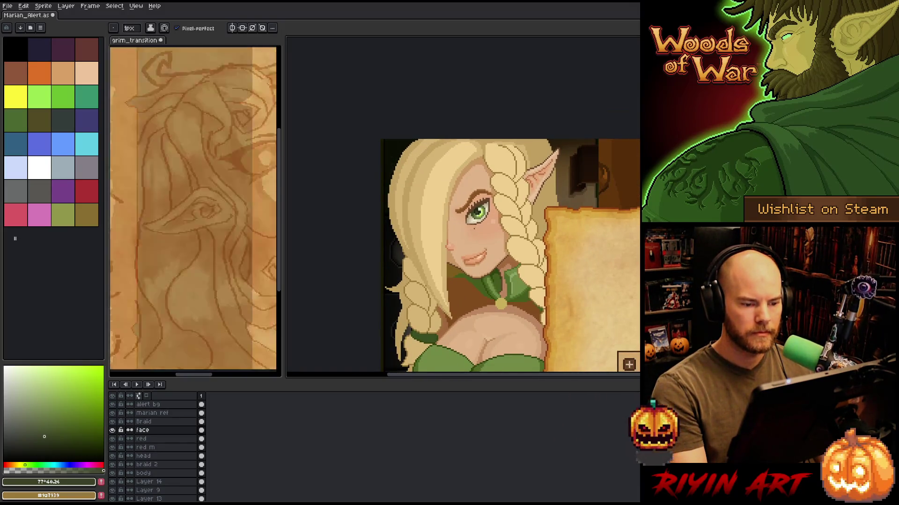
scroll(475, 228, "up", 3)
scroll(474, 228, "down", 3)
scroll(474, 228, "down", 1)
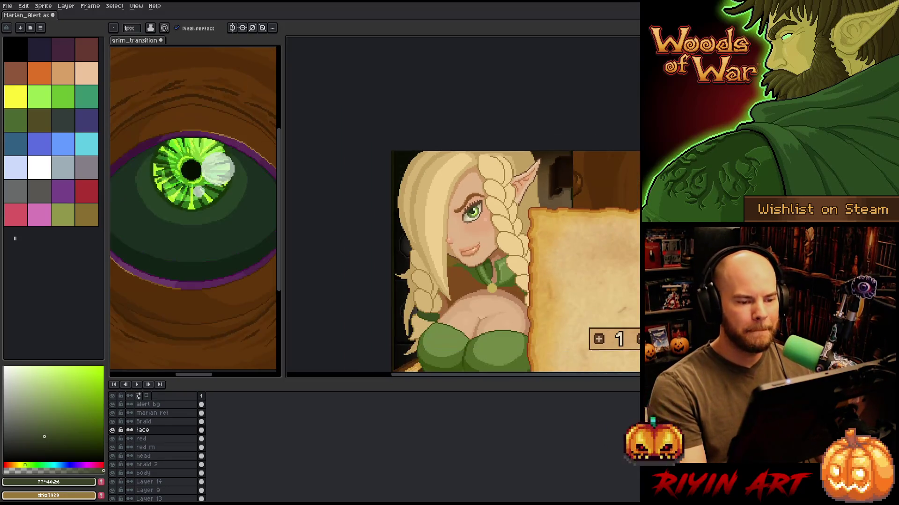
scroll(474, 213, "up", 1)
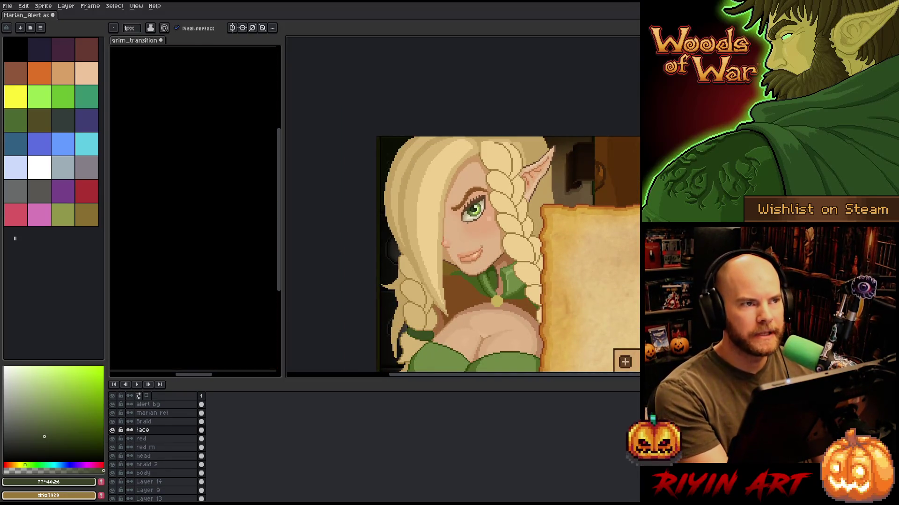
scroll(464, 228, "down", 2)
scroll(465, 228, "up", 1)
mouse_move(465, 227)
left_mouse_down()
mouse_move(437, 205)
mouse_move(427, 173)
left_mouse_up()
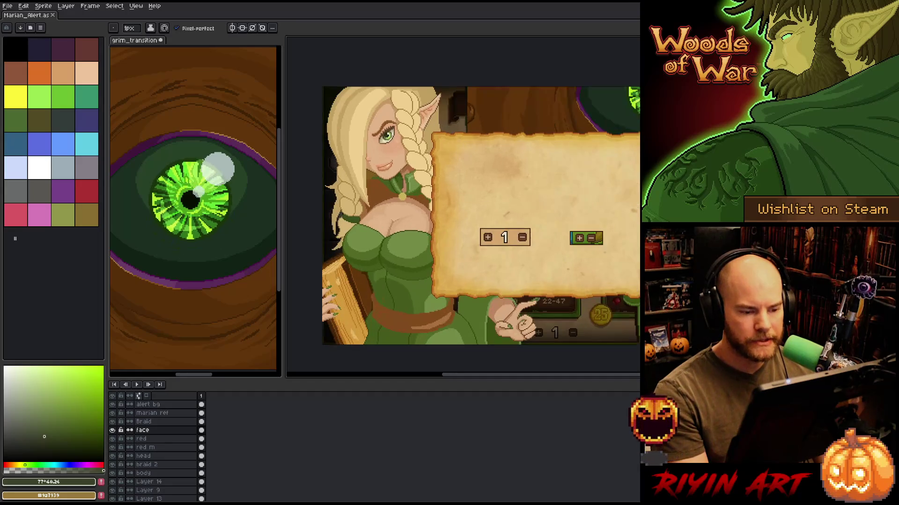
left_click_drag(400, 178, 427, 182)
scroll(418, 233, "up", 3)
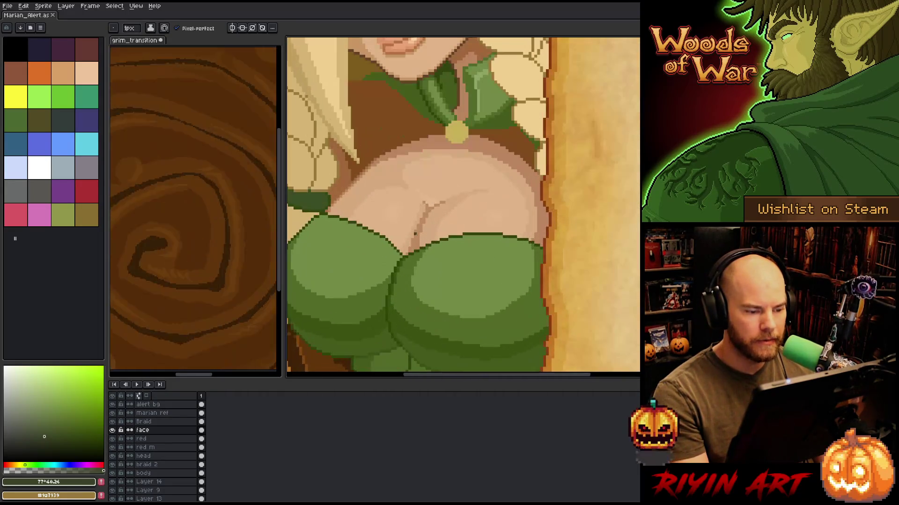
scroll(412, 246, "down", 5)
mouse_move(438, 214)
left_mouse_down()
mouse_move(433, 200)
mouse_move(453, 216)
left_mouse_up()
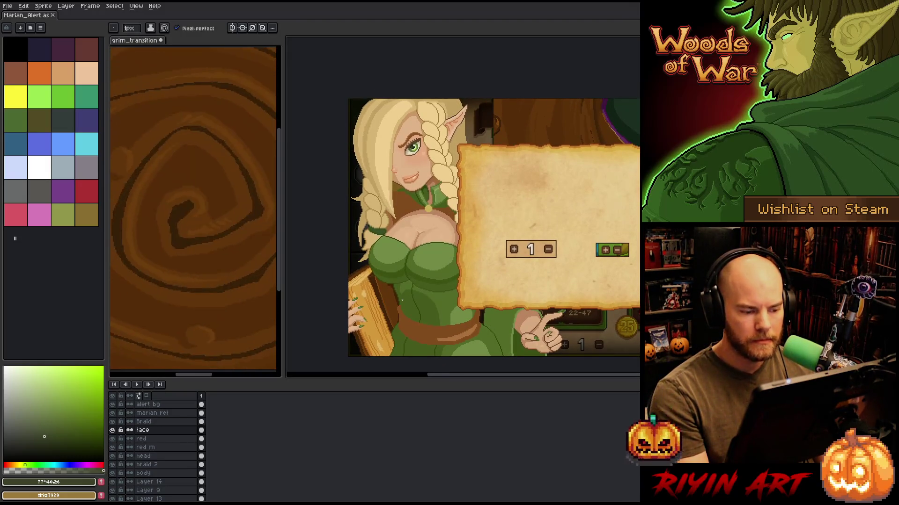
scroll(401, 300, "up", 3)
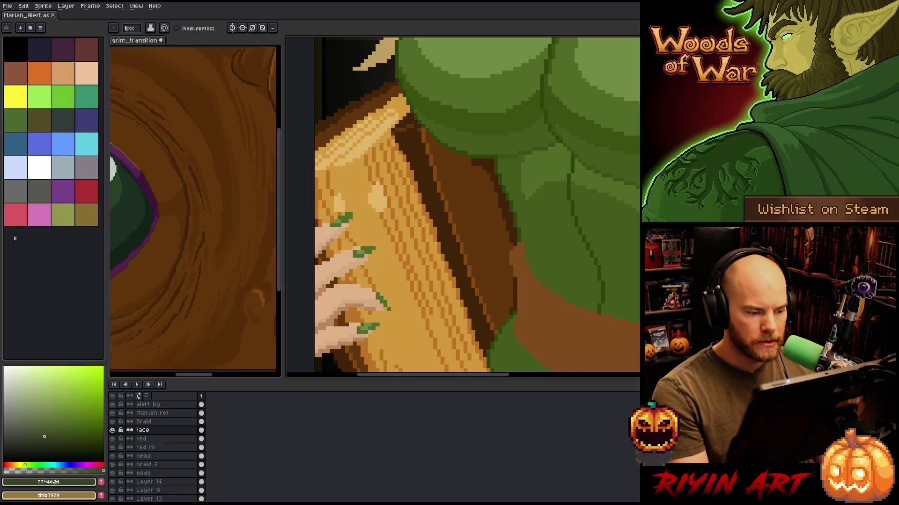
scroll(377, 257, "down", 4)
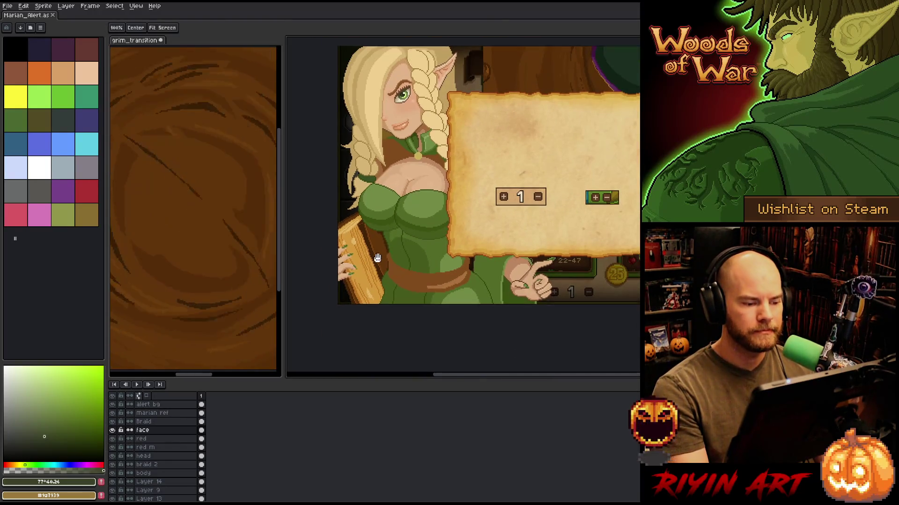
scroll(377, 258, "up", 3)
scroll(411, 258, "down", 2)
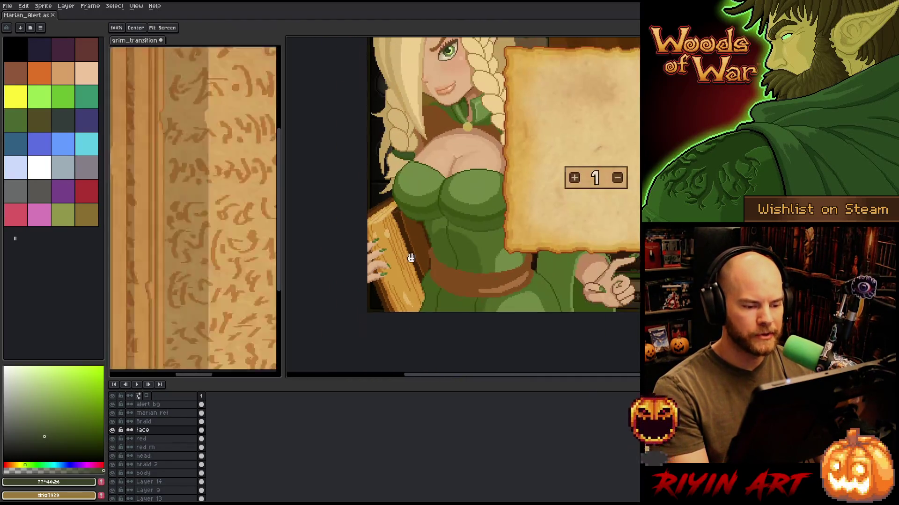
left_click_drag(411, 258, 431, 262)
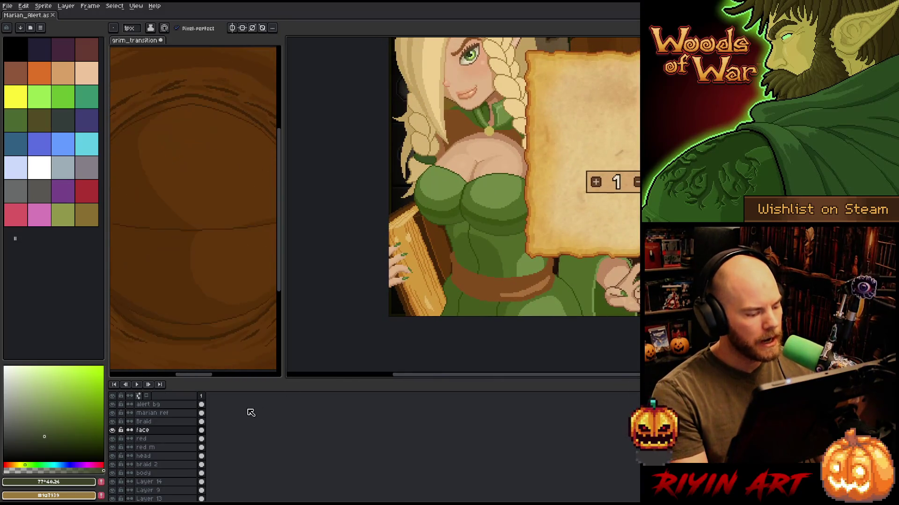
scroll(445, 259, "up", 3)
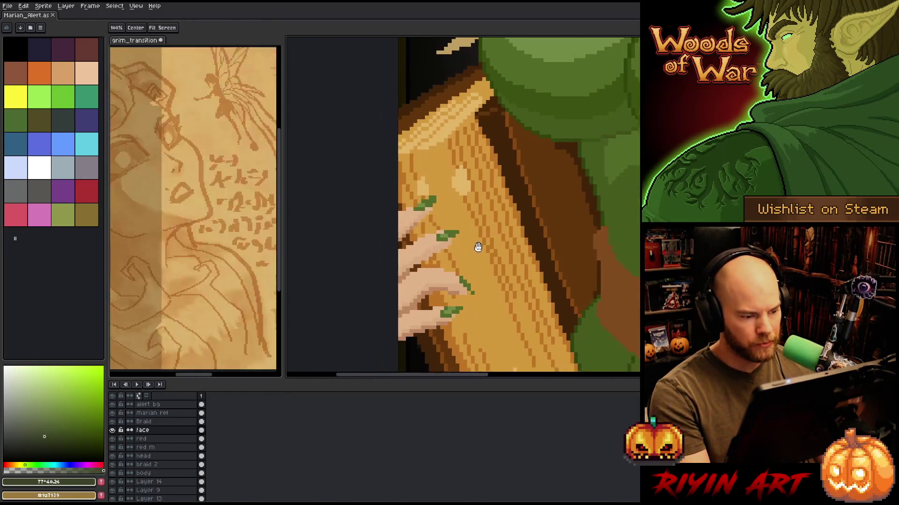
Make Layer 13 the active layer, hiding and reshowing it to check its content.
left_click(425, 254, "ctrl")
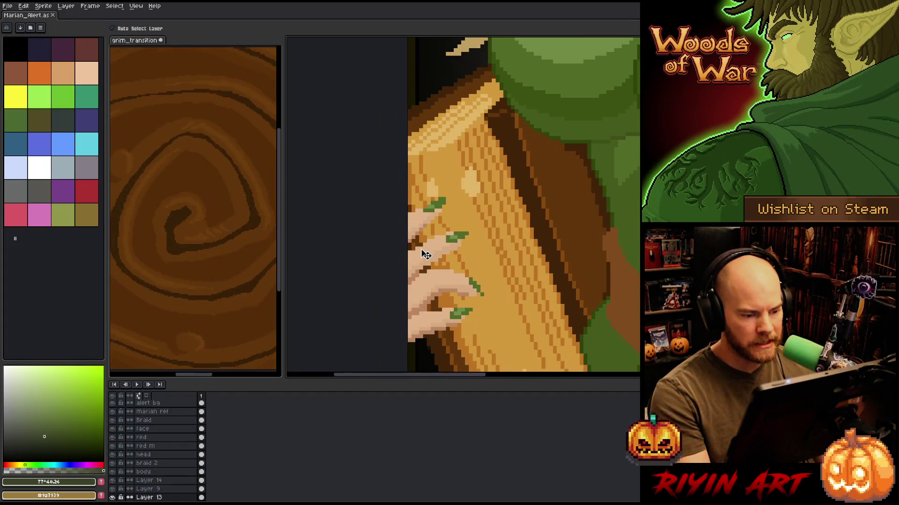
scroll(168, 479, "down", 1)
left_click(172, 463)
left_click(202, 472, "ctrl")
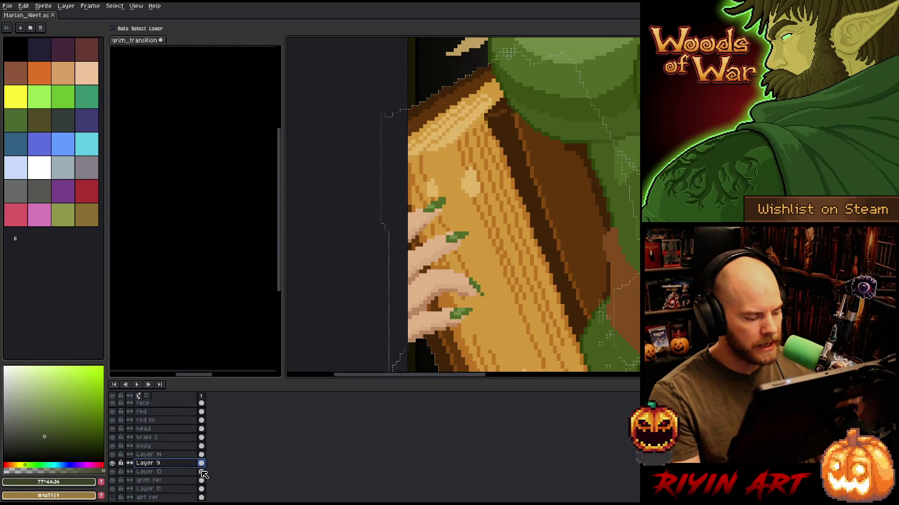
left_click(175, 473)
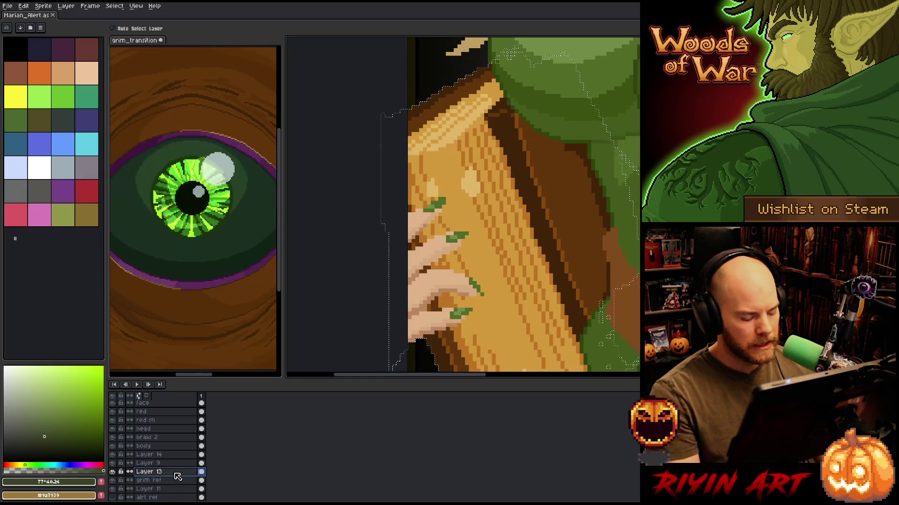
left_click(112, 472)
left_click(112, 471)
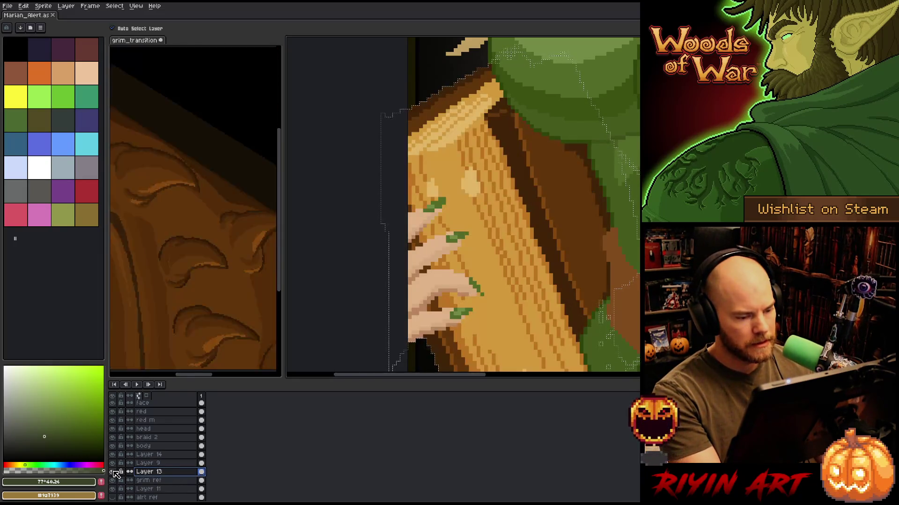
Clear the selection and merge Layer 14 and Layer 9 down into Layer 13.
key("ctrl+d")
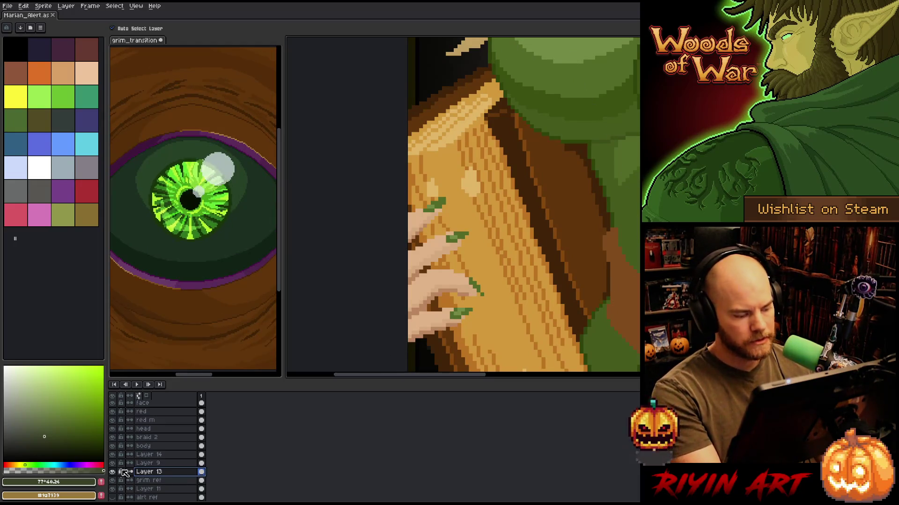
key("ctrl+e")
scroll(497, 185, "down", 2)
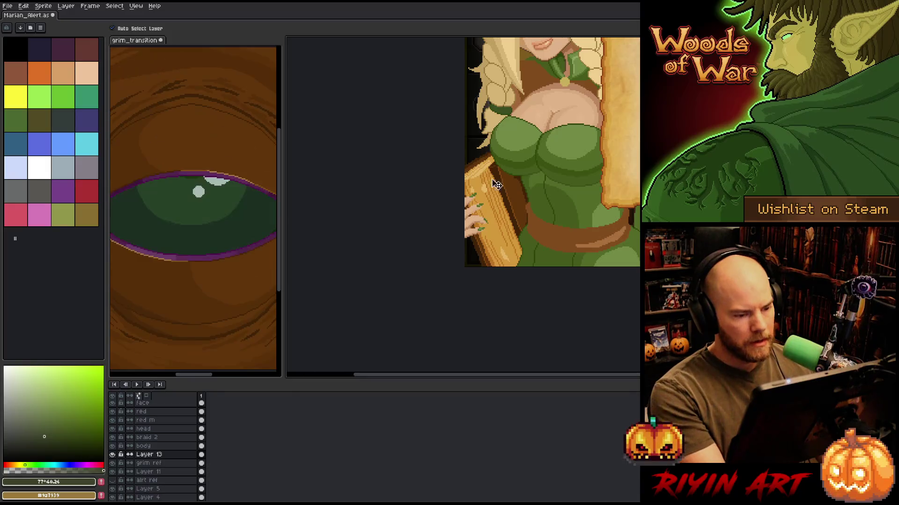
scroll(496, 185, "up", 3)
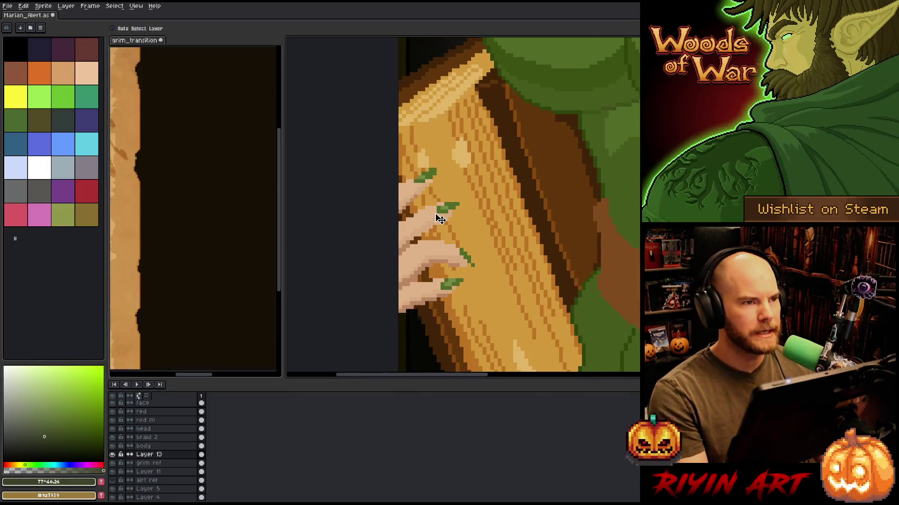
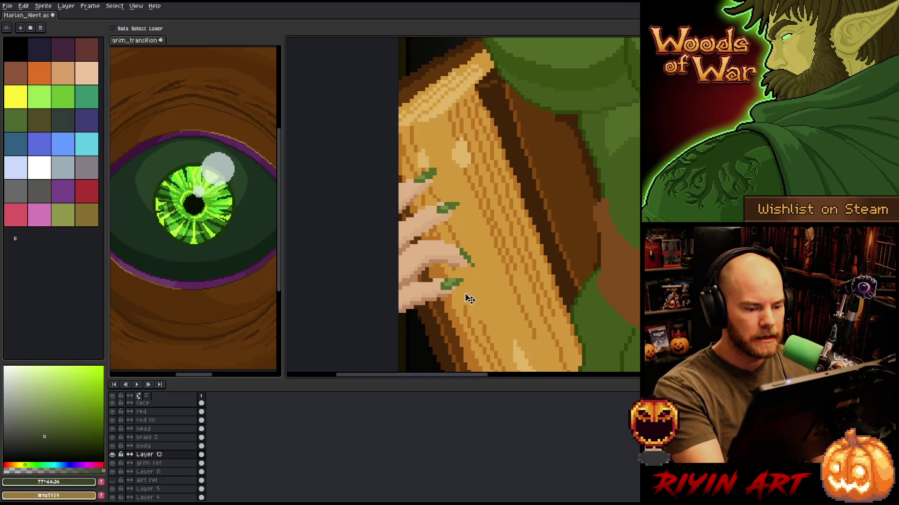
Sample the orange-brown with the pencil active and zoom out to frame the character.
key("b")
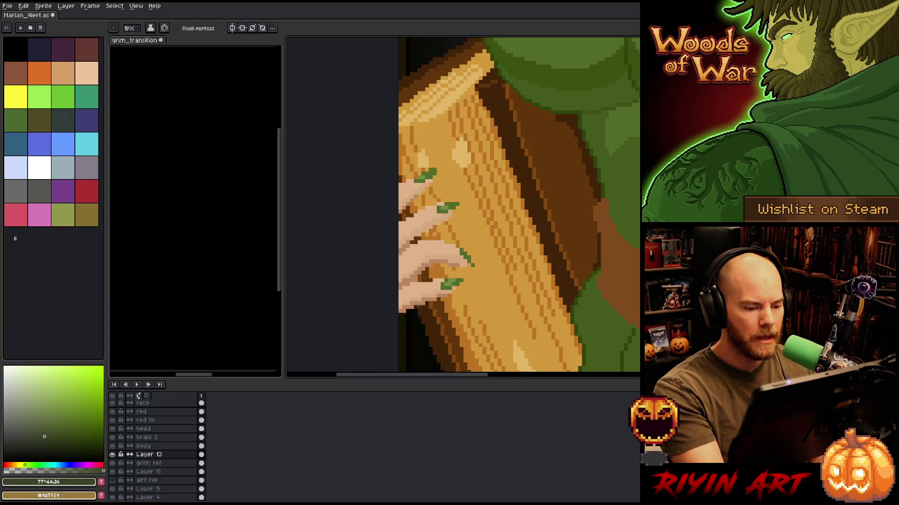
left_click(427, 298, "alt")
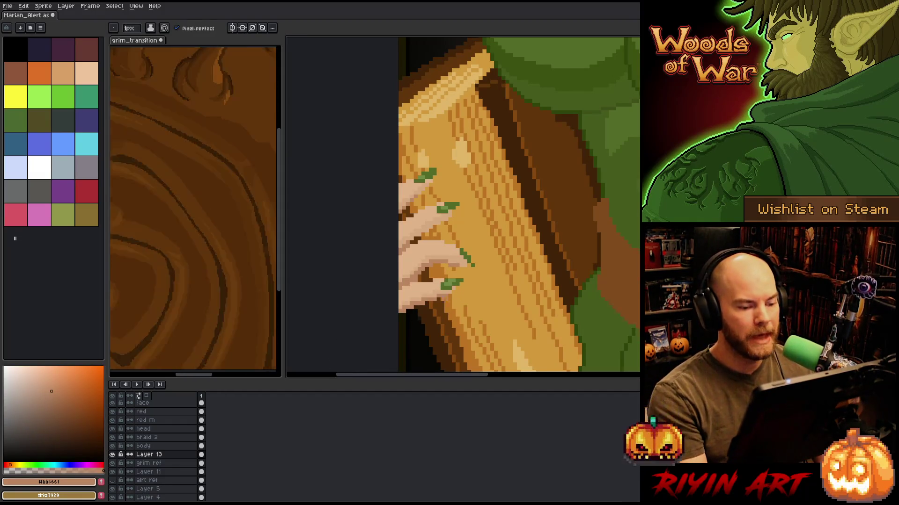
key("minus")
scroll(427, 290, "up", 2)
scroll(426, 290, "down", 2)
left_click_drag(437, 281, 402, 262)
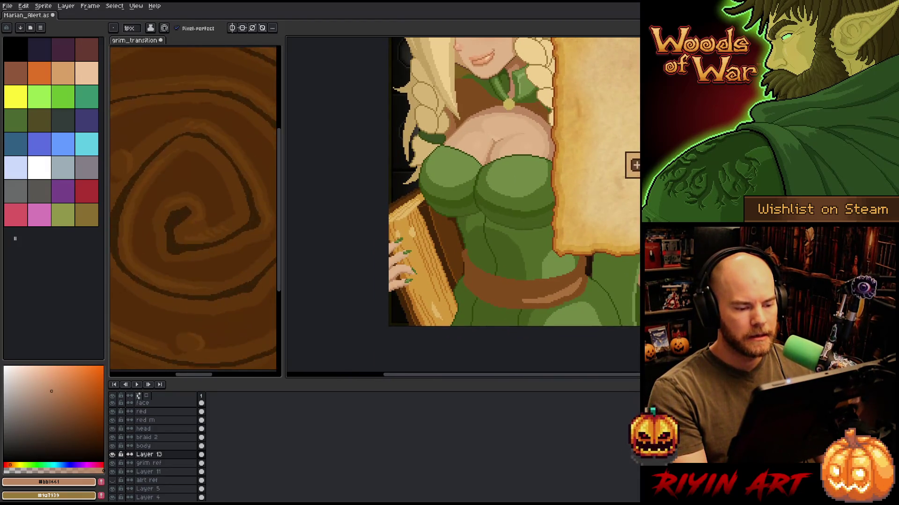
scroll(405, 303, "up", 3)
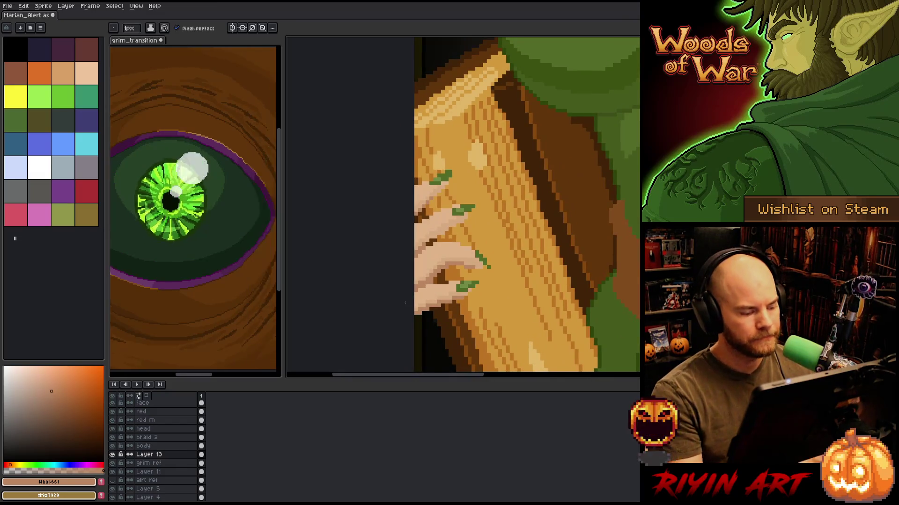
Select by colour range the hand's peach skin (#dfb389) at tolerance 36.
key("ctrl+shift+c")
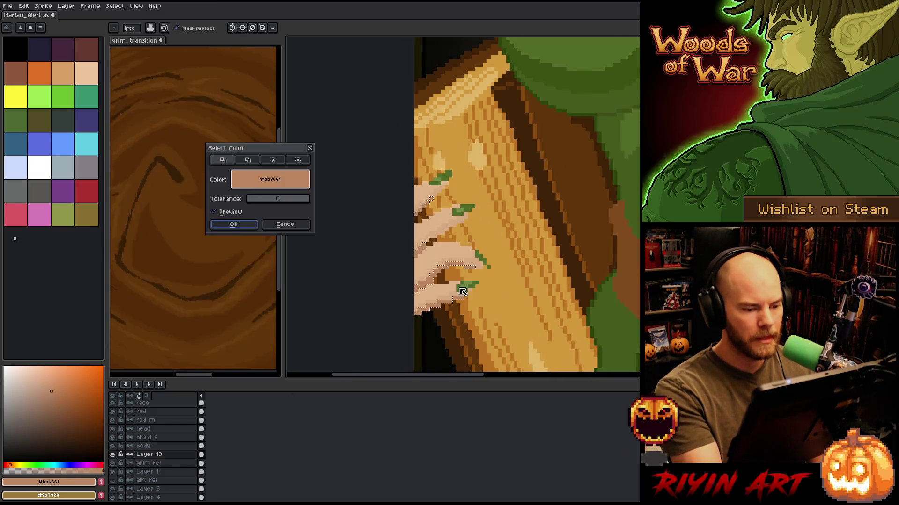
left_click(261, 200)
left_click_drag(263, 200, 260, 200)
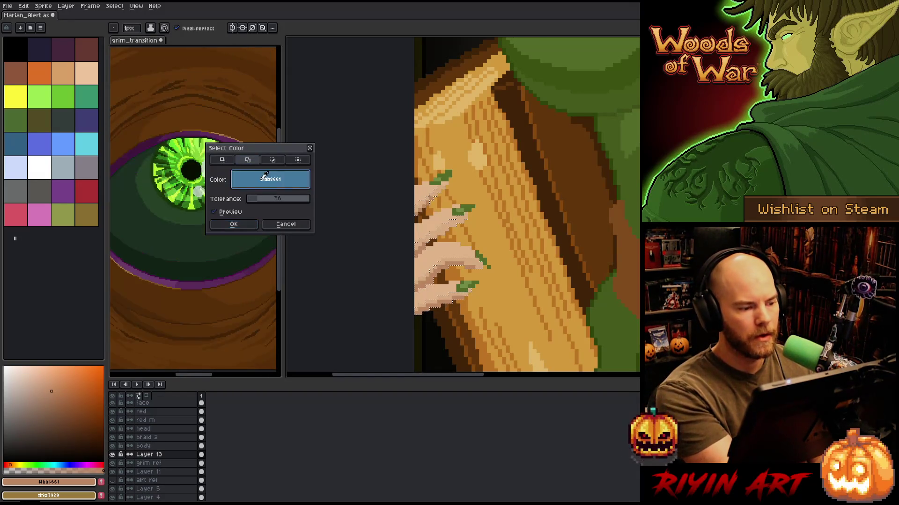
left_click(439, 217)
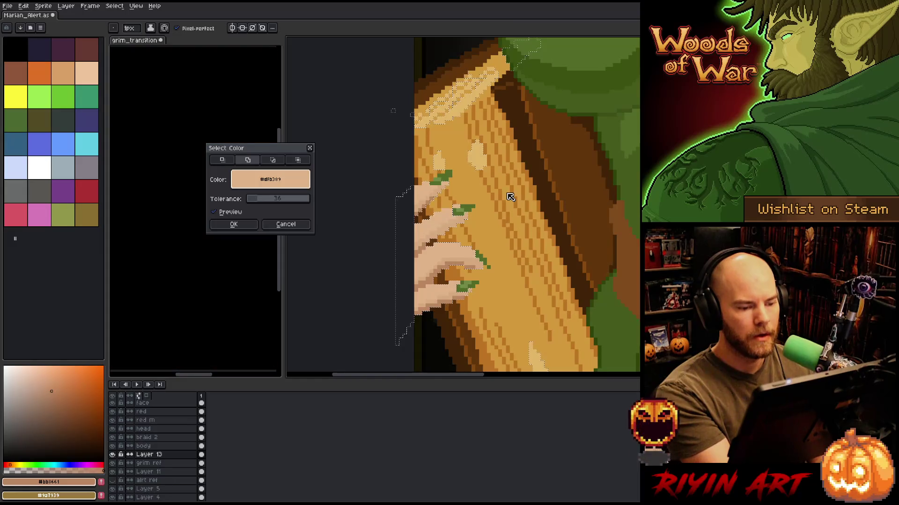
left_click(242, 223)
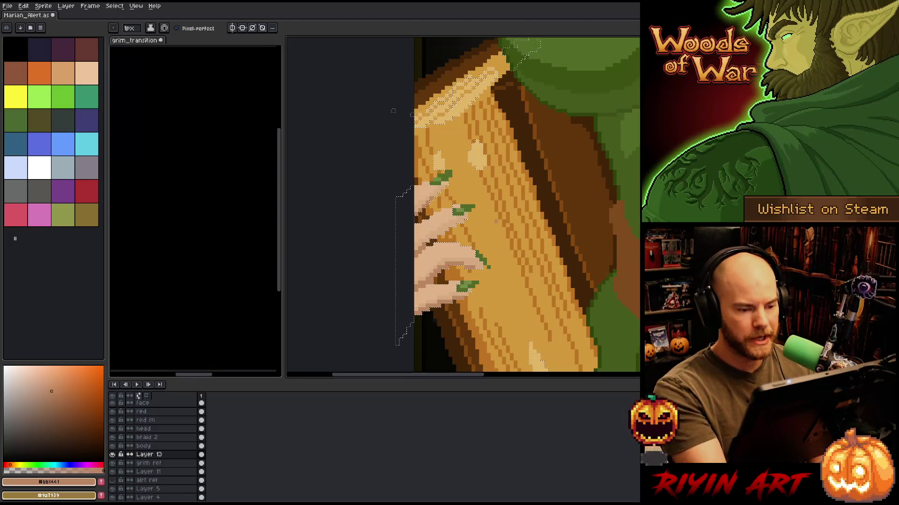
key("m")
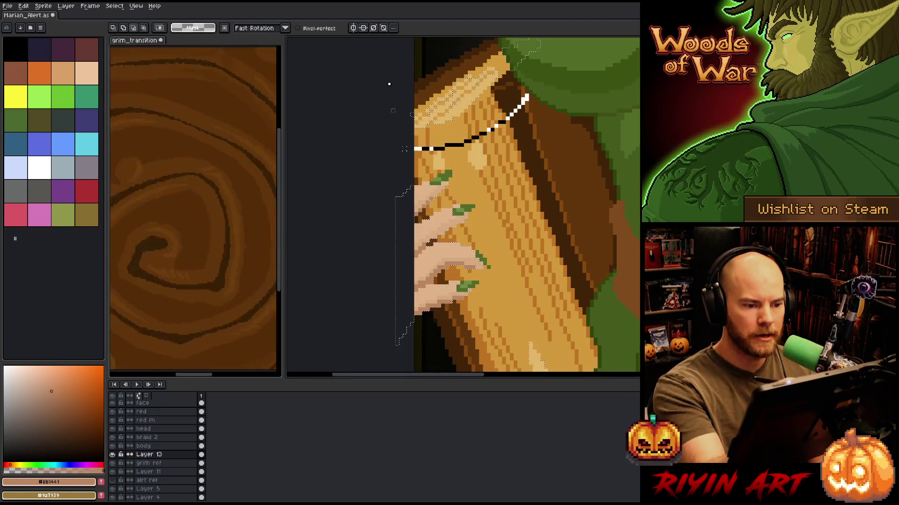
left_click_drag(525, 42, 515, 96)
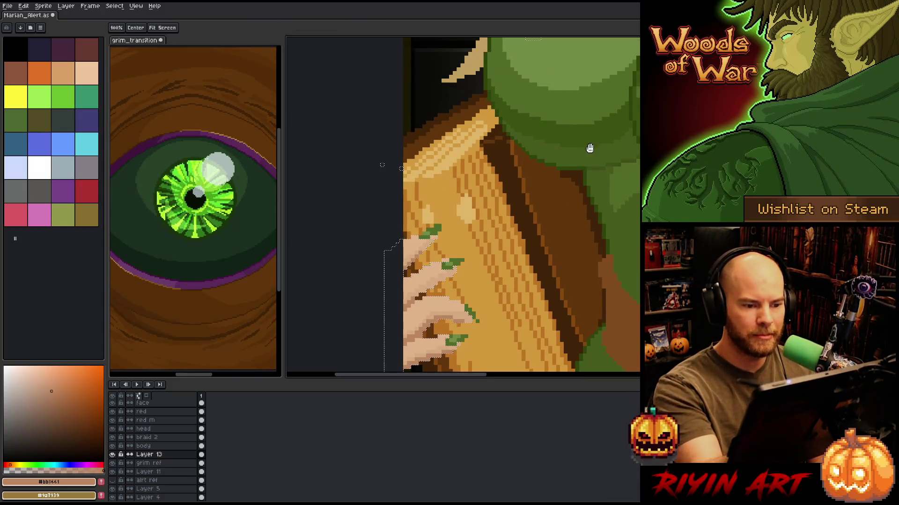
mouse_move(382, 165)
left_mouse_down()
mouse_move(375, 336)
mouse_move(382, 121)
left_mouse_up()
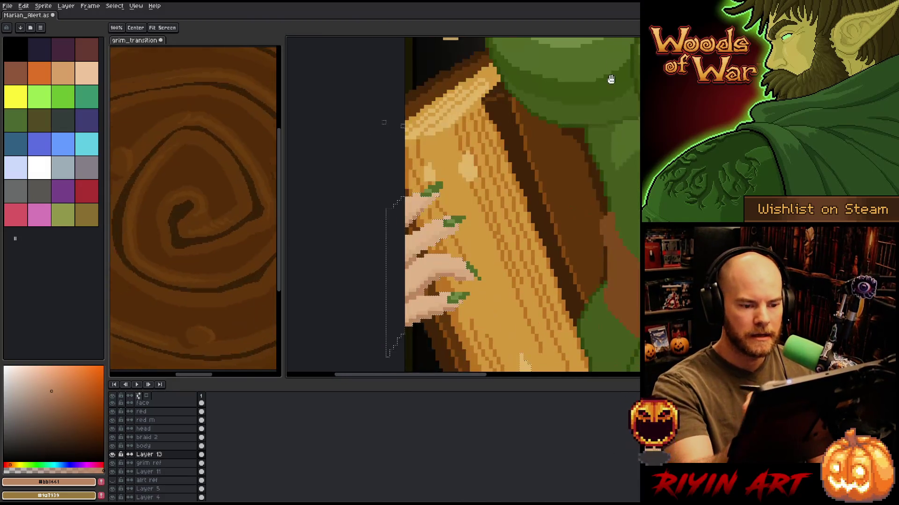
left_click_drag(402, 419, 403, 297)
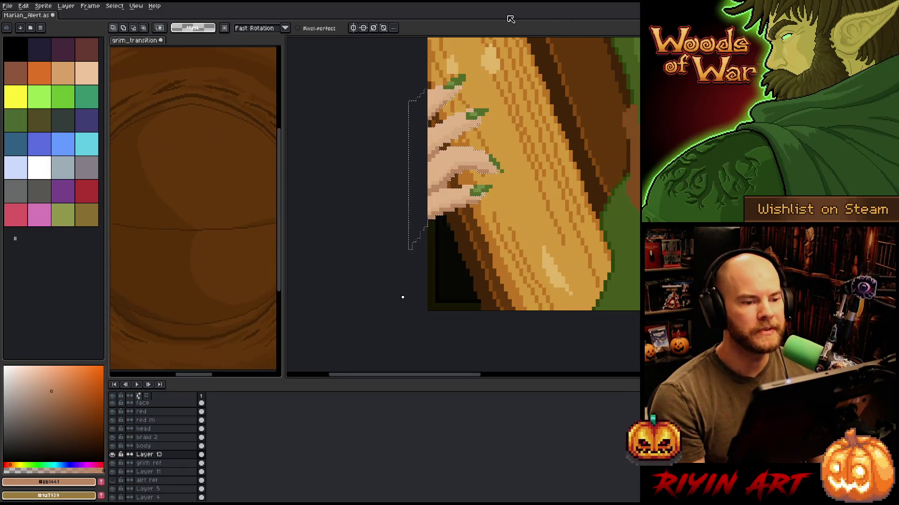
scroll(444, 215, "up", 1)
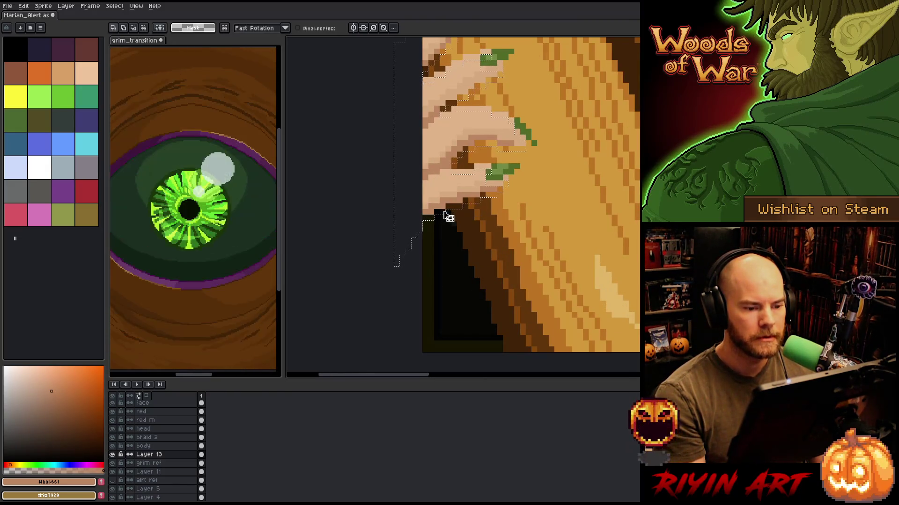
scroll(447, 221, "up", 2)
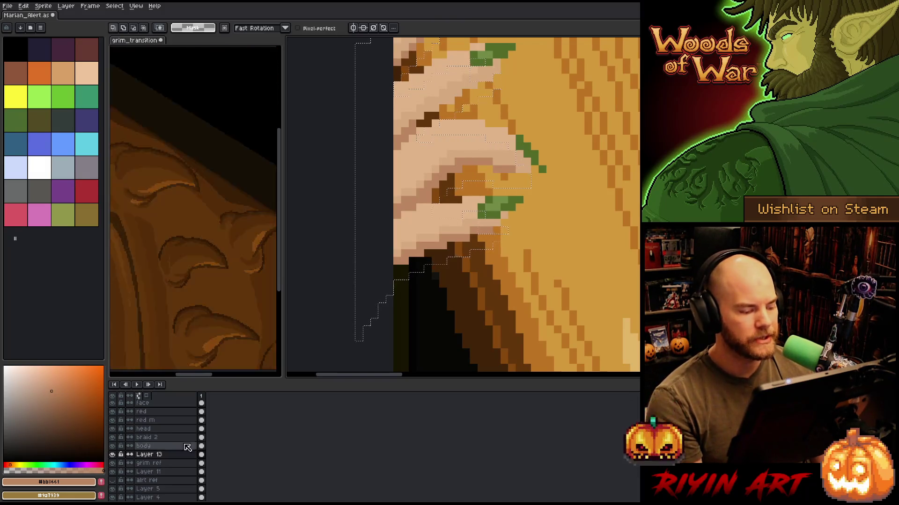
left_click(157, 463)
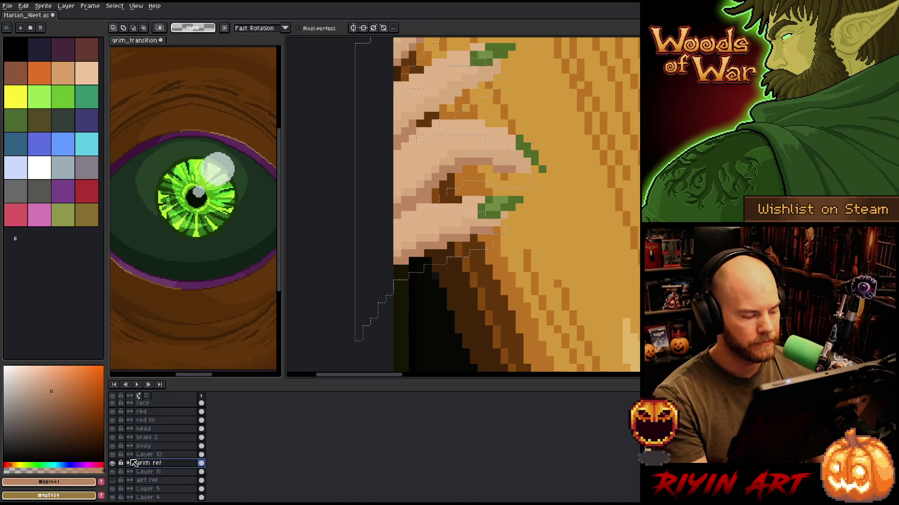
Add a new layer above Layer 13 and draw black pixels between the fingers.
left_click(149, 455)
key("shift+n")
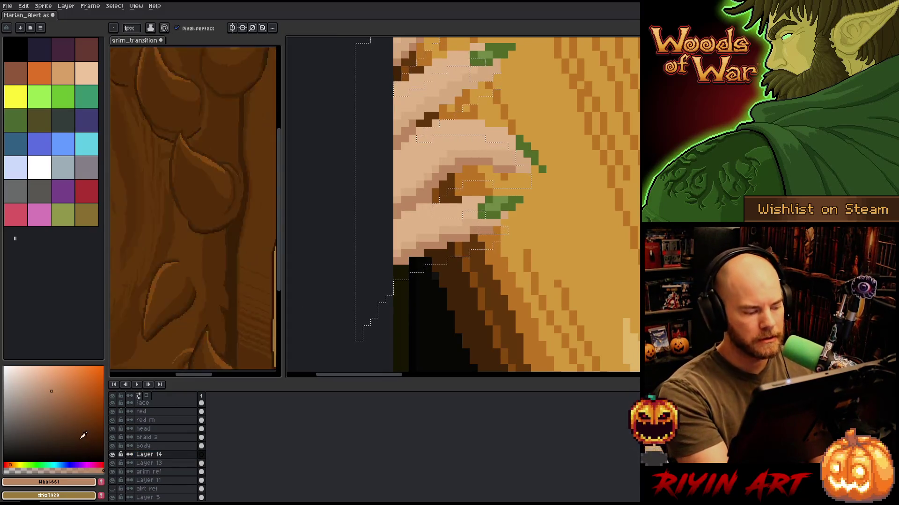
left_click(409, 275, "alt")
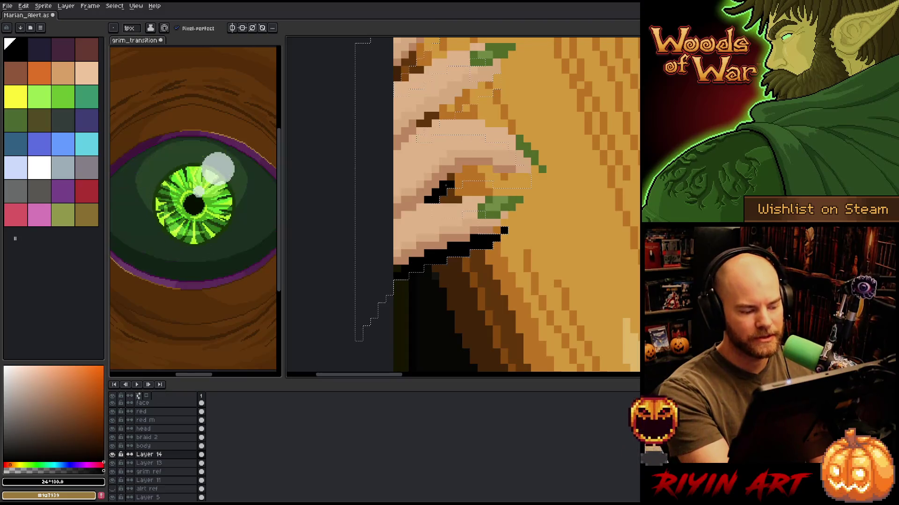
left_click(457, 176)
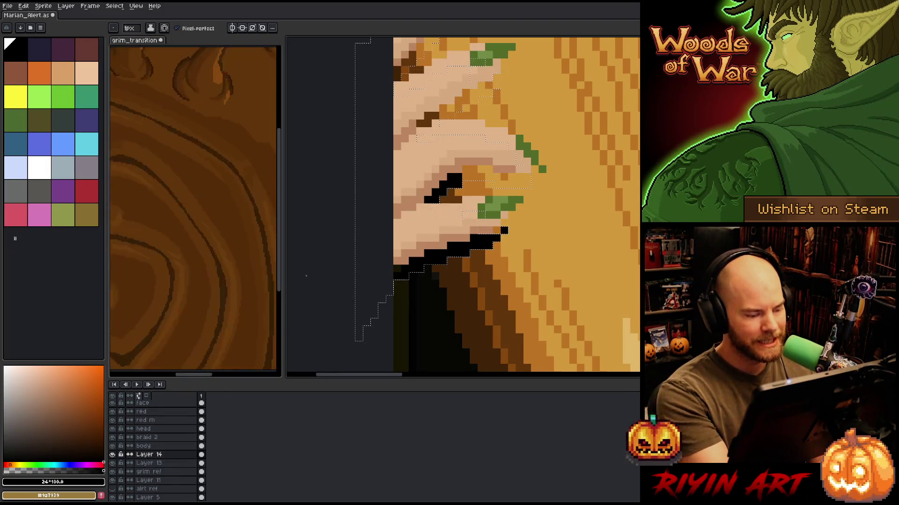
On Layer 13, sample dark brown from the artwork and place a dark brown pixel on the hand.
left_click(113, 463)
left_click(112, 455)
left_click(149, 463)
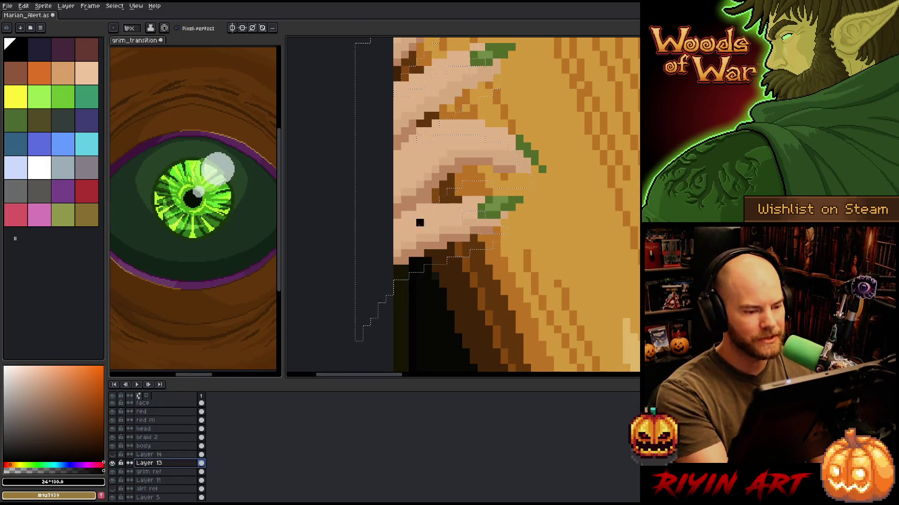
key("i")
left_click(438, 192)
key("b")
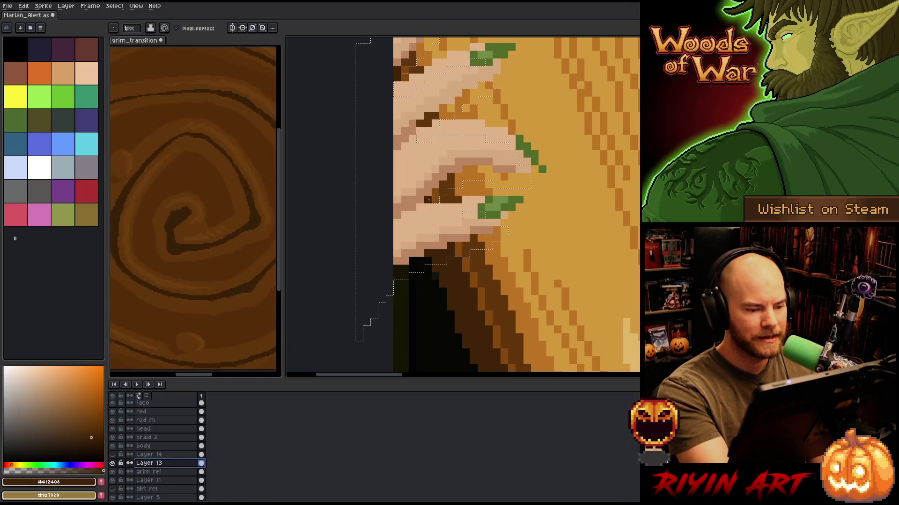
left_click(512, 162)
Back on the outline layer, draw black lines along and between the fingers gripping the book.
left_click(112, 454)
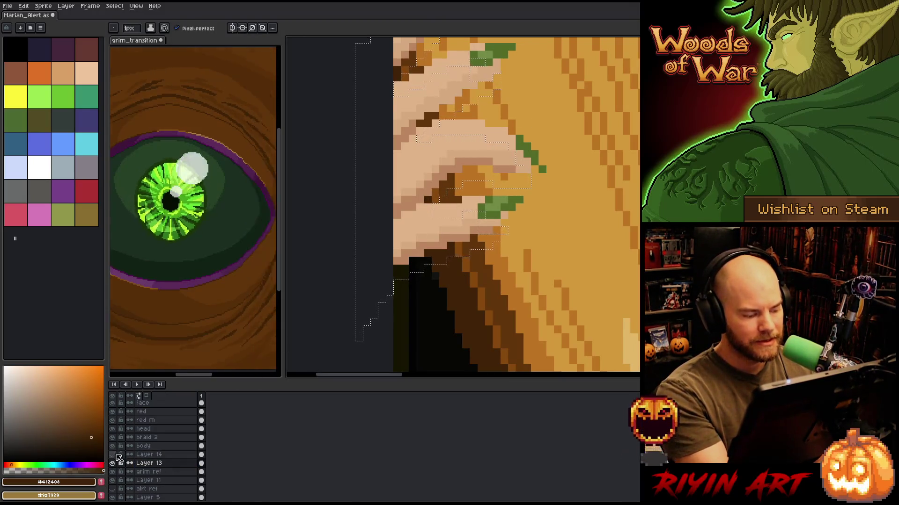
left_click(113, 463)
left_click(149, 455)
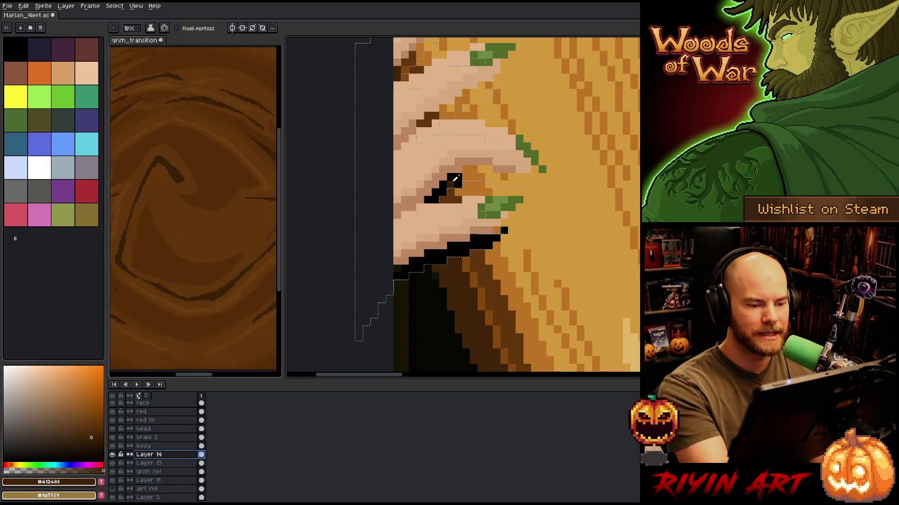
left_click(455, 178, "alt")
left_click(481, 177)
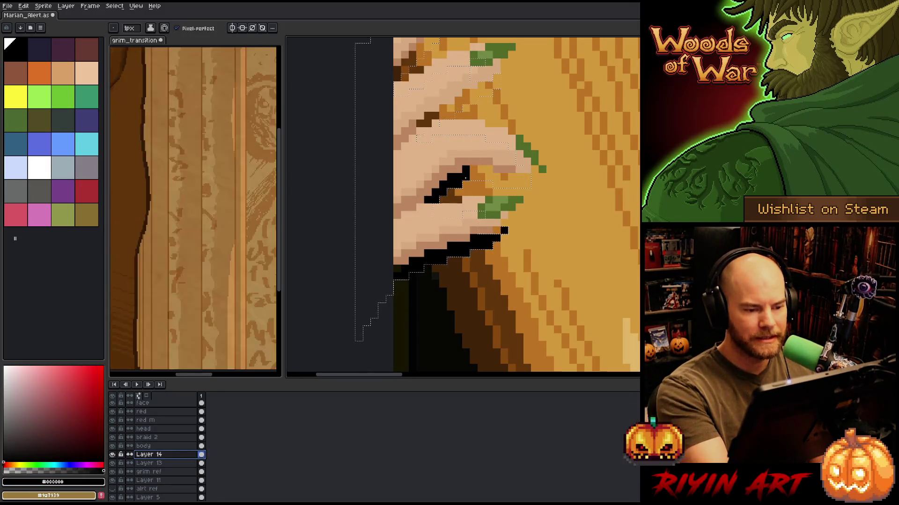
left_click_drag(472, 170, 481, 184)
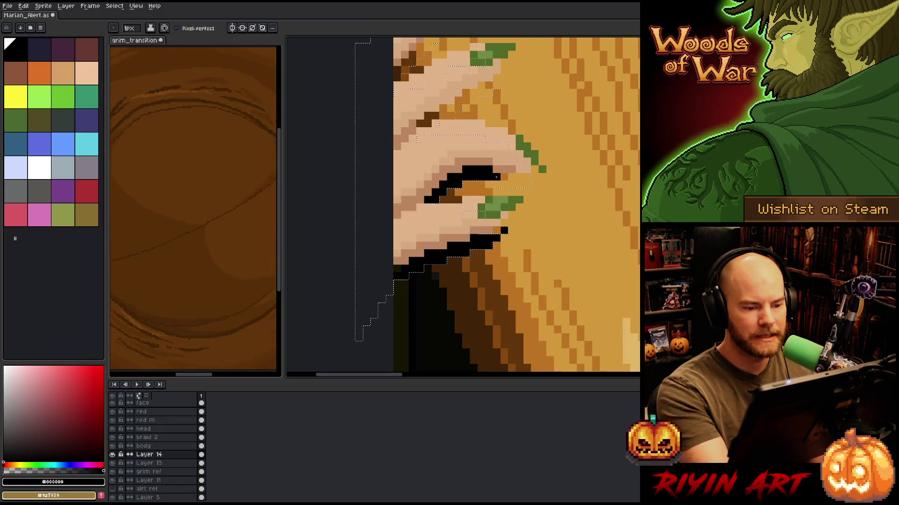
left_click_drag(528, 182, 496, 184)
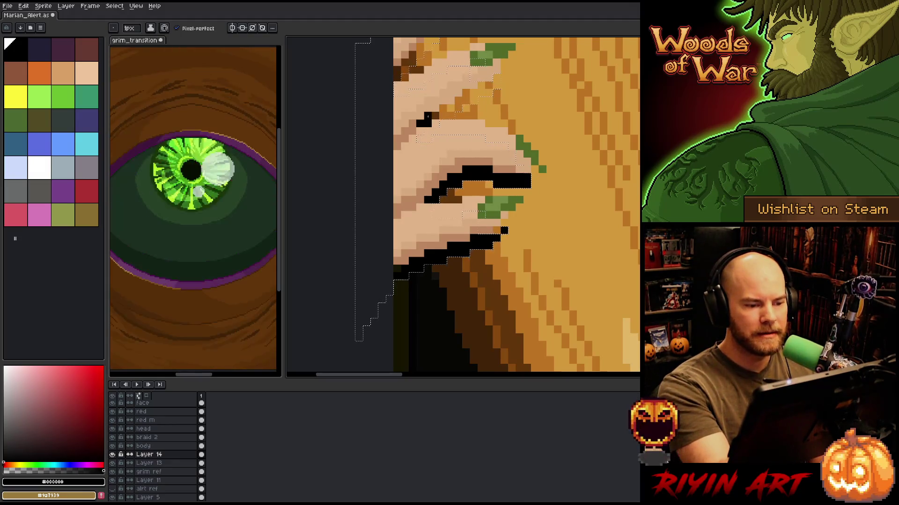
mouse_move(480, 100)
left_mouse_down()
mouse_move(496, 85)
mouse_move(501, 152)
left_mouse_up()
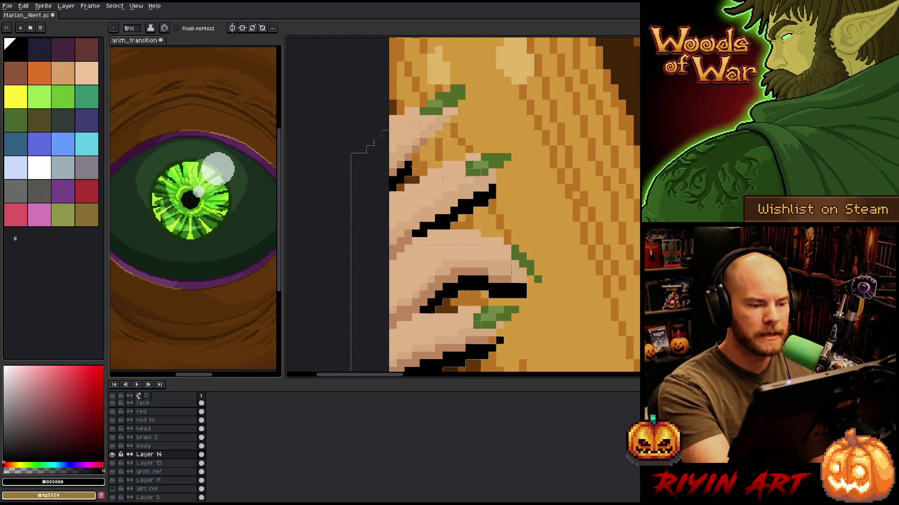
left_click_drag(422, 150, 455, 127)
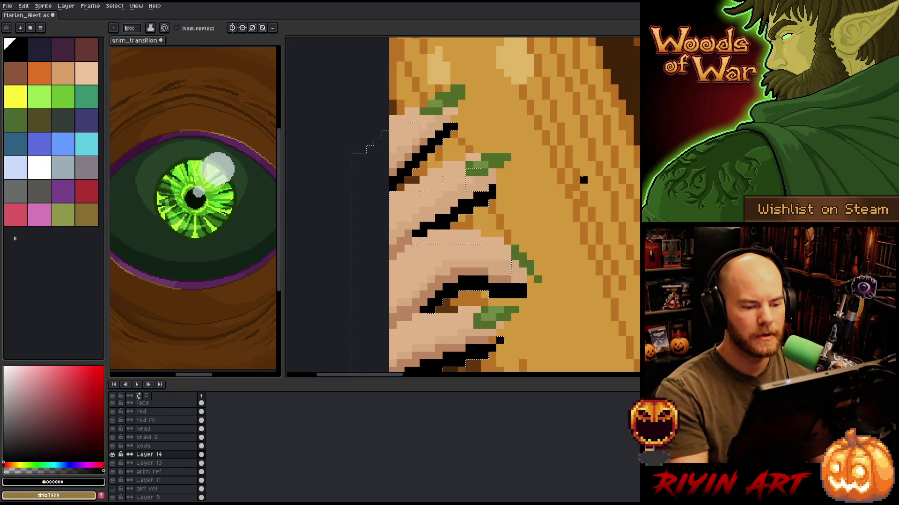
scroll(584, 191, "down", 4)
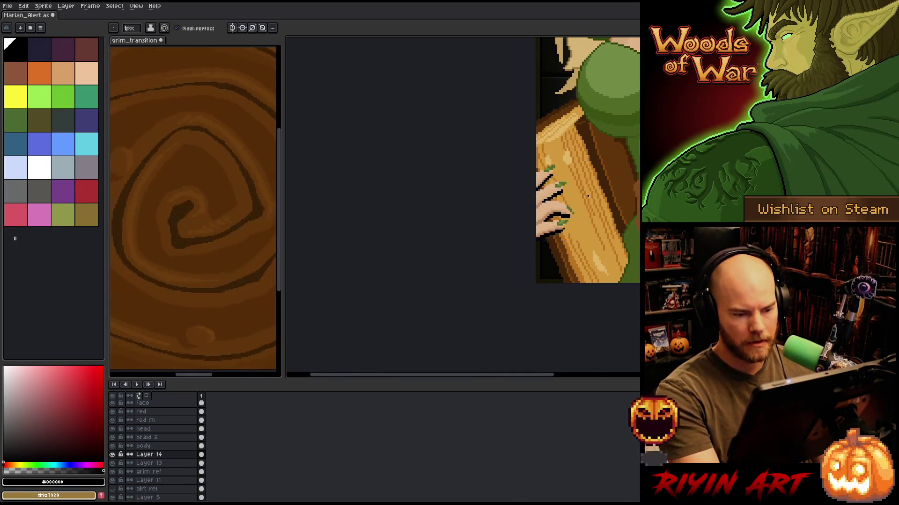
Lower Layer 14's opacity to roughly a third so the finger outlines blend in.
scroll(585, 194, "up", 4)
scroll(489, 193, "down", 2)
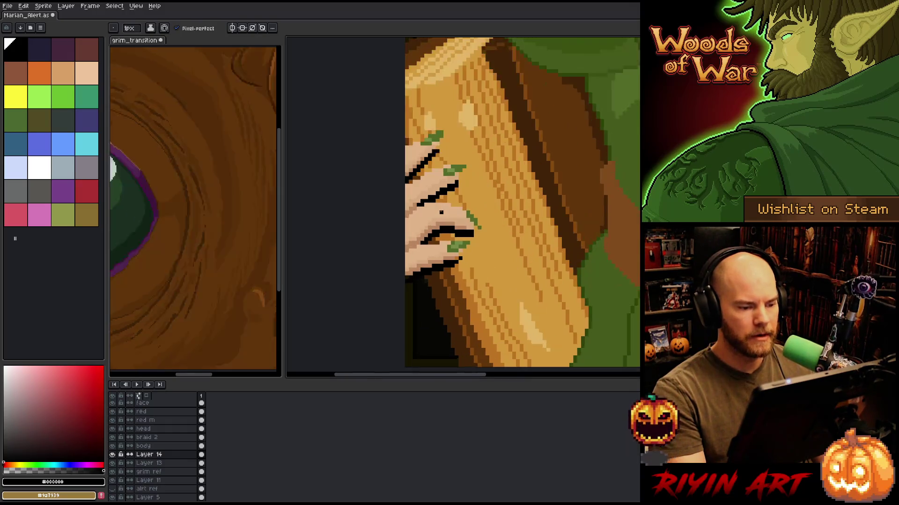
scroll(489, 194, "up", 2)
double_click(149, 455)
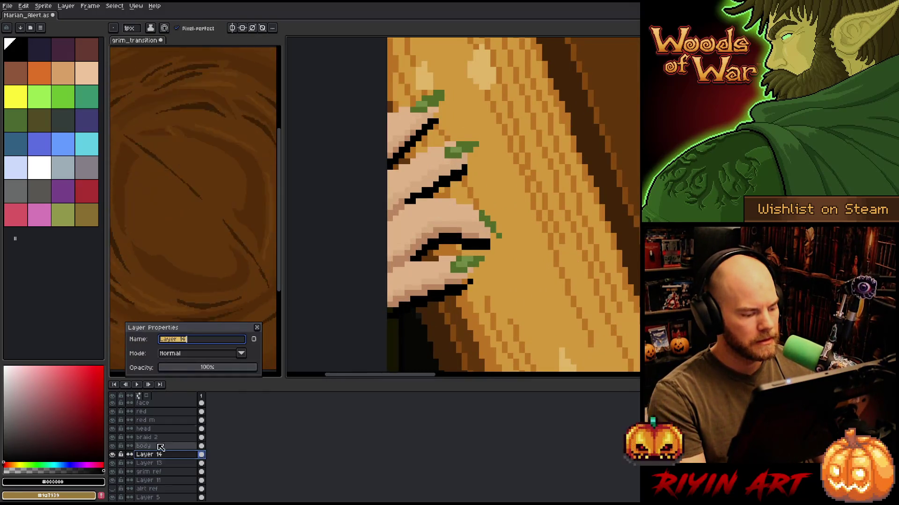
left_click(204, 371)
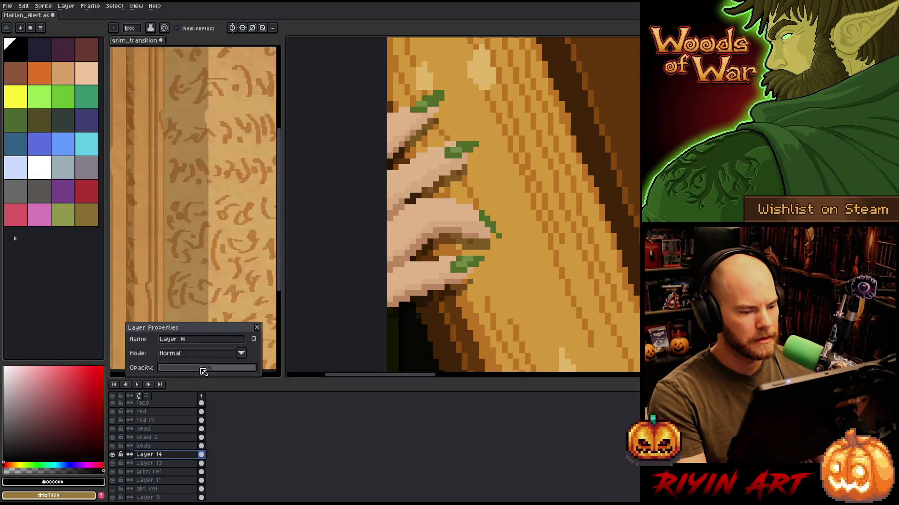
Pan to the face and parchment and make Layer 13 the active layer.
scroll(576, 244, "down", 2)
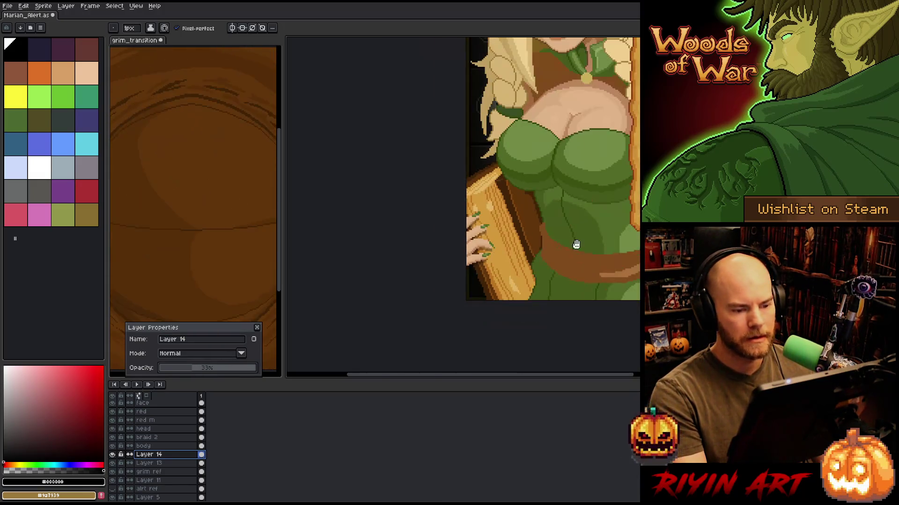
left_click_drag(576, 244, 449, 279)
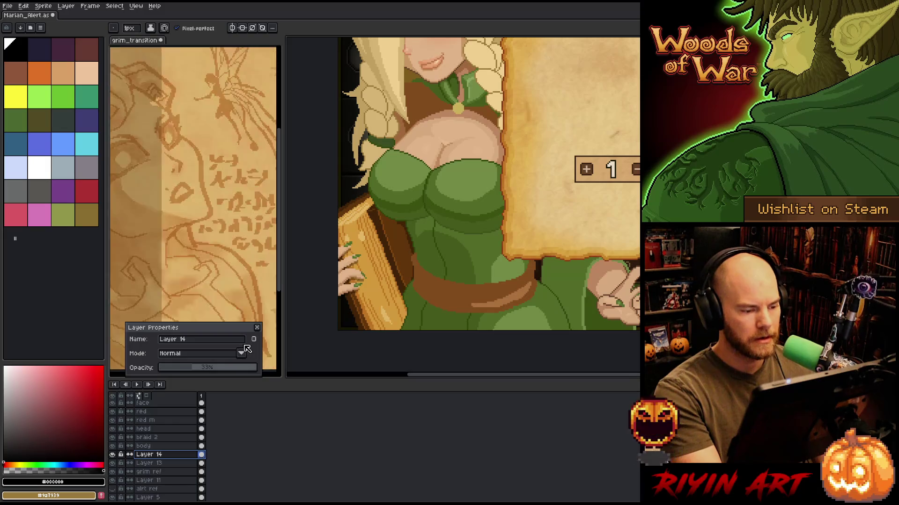
left_click(178, 463)
scroll(360, 272, "up", 2)
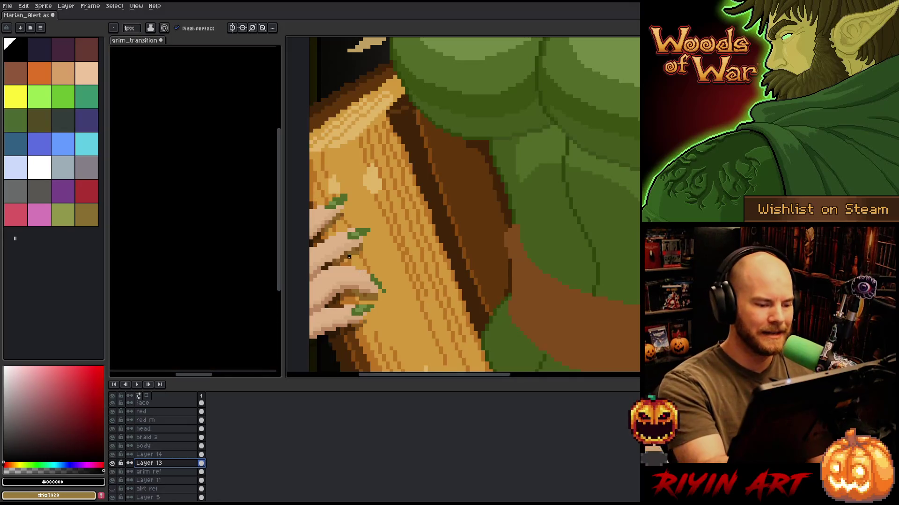
Sample the harp's orange wood and a lighter golden shade, then save the file.
left_click(349, 259, "alt")
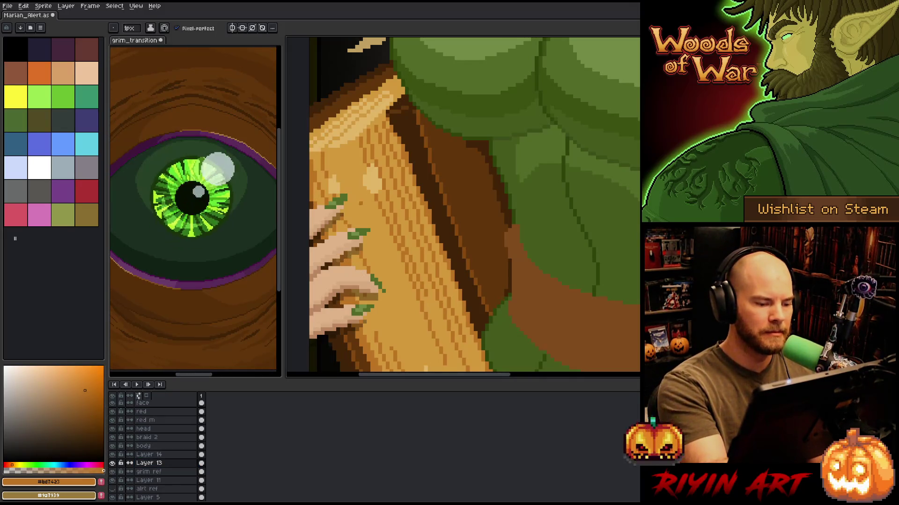
left_click(368, 251, "alt")
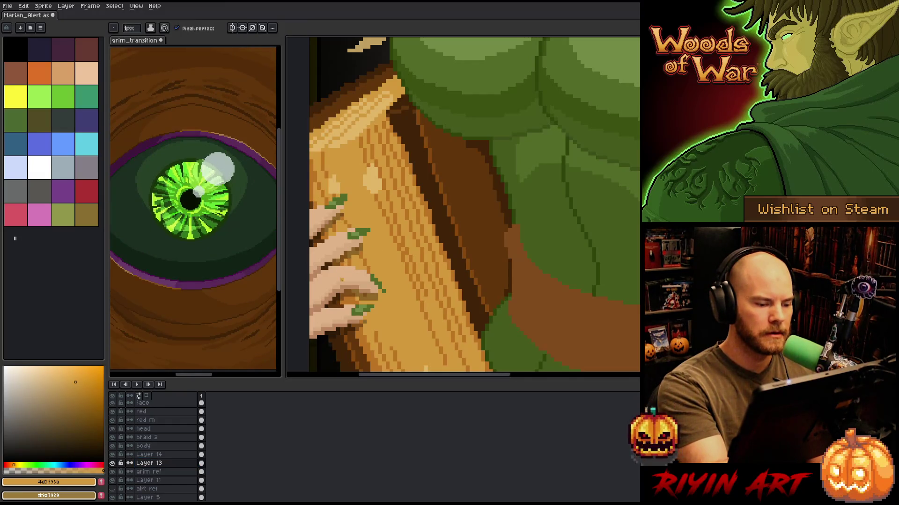
key("ctrl+s")
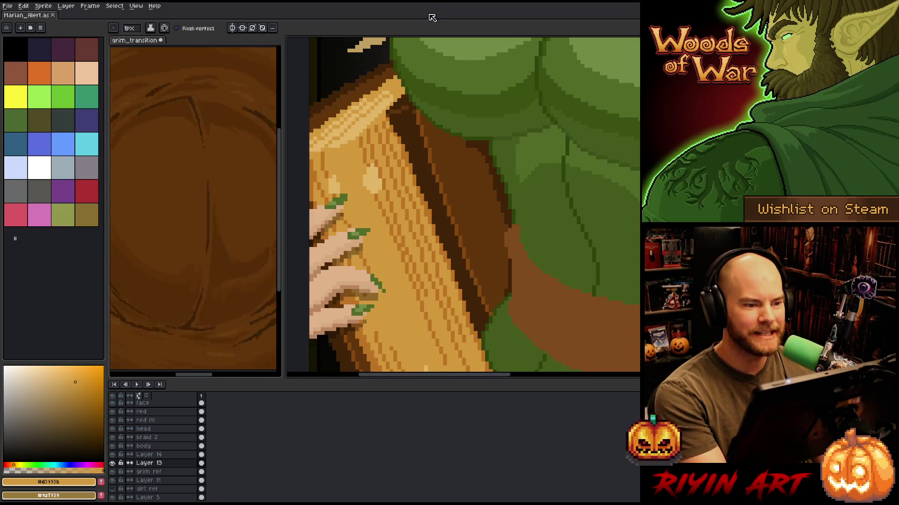
Sample the fingernail green and draw a short green stroke on the nail.
scroll(458, 279, "down", 5)
left_click_drag(458, 278, 434, 315)
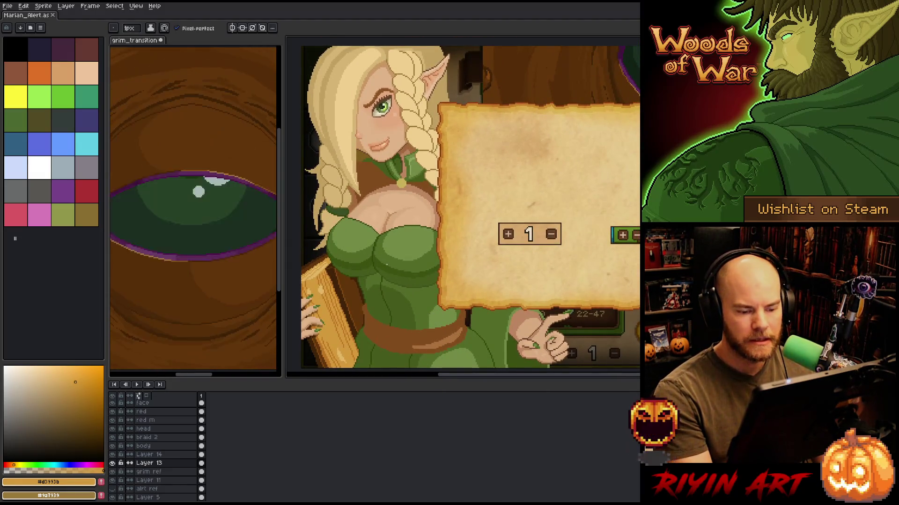
mouse_move(548, 365)
left_mouse_down()
mouse_move(536, 303)
mouse_move(486, 263)
left_mouse_up()
scroll(490, 296, "up", 4)
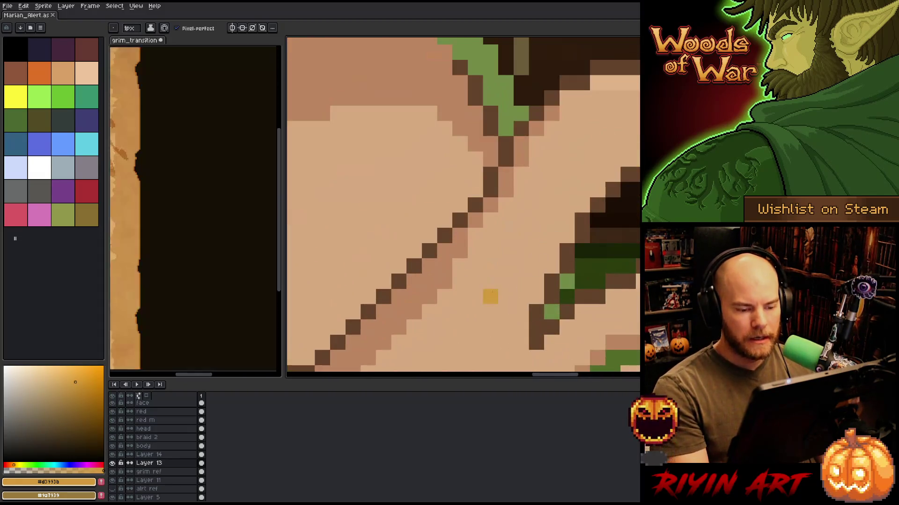
left_click(566, 280, "alt")
key("v")
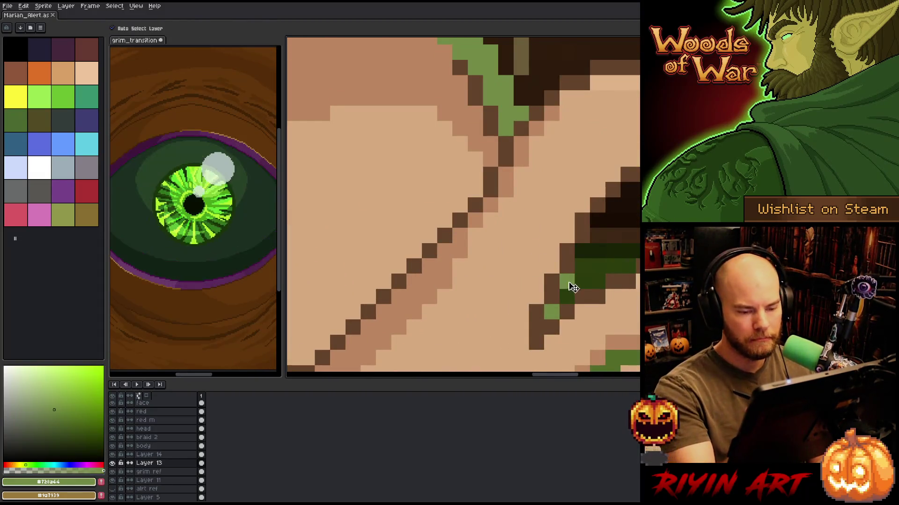
key("b")
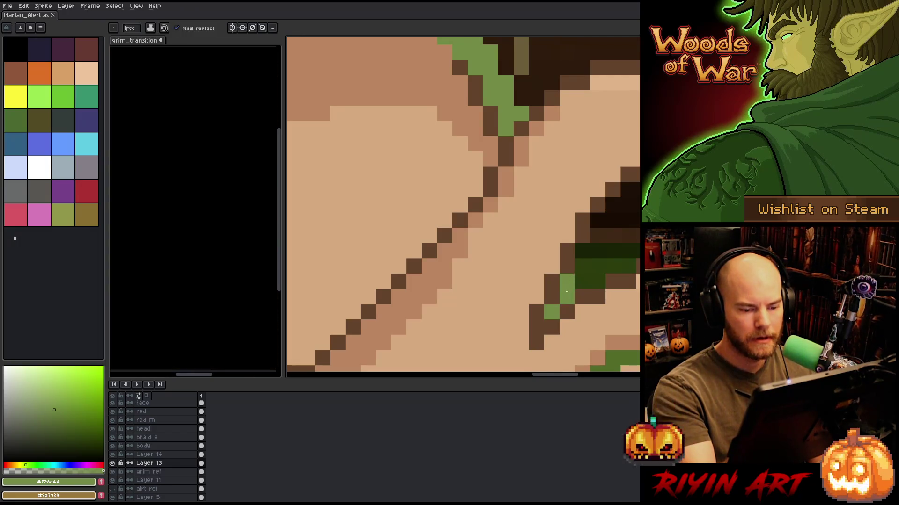
left_click_drag(567, 299, 570, 272)
scroll(570, 272, "down", 2)
scroll(570, 275, "up", 2)
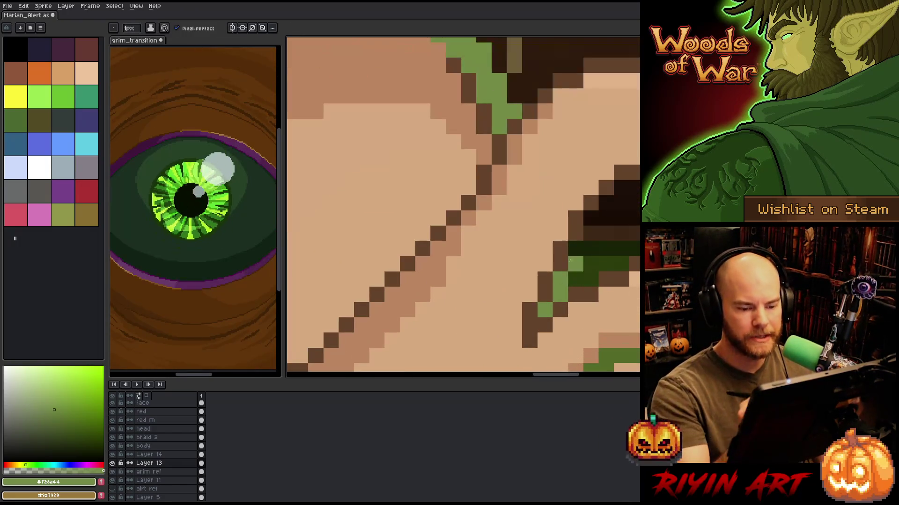
Inspect the whole sprite, then eyedrop the harp's orange wood colour #bd7423.
scroll(571, 276, "down", 3)
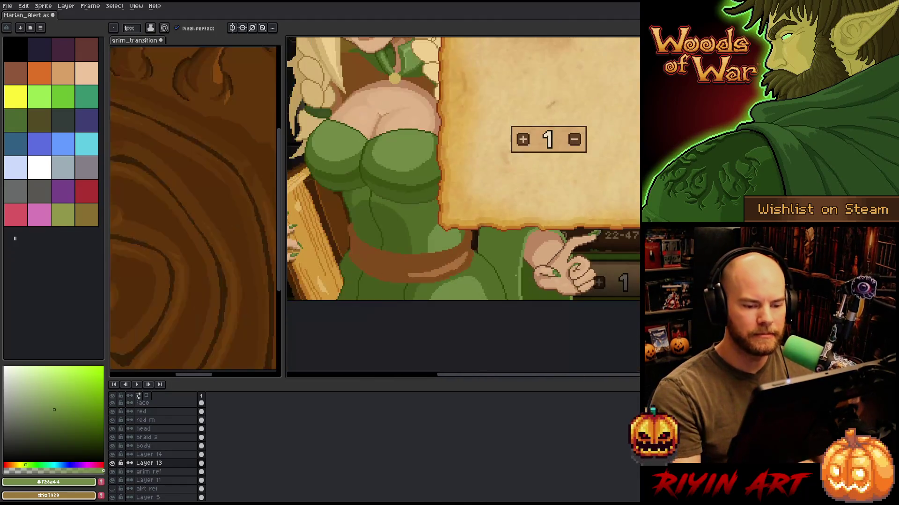
scroll(516, 261, "up", 2)
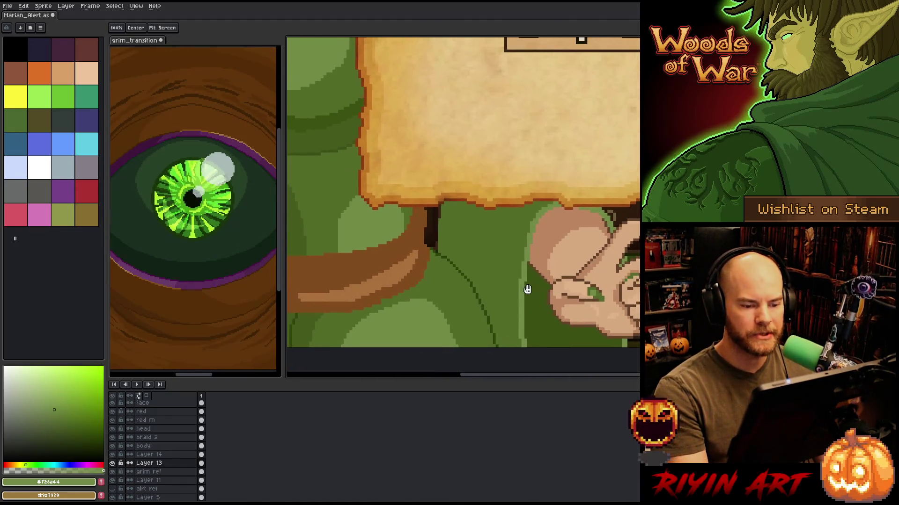
scroll(493, 260, "down", 3)
scroll(494, 259, "up", 3)
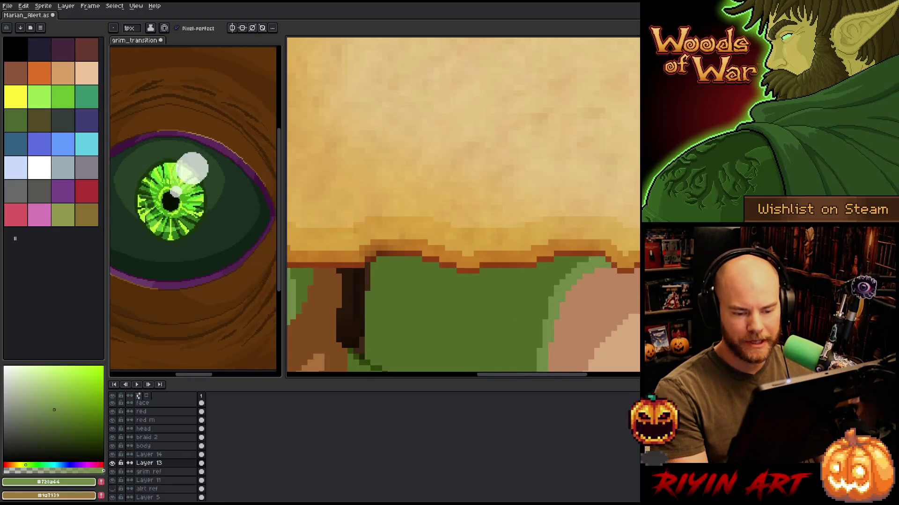
scroll(590, 259, "down", 3)
scroll(580, 267, "up", 2)
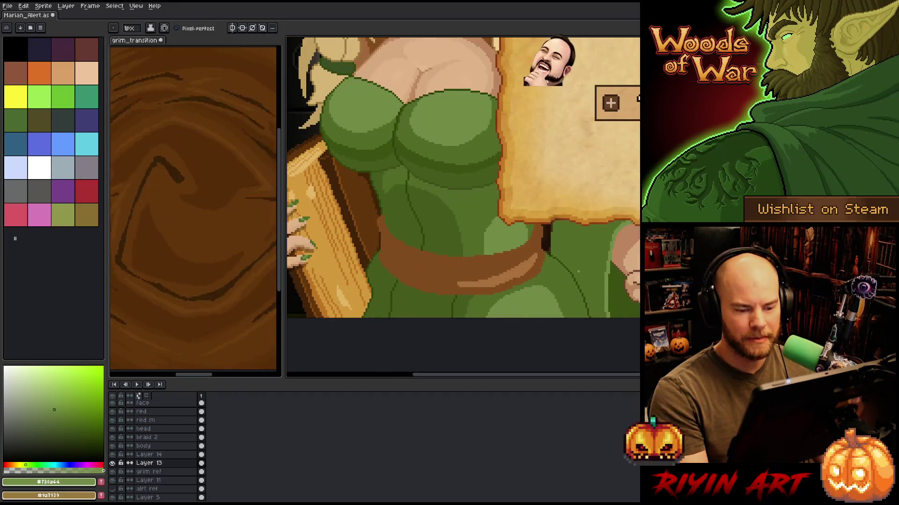
scroll(579, 270, "down", 1)
scroll(517, 274, "down", 2)
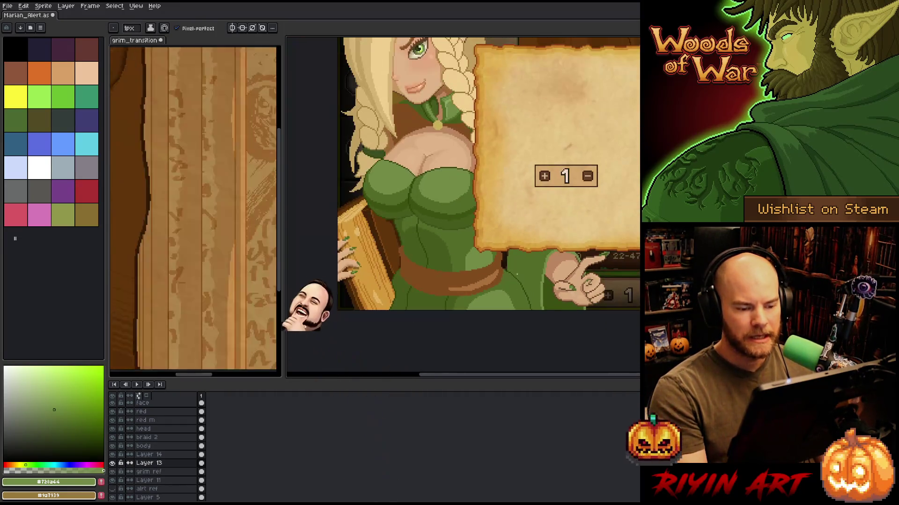
scroll(492, 203, "down", 1)
scroll(491, 203, "up", 1)
left_click_drag(489, 201, 492, 203)
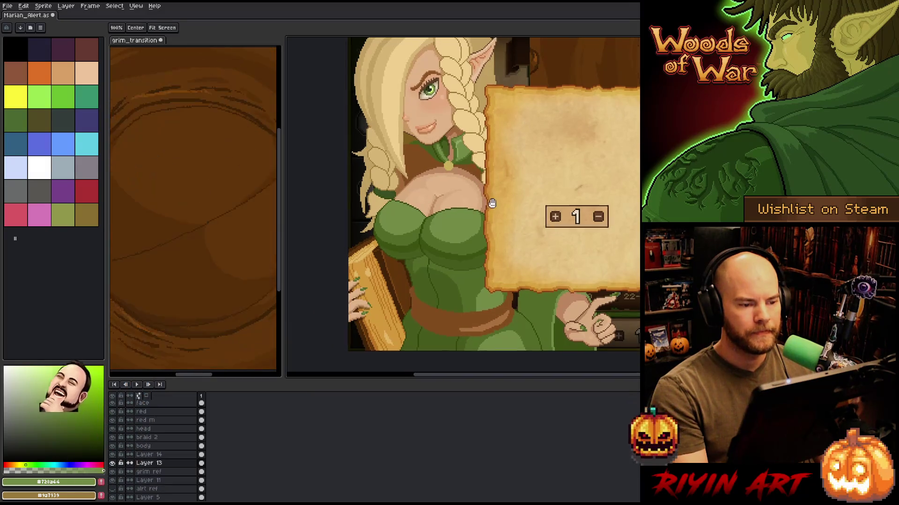
scroll(492, 203, "down", 1)
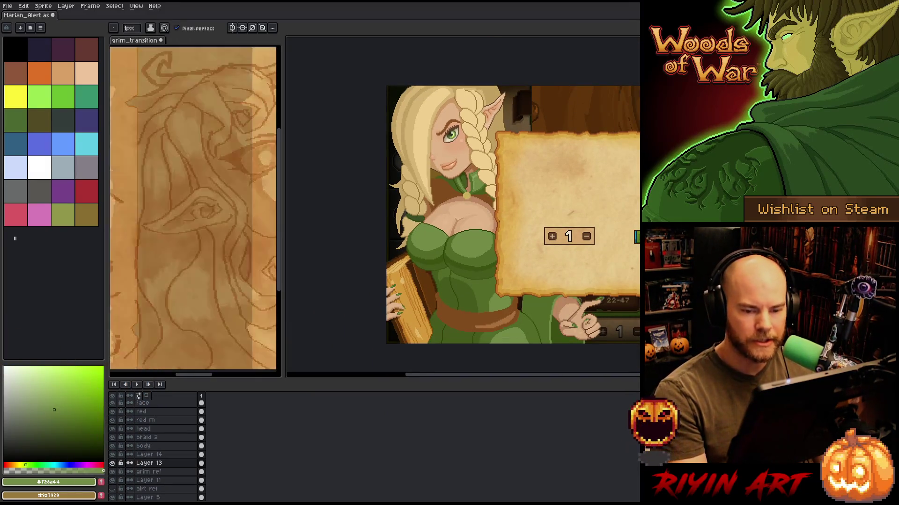
left_click_drag(507, 216, 487, 240)
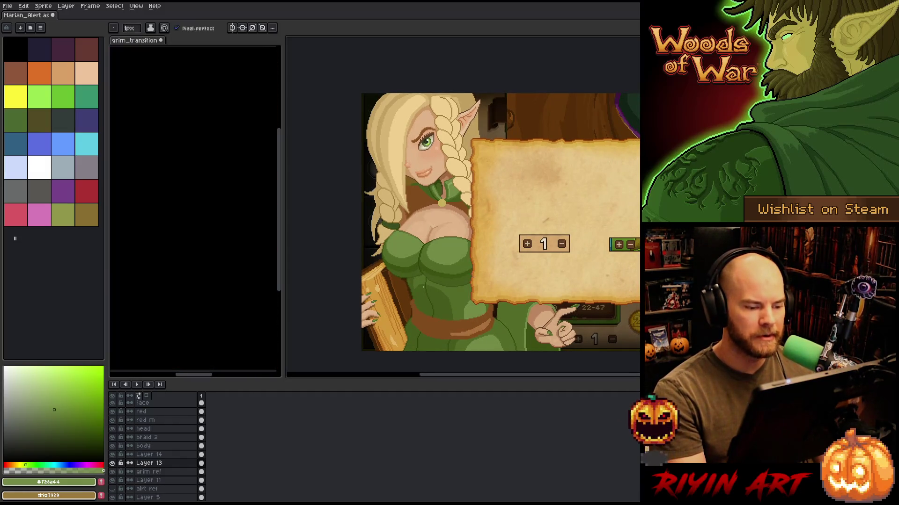
scroll(395, 300, "up", 1)
scroll(393, 302, "up", 3)
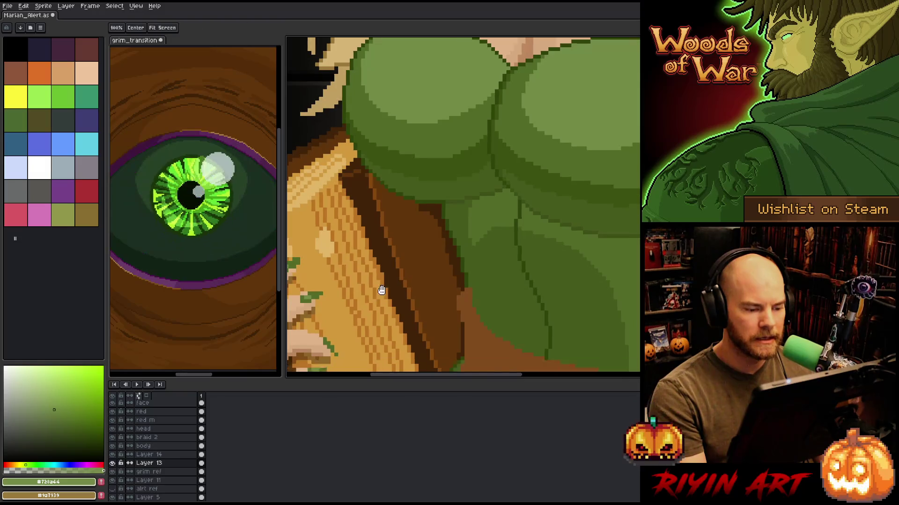
left_click(375, 259, "alt")
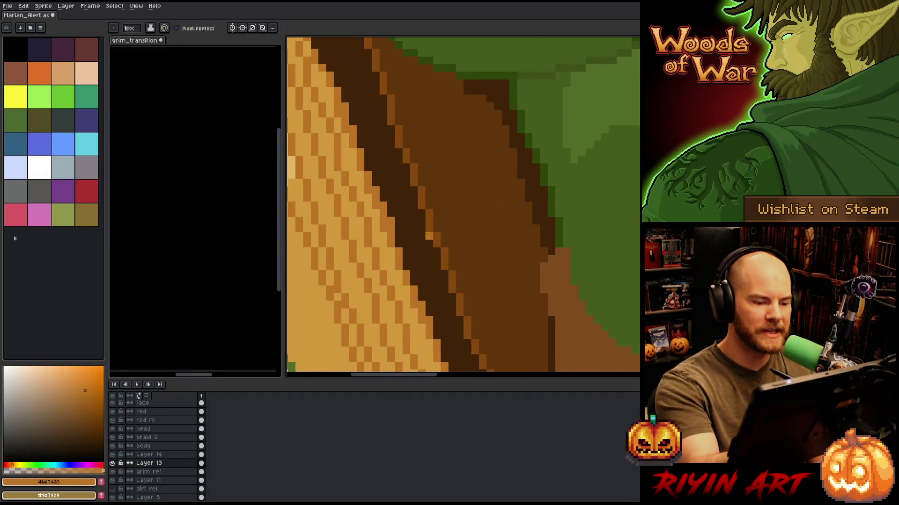
Sample the dark brown #412408 from the harp's shadow.
left_click_drag(388, 229, 385, 141)
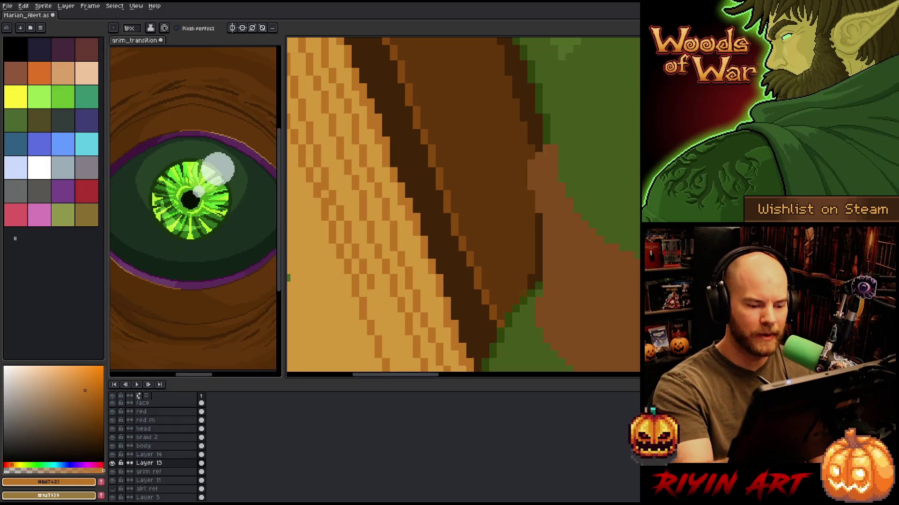
scroll(453, 197, "up", 2)
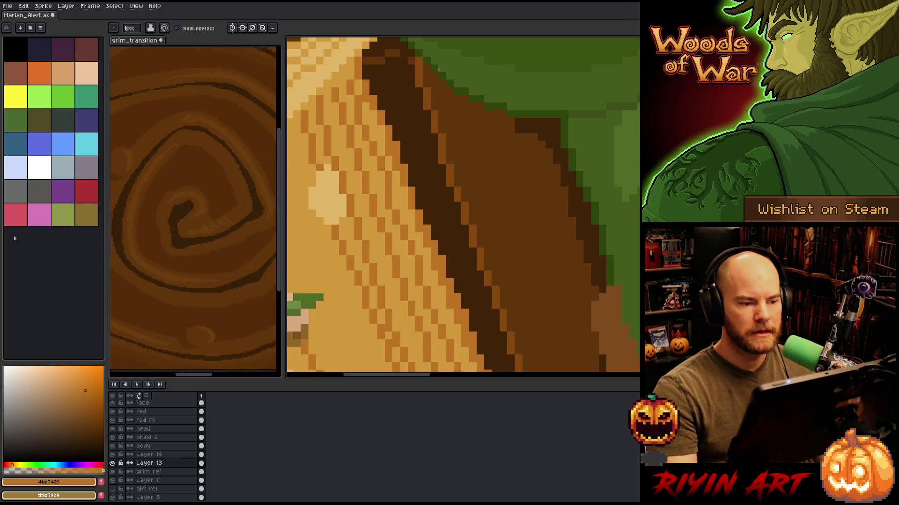
left_click(412, 72, "alt")
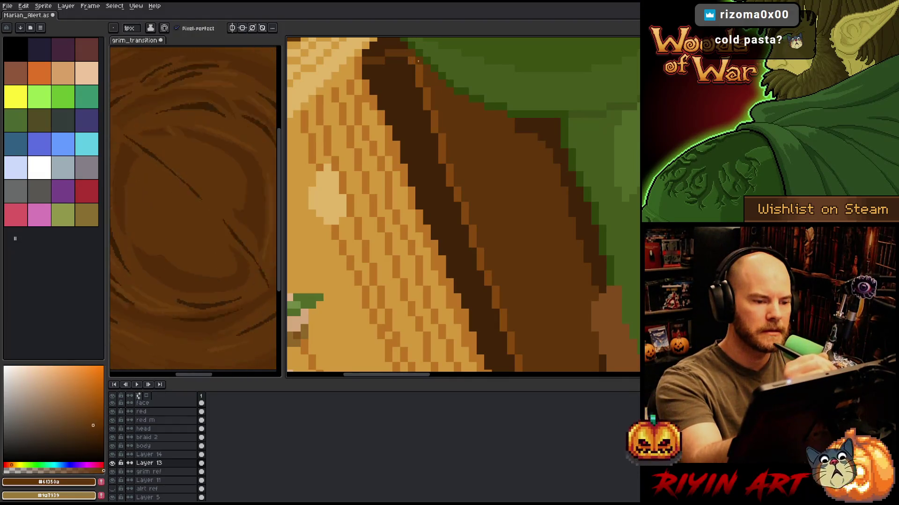
key("alt")
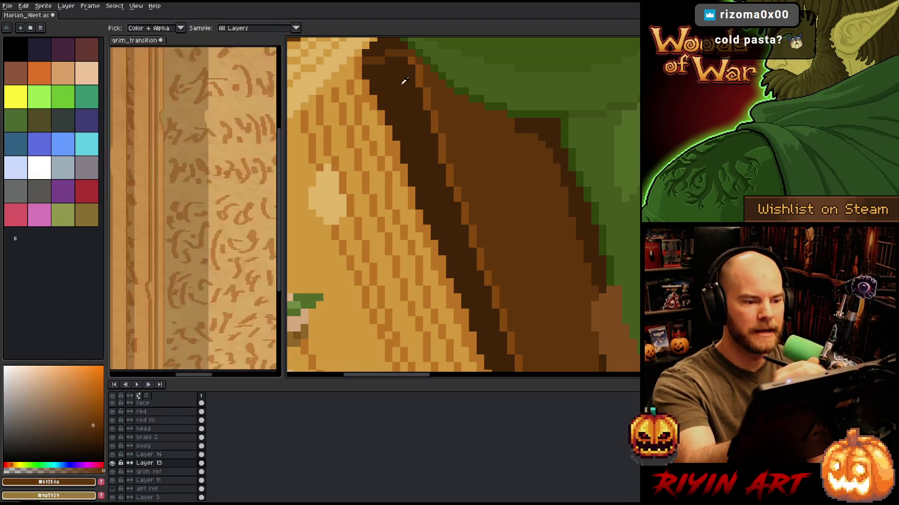
left_click(404, 81, "alt")
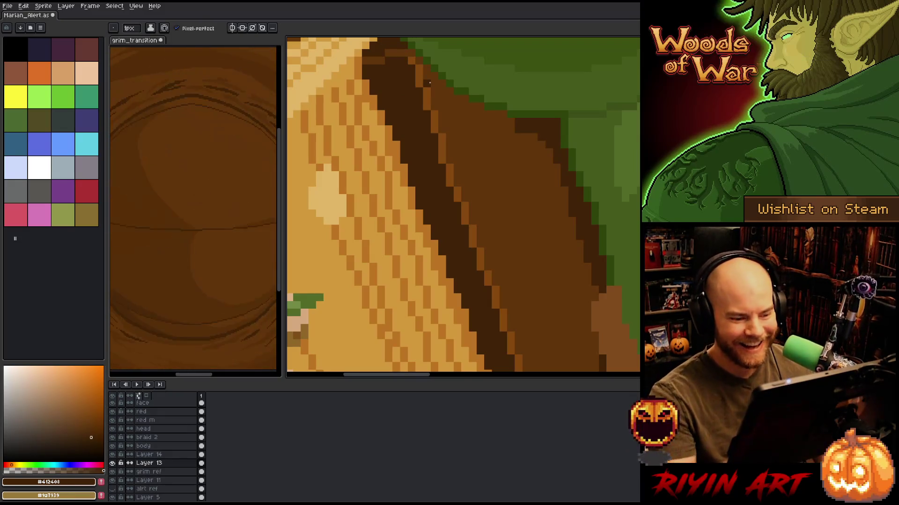
left_click_drag(486, 267, 434, 110)
Draw dark-brown pixels along the edge where the green dress meets the harp.
key("b")
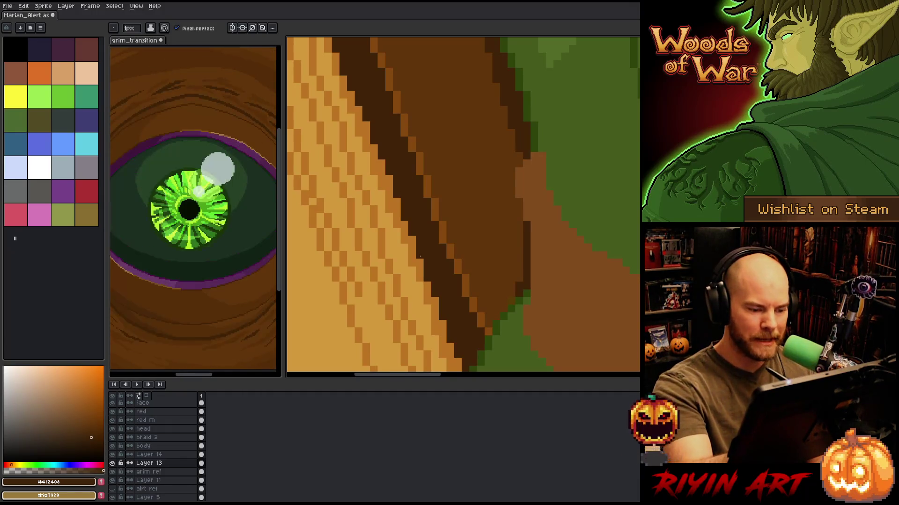
scroll(477, 289, "down", 3)
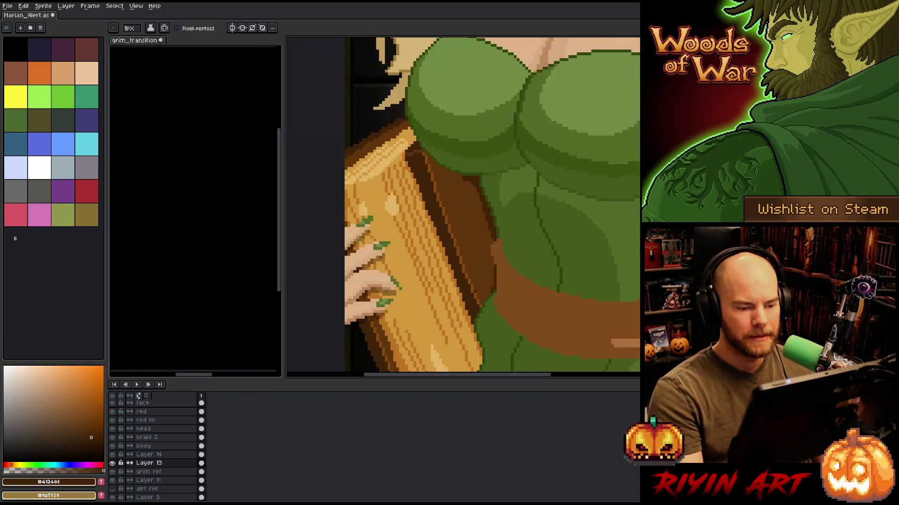
key("v")
key("b")
scroll(481, 287, "up", 3)
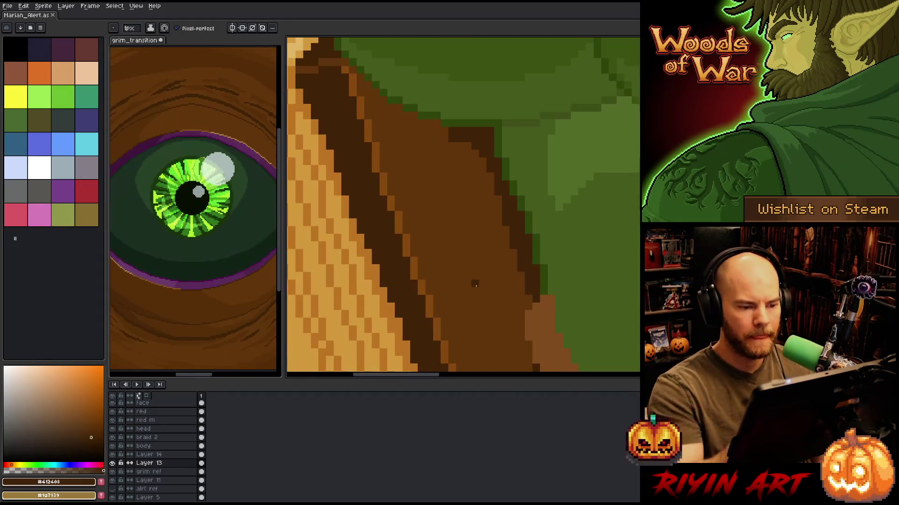
left_click(429, 131)
left_click_drag(434, 123, 412, 123)
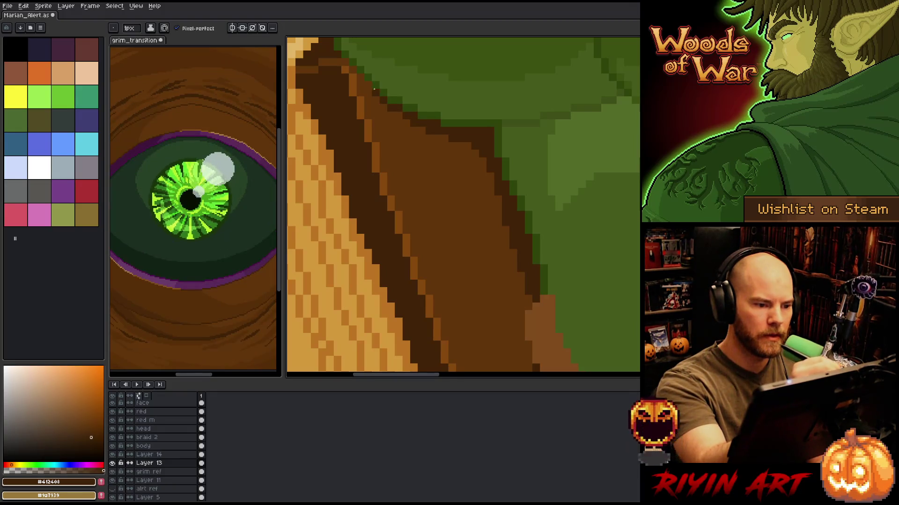
left_click_drag(374, 88, 358, 74)
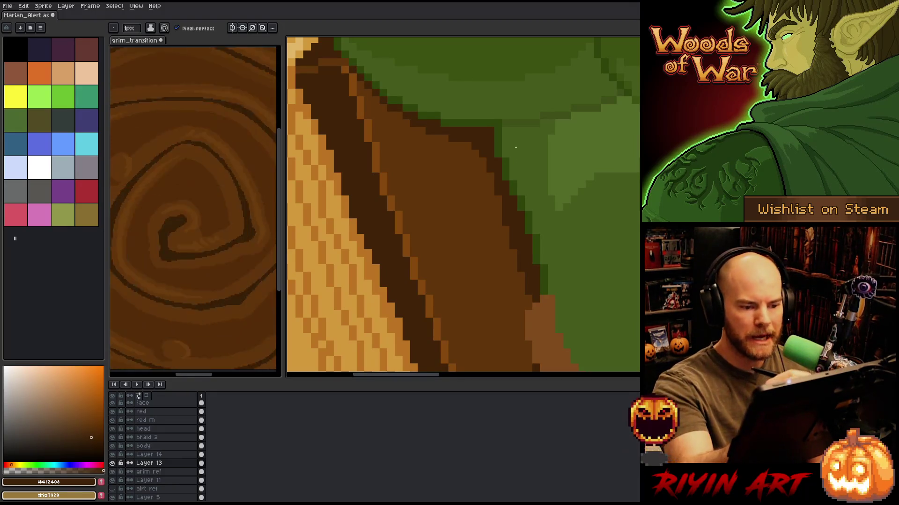
left_click(529, 298)
scroll(546, 250, "down", 5)
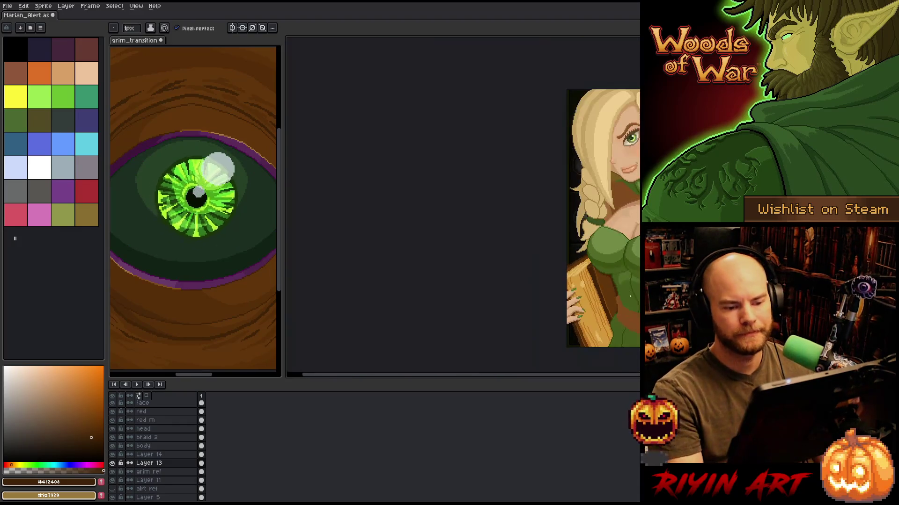
Save Marian_Alert, then pan and zoom across the elf's face, chest and parchment.
scroll(515, 276, "right", 3)
key("ctrl+s")
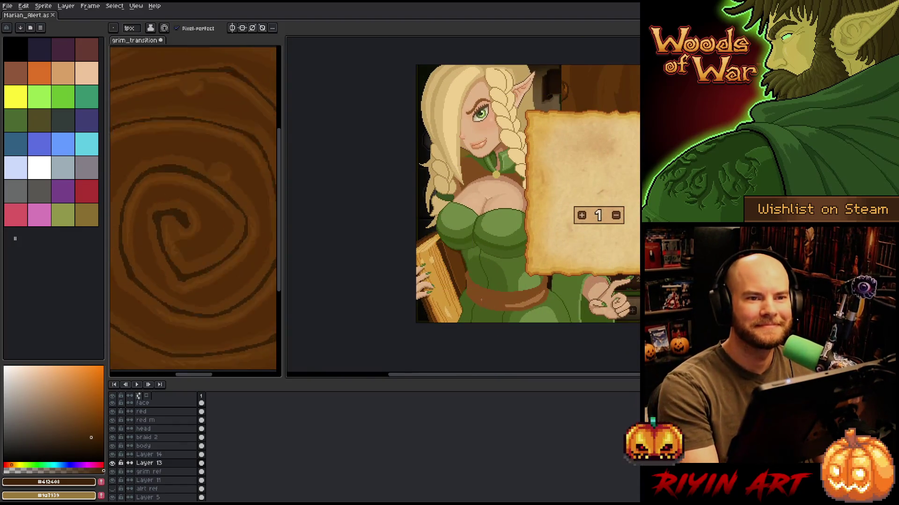
left_click_drag(485, 296, 462, 301)
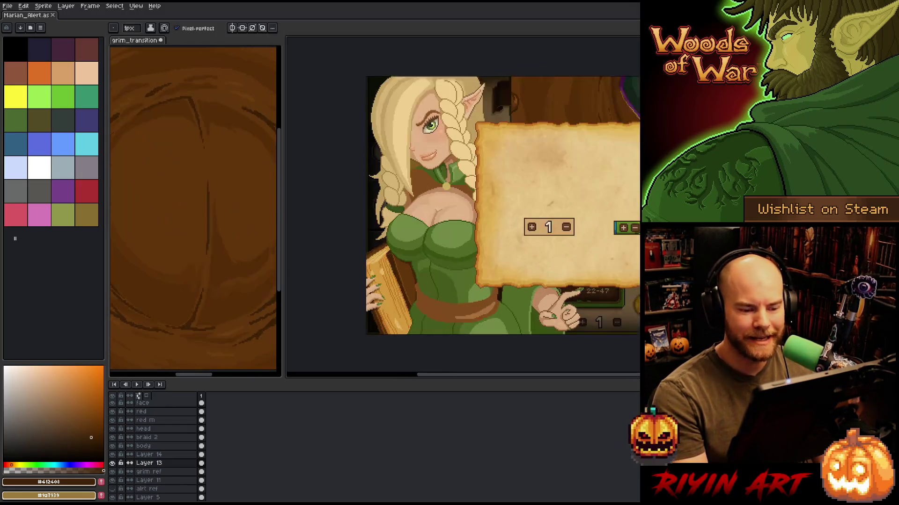
scroll(501, 341, "up", 1)
mouse_move(501, 341)
left_mouse_down()
mouse_move(491, 321)
mouse_move(480, 329)
left_mouse_up()
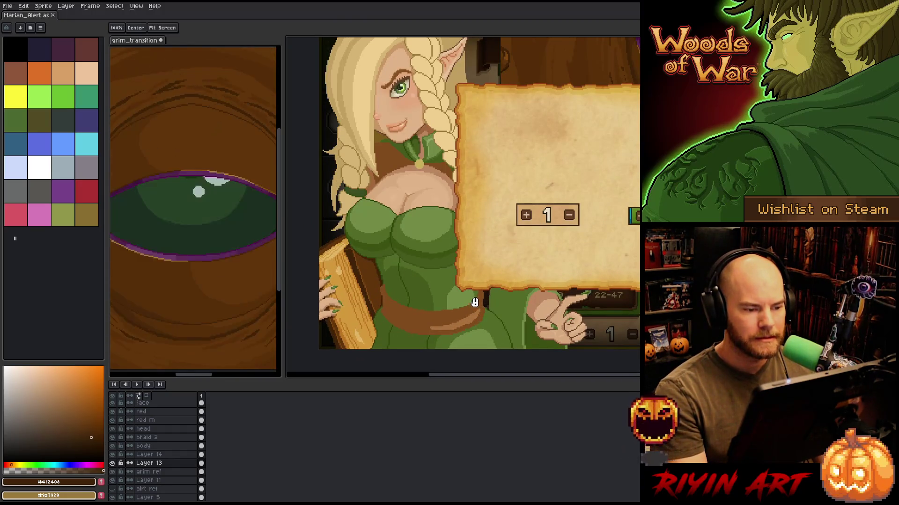
left_click_drag(474, 297, 474, 317)
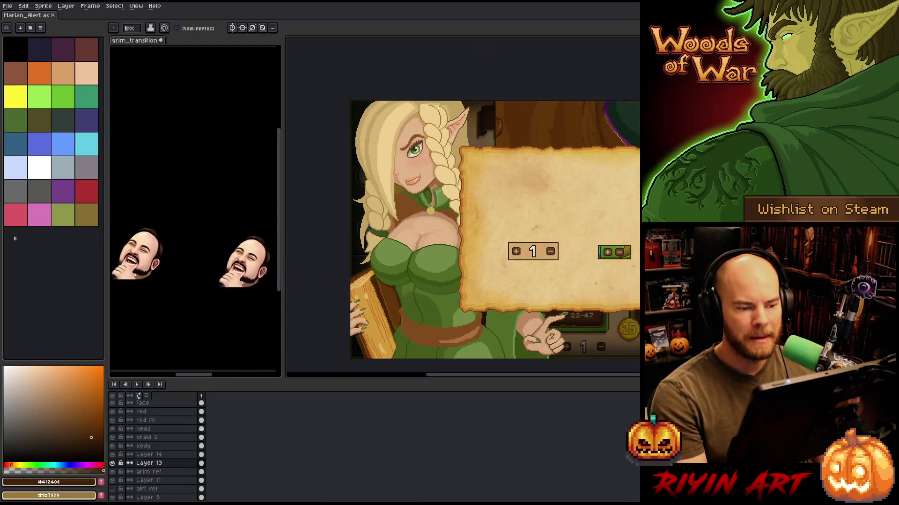
scroll(474, 317, "down", 1)
mouse_move(474, 317)
left_mouse_down()
mouse_move(440, 318)
mouse_move(445, 292)
left_mouse_up()
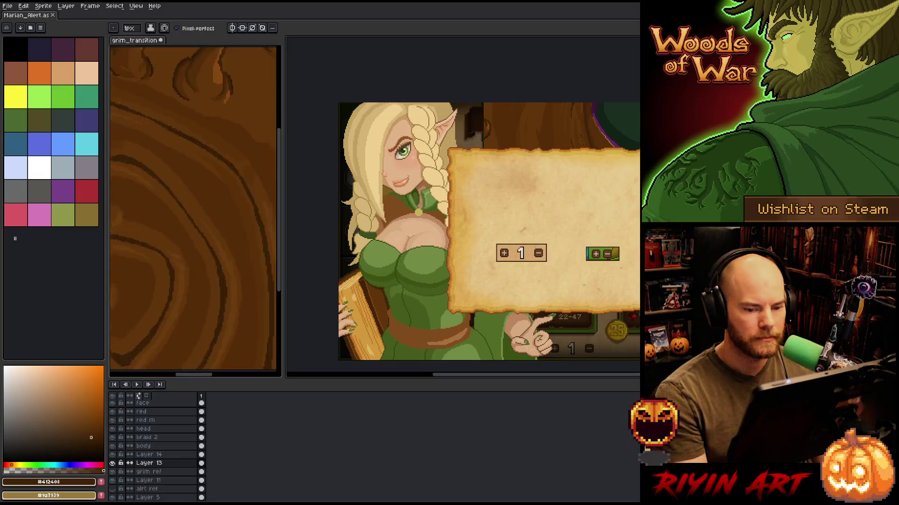
scroll(463, 211, "up", 1)
scroll(463, 206, "up", 2)
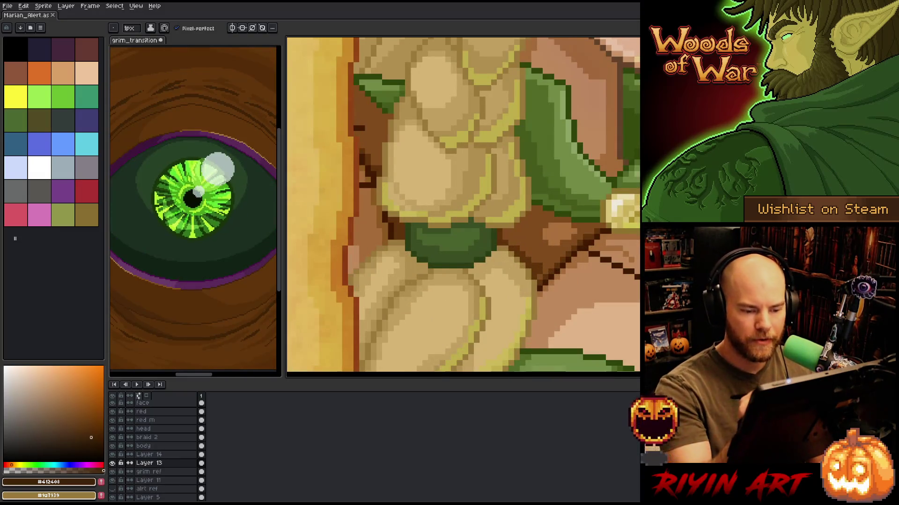
Sample two bodice browns (#401a00 and #5f320b) as the drawing colours.
key("x")
left_click(561, 260, "alt")
key("x")
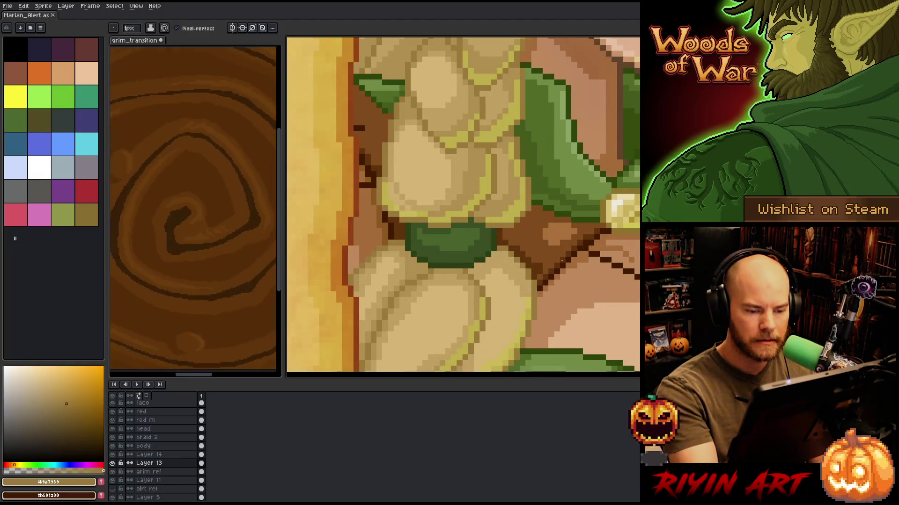
left_click(561, 257, "alt")
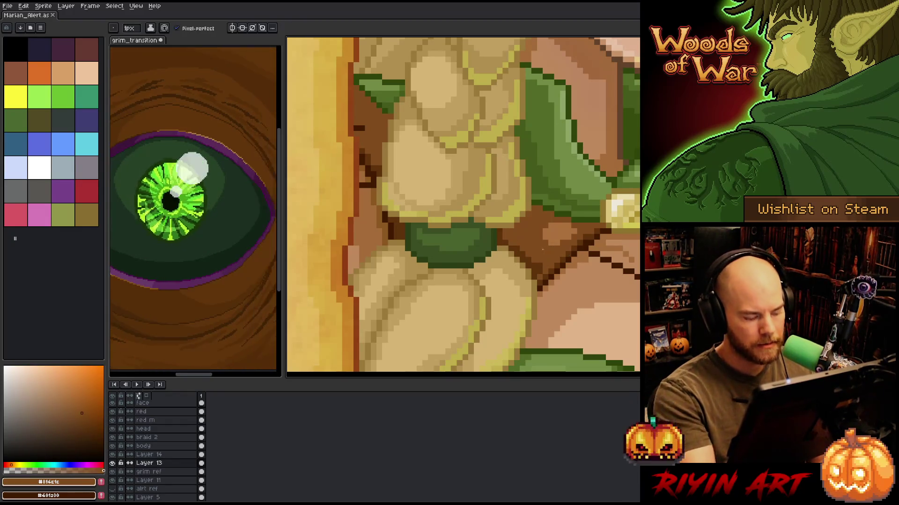
scroll(542, 249, "down", 4)
scroll(467, 245, "up", 4)
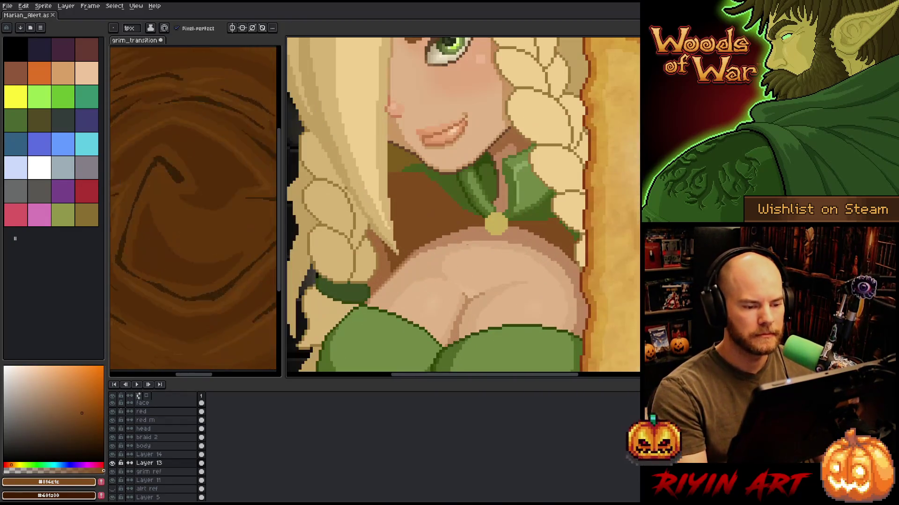
Make the body layer active, sampling the darkest brown as primary and a mid brown as secondary.
left_click(428, 217, "ctrl")
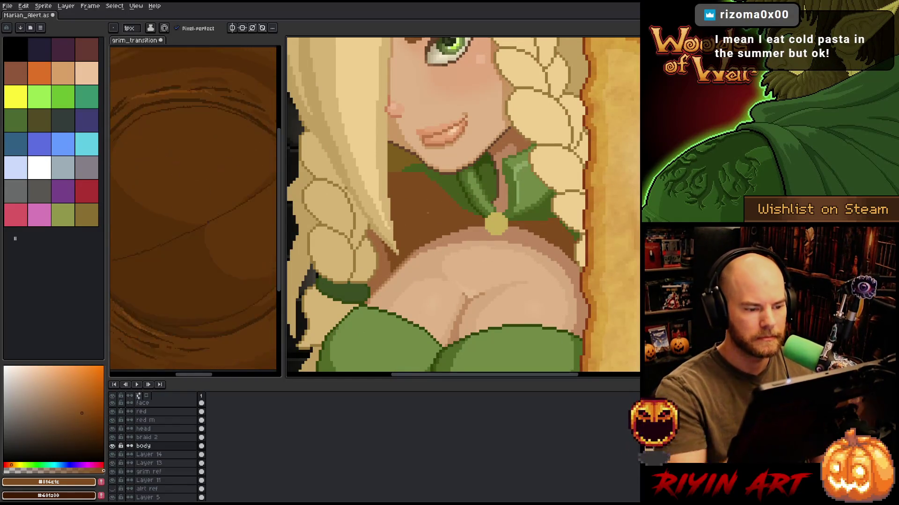
scroll(413, 221, "down", 4)
scroll(508, 259, "up", 4)
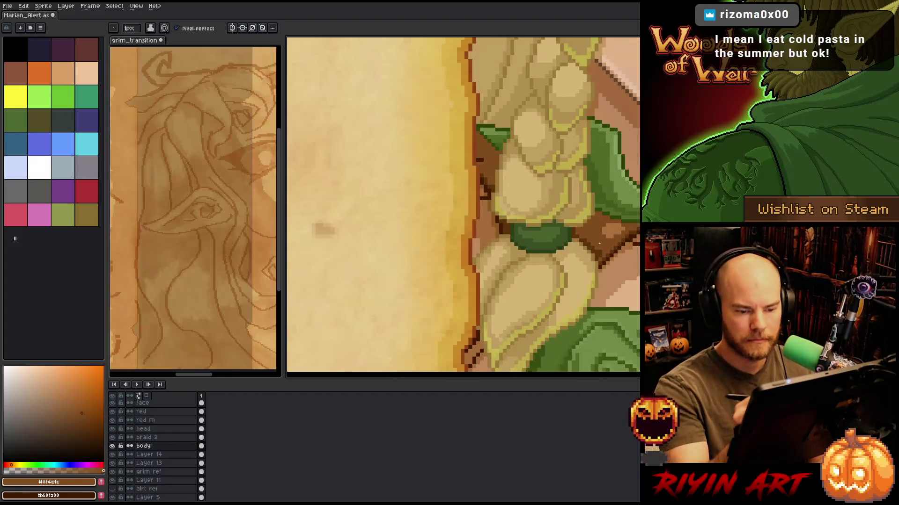
left_click(604, 259, "alt")
right_click(603, 258)
key("alt")
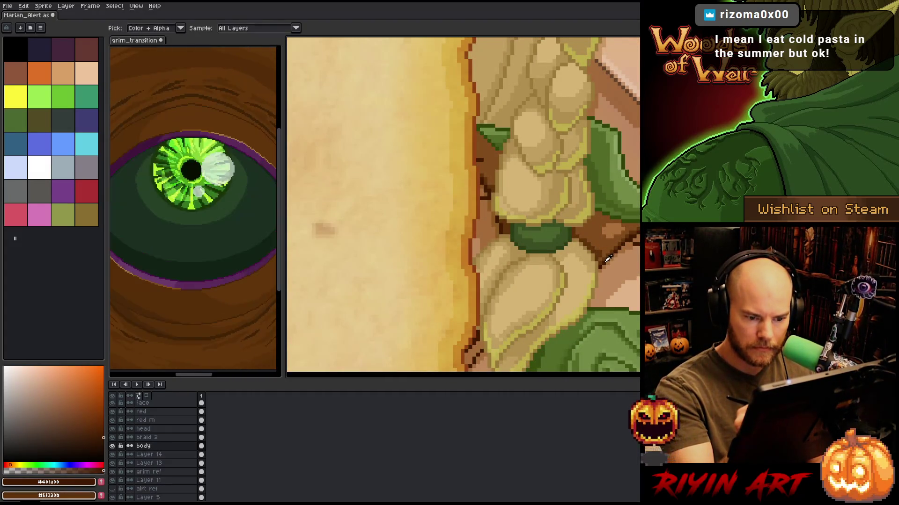
scroll(607, 260, "down", 4)
scroll(577, 214, "up", 4)
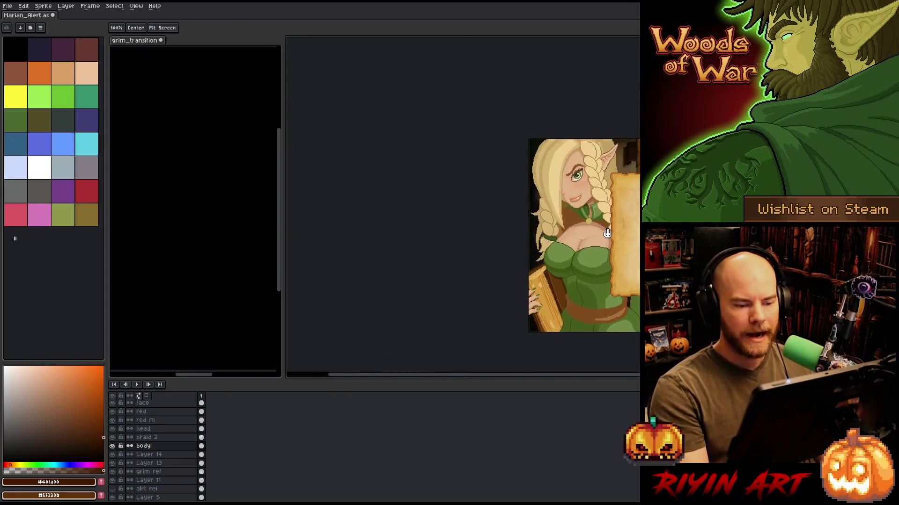
scroll(497, 258, "right", 3)
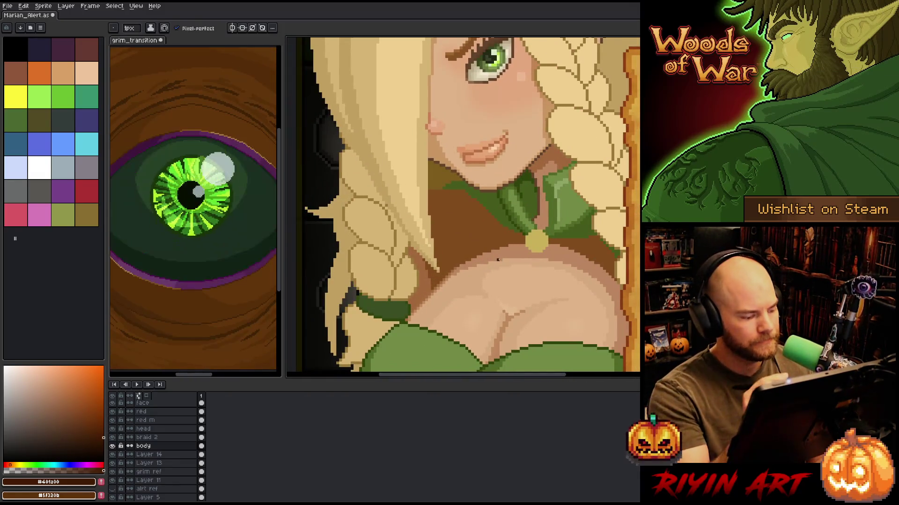
Place dark outline pixels right of the brooch, redrawn one row lower.
scroll(581, 212, "up", 3)
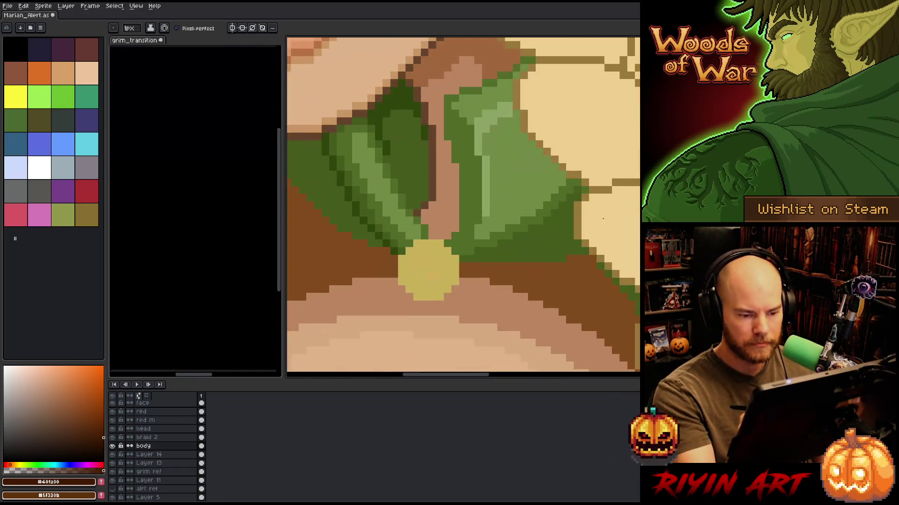
left_click(463, 274)
left_click(486, 273)
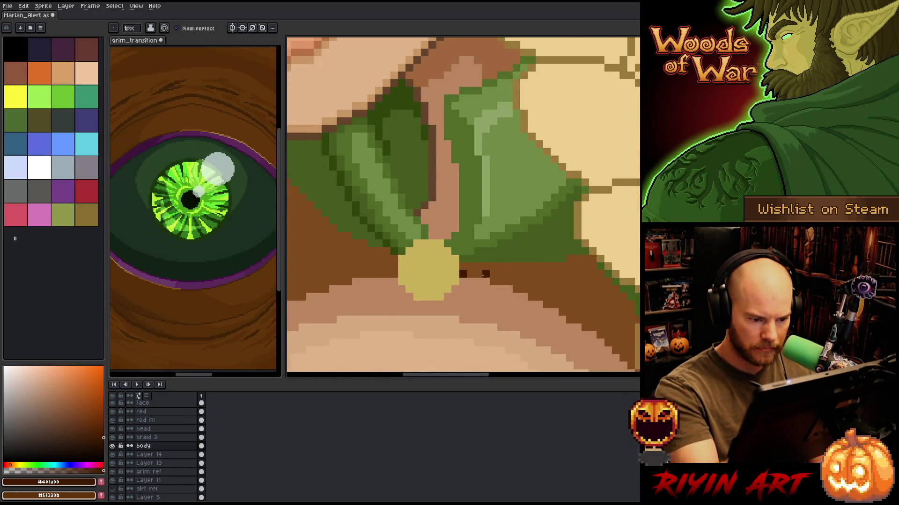
key("ctrl+z")
key("ctrl+z")
left_click(462, 282)
left_click(486, 282, "shift")
left_click(501, 282)
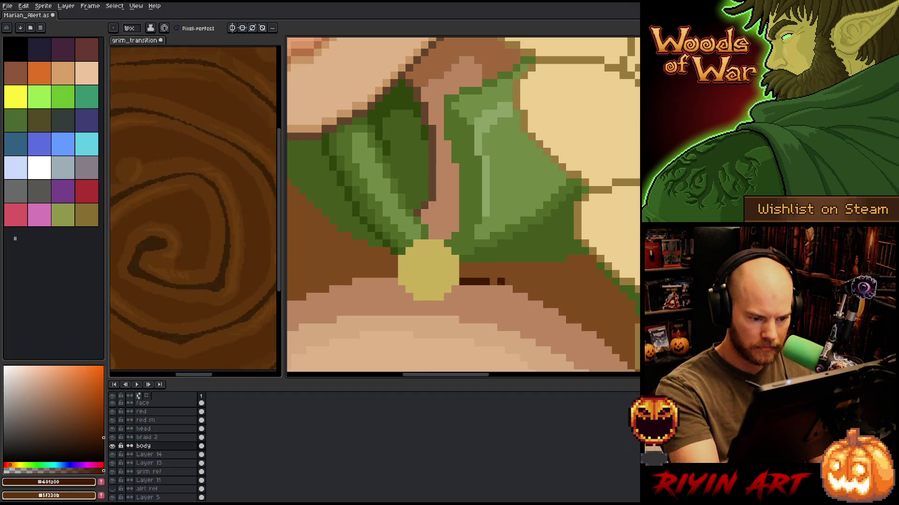
key("ctrl+z")
left_click(494, 289)
left_click(508, 289, "shift")
Extend the dark stair-step outline down-right along the bodice edge toward the braid.
left_click_drag(533, 295, 390, 193)
left_click(390, 192)
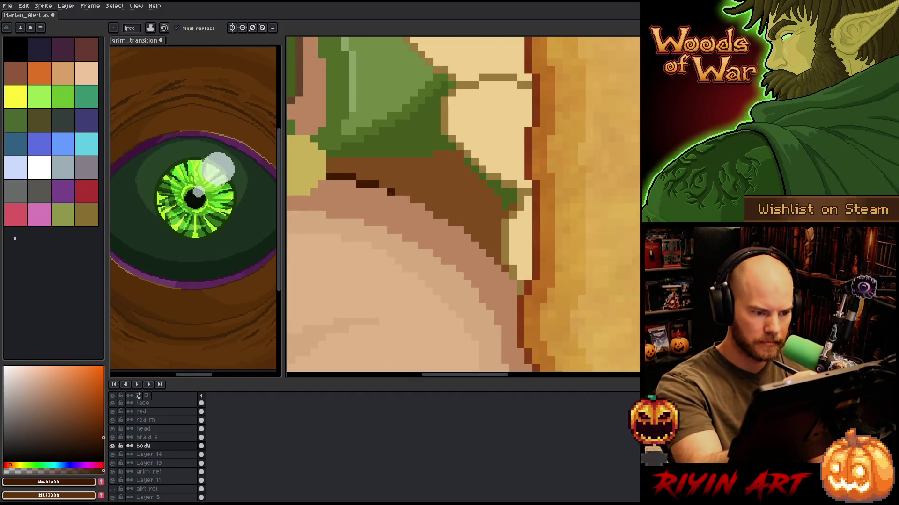
left_click(382, 192)
left_click(405, 199)
left_click(418, 207)
left_click(433, 215)
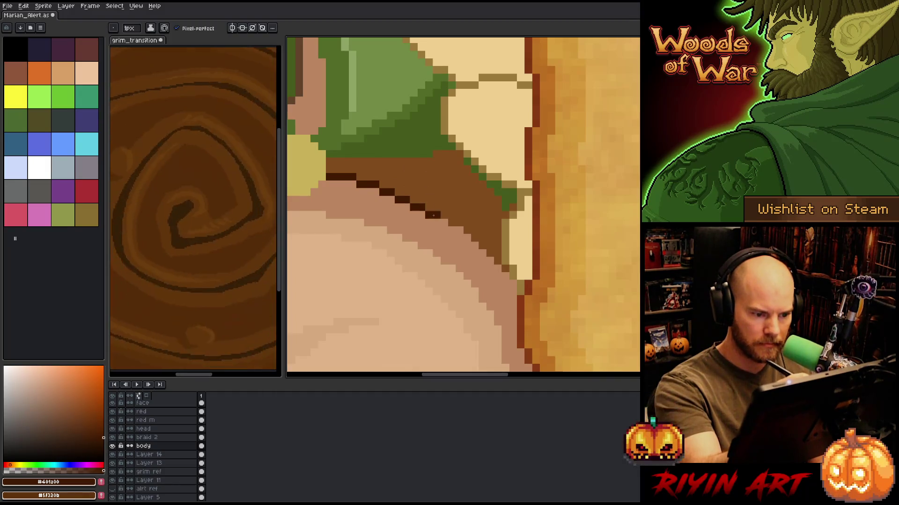
left_click(446, 222)
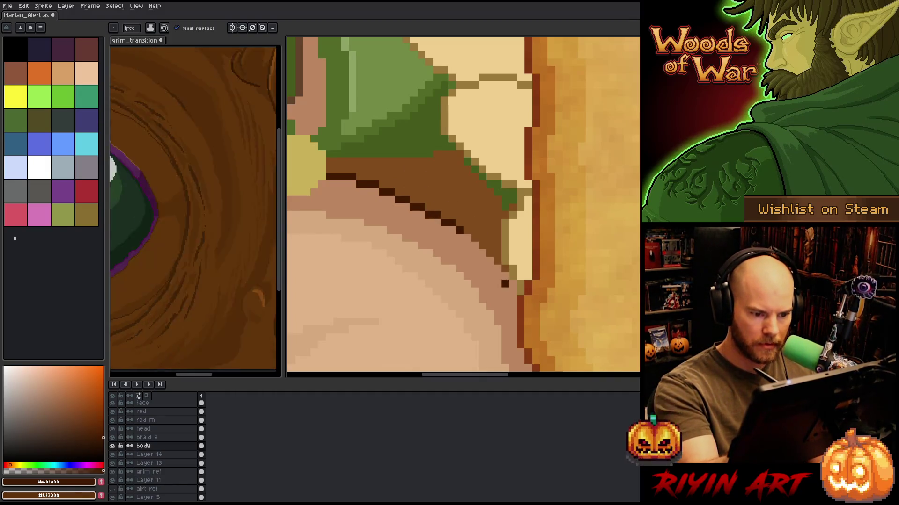
left_click(506, 277, "shift")
Continue the outline leftward along the chest edge and fill its stair-step gaps.
key("space")
mouse_move(443, 183)
left_mouse_down()
mouse_move(437, 213)
mouse_move(526, 194)
left_mouse_up()
mouse_move(607, 220)
left_mouse_down()
mouse_move(511, 236)
mouse_move(457, 265)
left_mouse_up()
left_click(473, 258)
left_click(450, 273)
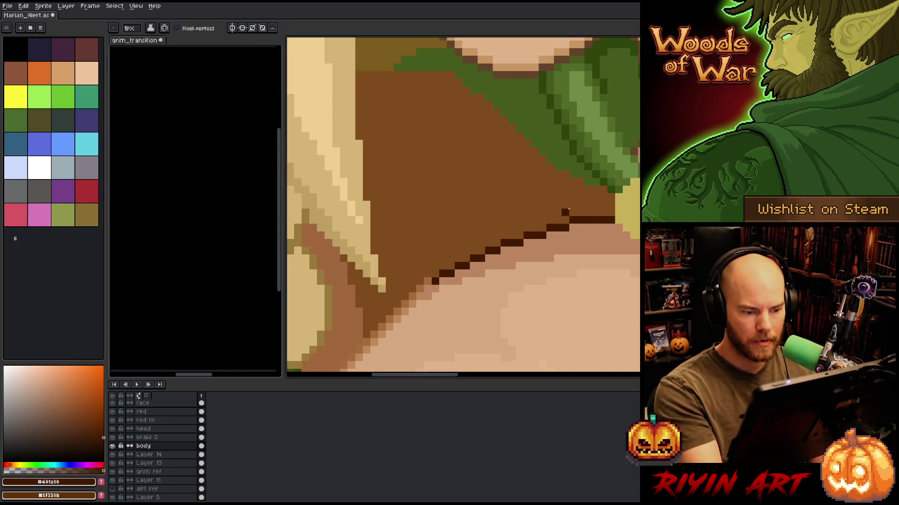
key("ctrl+z")
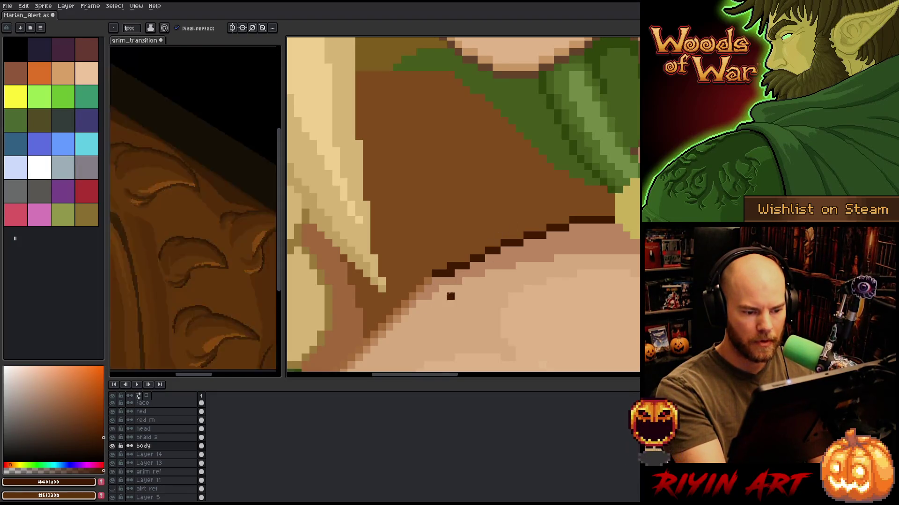
left_click(466, 259)
left_click(482, 250)
left_click(492, 258, "alt")
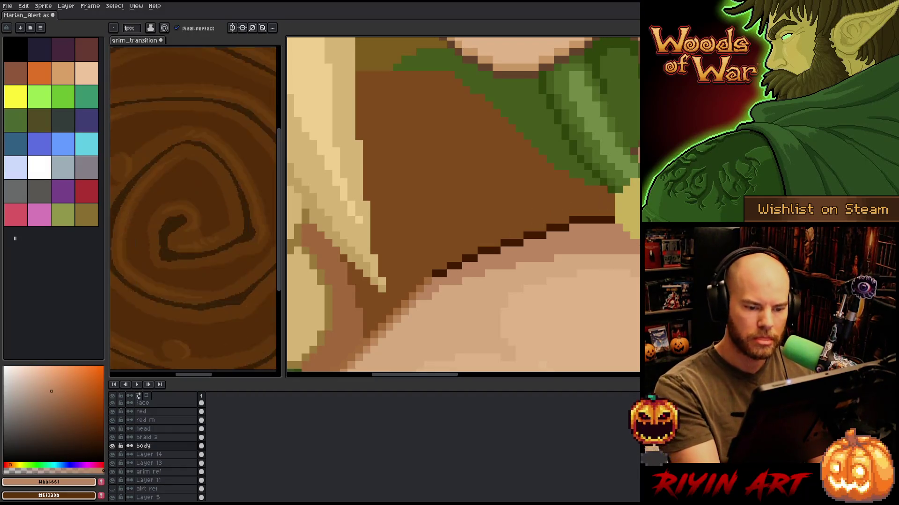
Draw a dark brown shading line across the bodice and bucket-fill the brown area darker.
key("x")
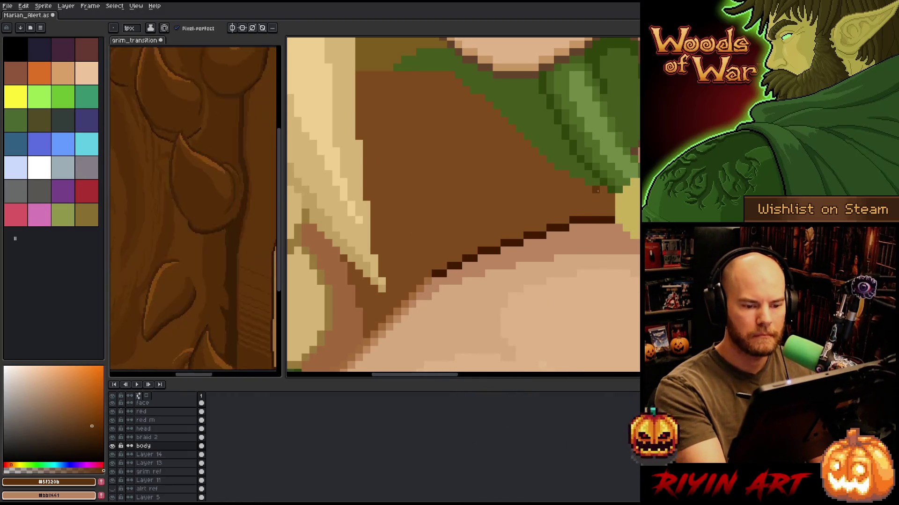
mouse_move(597, 200)
left_mouse_down()
mouse_move(492, 218)
mouse_move(401, 276)
mouse_move(382, 321)
mouse_move(400, 285)
left_mouse_up()
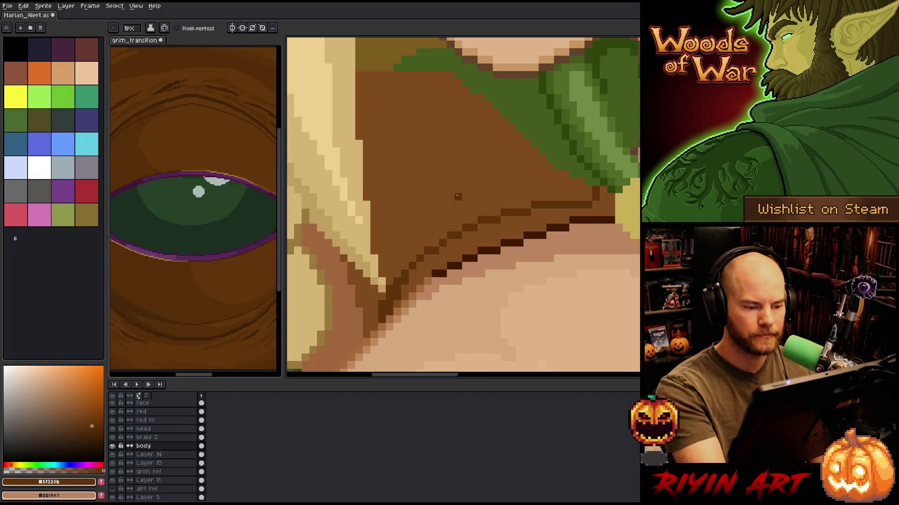
key("g")
left_click(471, 192)
key("b")
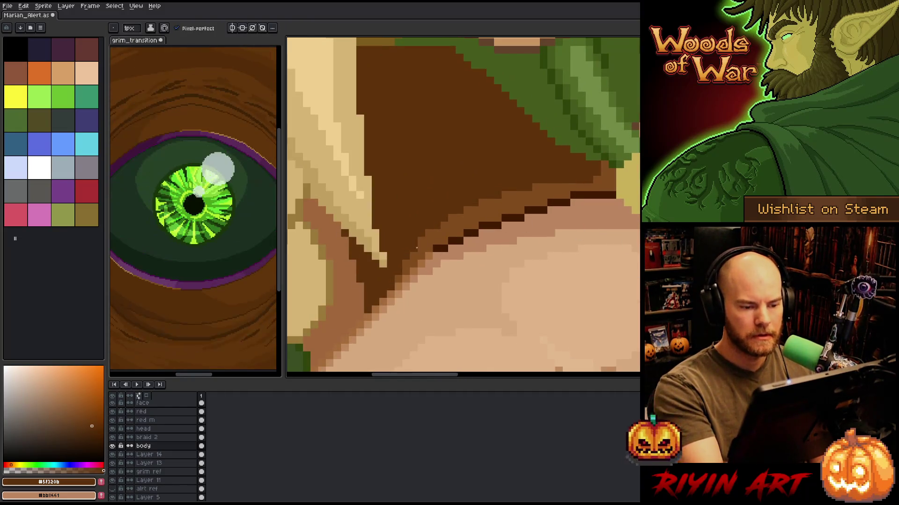
scroll(610, 269, "right", 2)
Draw a dark stepped line along the brown band right of the brooch.
left_click(580, 169)
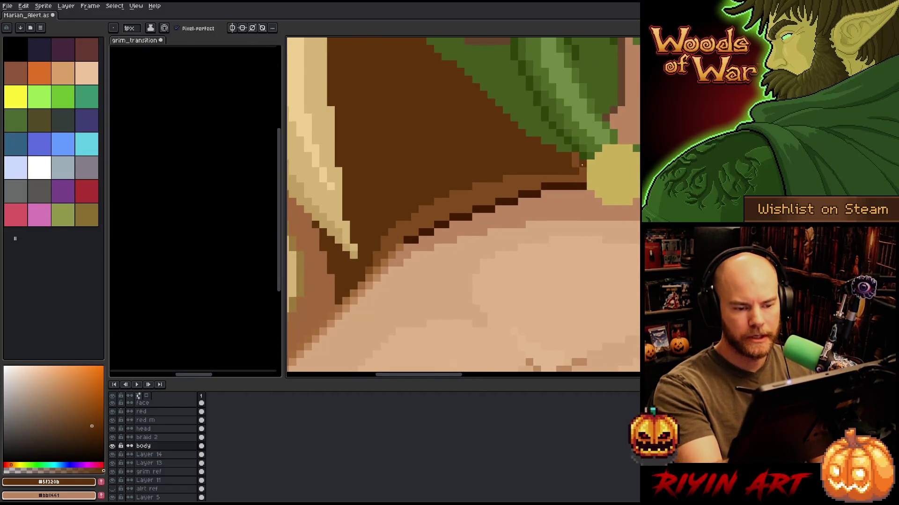
scroll(532, 263, "right", 3)
mouse_move(469, 176)
left_mouse_down()
mouse_move(521, 175)
mouse_move(626, 228)
left_mouse_up()
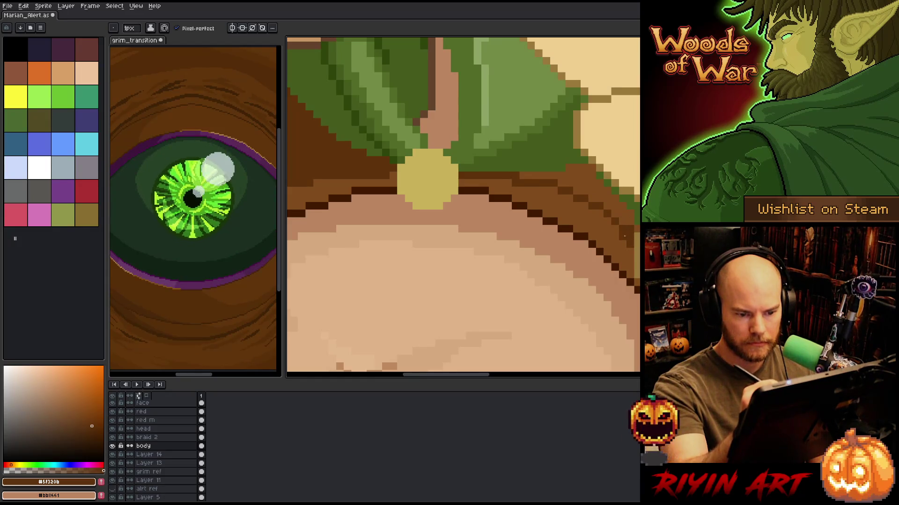
left_click_drag(543, 189, 630, 245)
key("ctrl+z")
left_click_drag(576, 200, 609, 219)
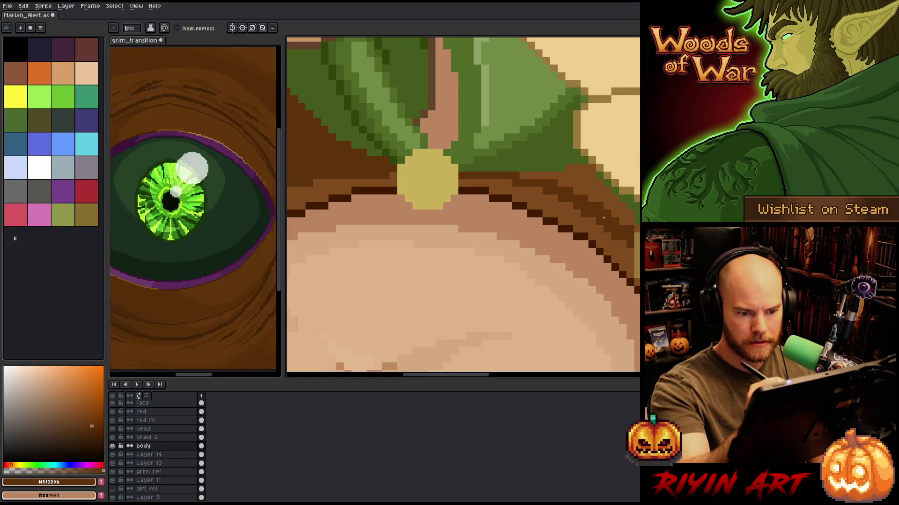
Bucket-fill the brown band darker to match the new line.
key("g")
left_click(580, 177)
key("b")
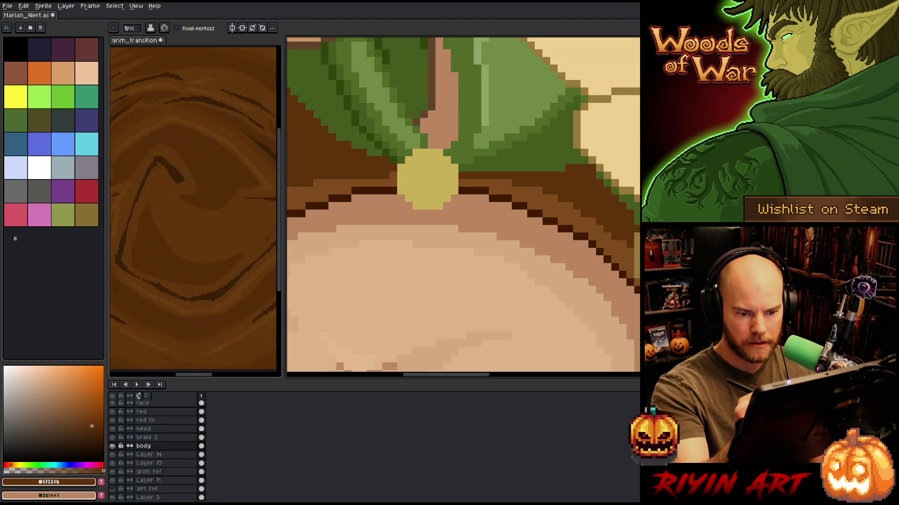
mouse_move(605, 188)
left_mouse_down()
mouse_move(503, 244)
mouse_move(542, 263)
left_mouse_up()
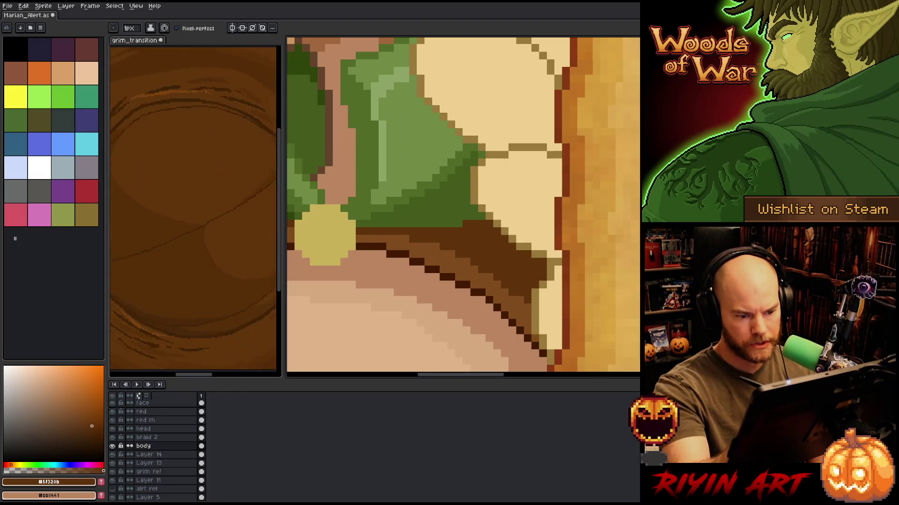
scroll(548, 241, "down", 5)
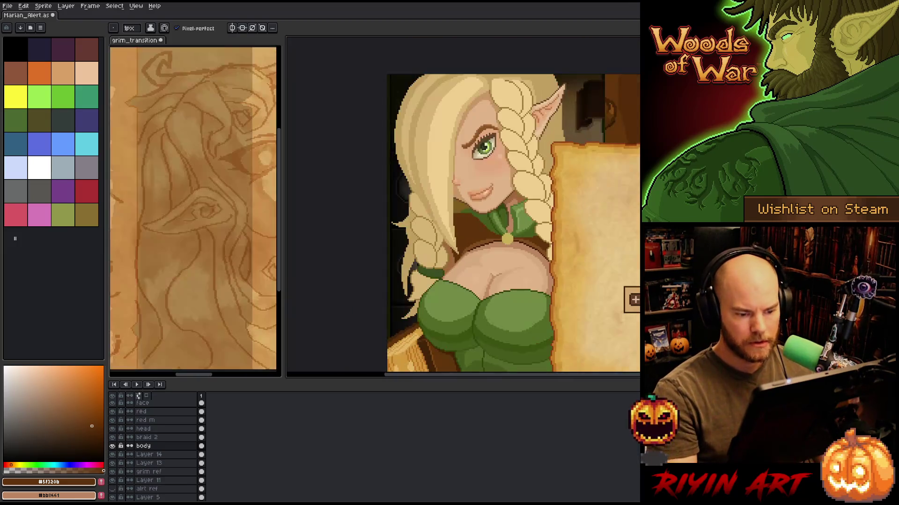
Sample the mid and lighter browns from the bodice.
scroll(462, 270, "up", 5)
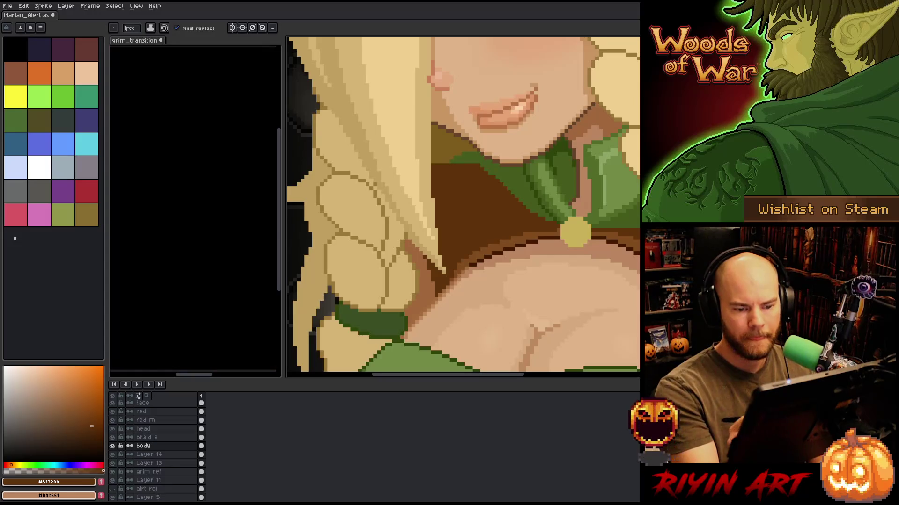
scroll(616, 265, "down", 5)
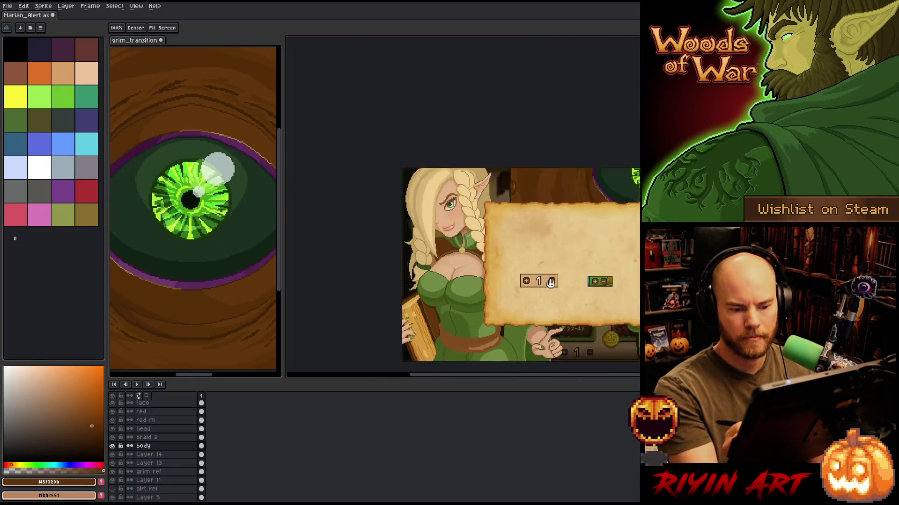
key("i")
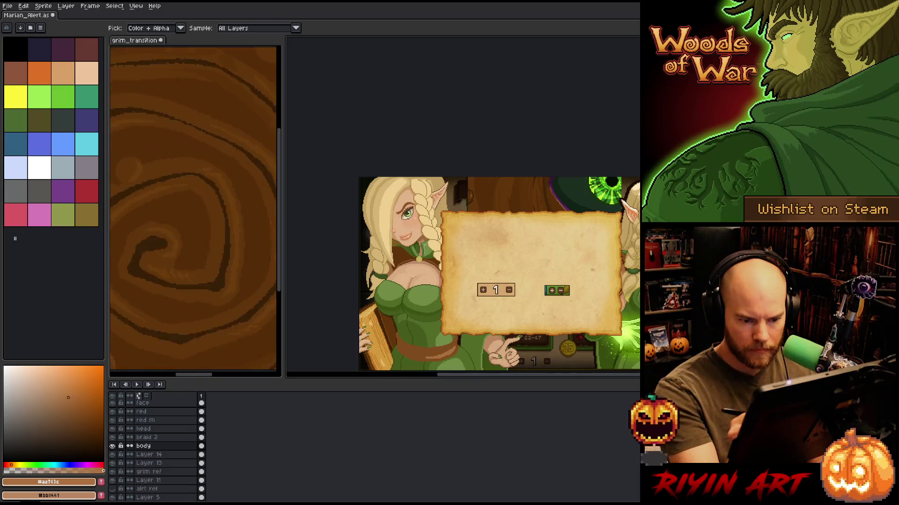
key("b")
scroll(458, 225, "up", 5)
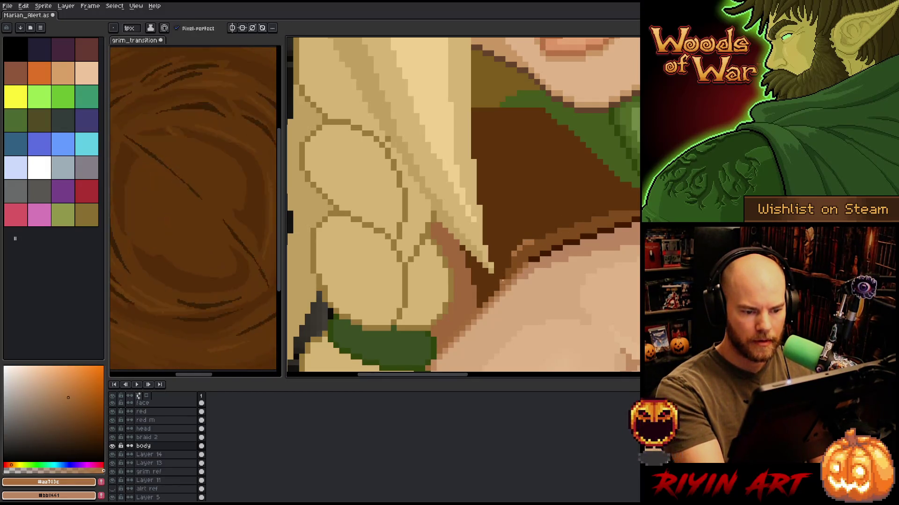
left_click(503, 271, "alt")
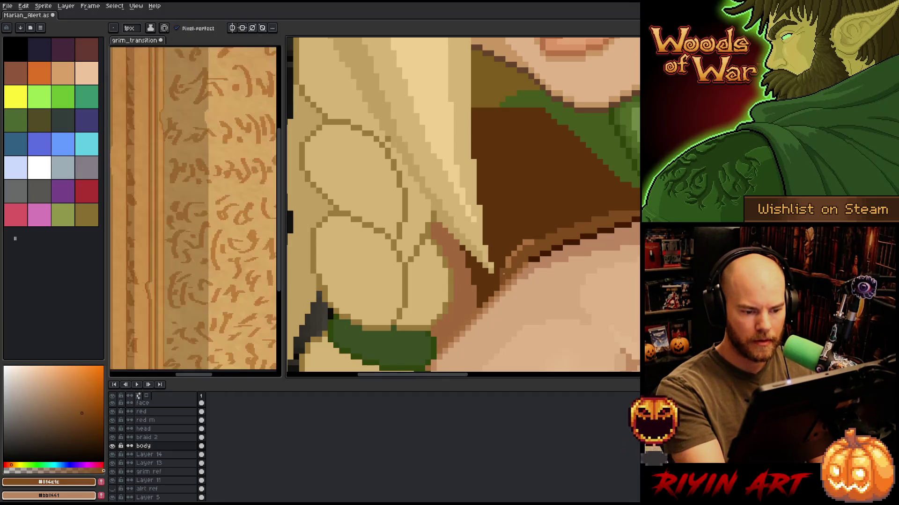
left_click(507, 265, "alt")
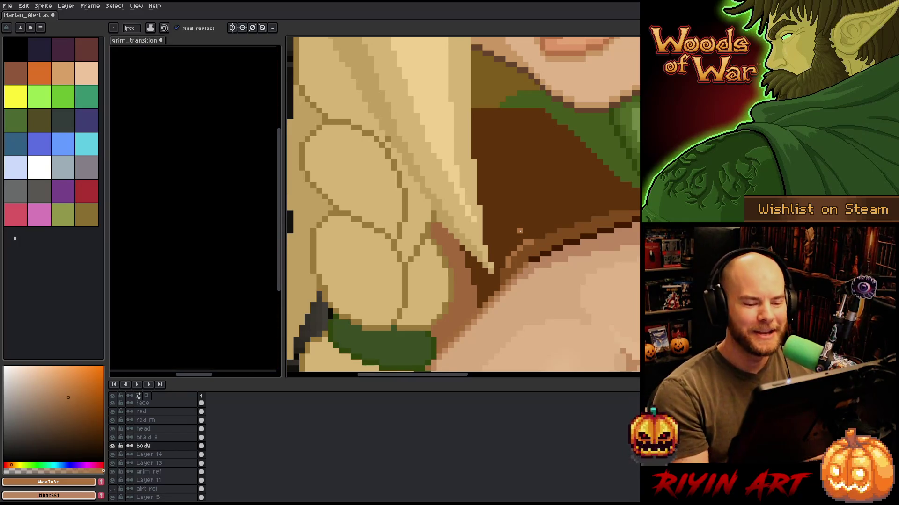
left_click_drag(537, 265, 504, 311)
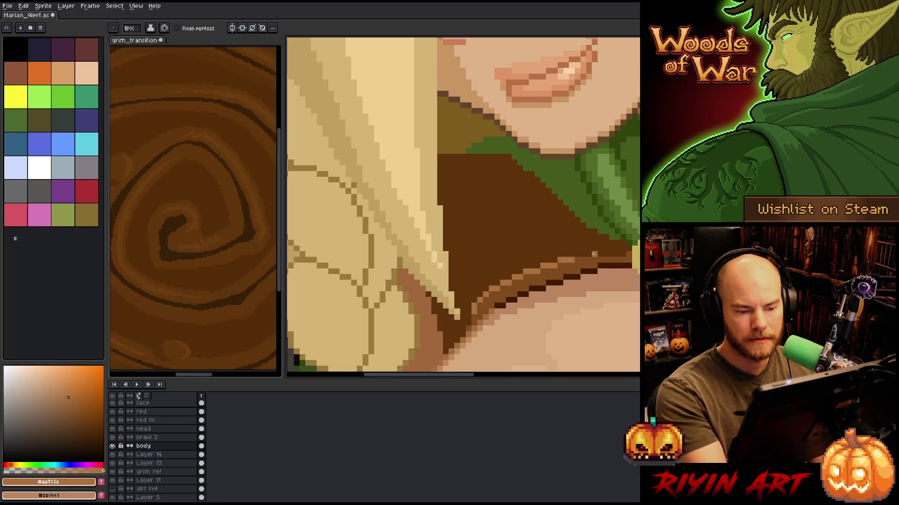
Sketch light-brown lines forming a triangle outline on the bodice beside the brooch.
left_click_drag(577, 255, 612, 253)
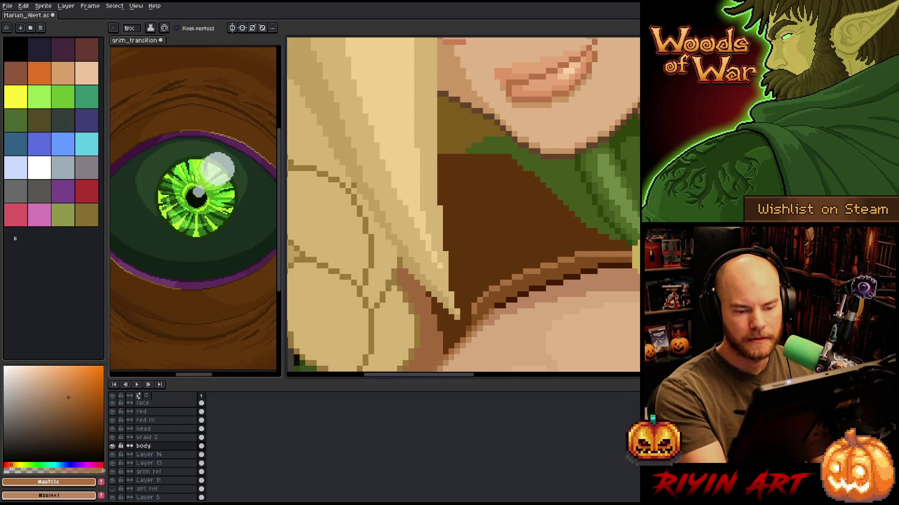
left_click(627, 259, "alt")
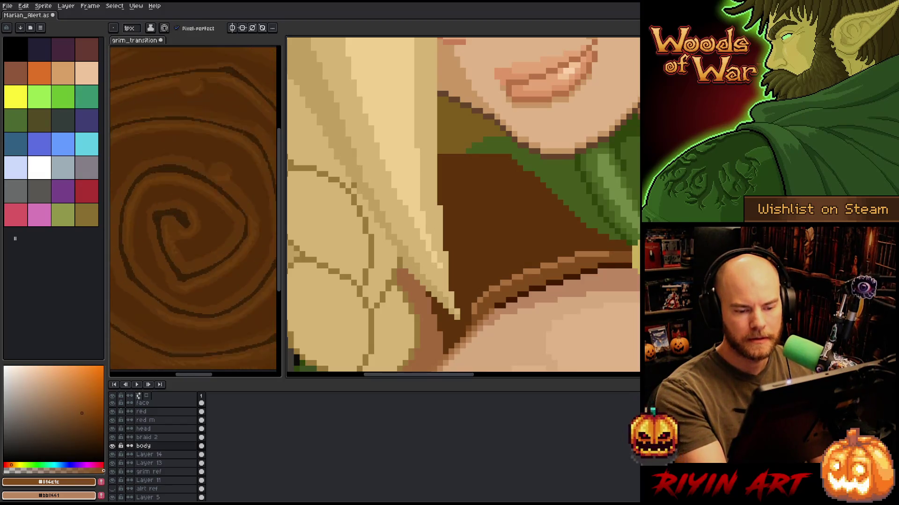
left_click_drag(618, 293, 544, 274)
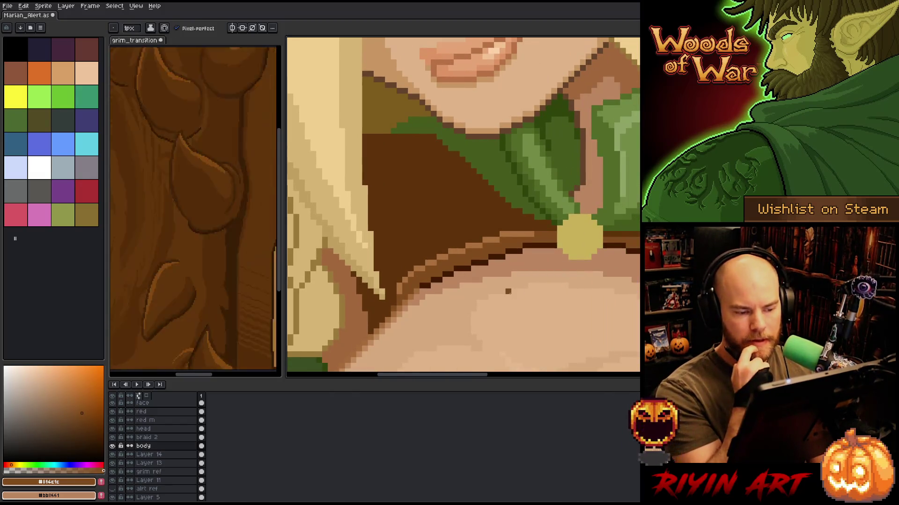
left_click(398, 293, "alt")
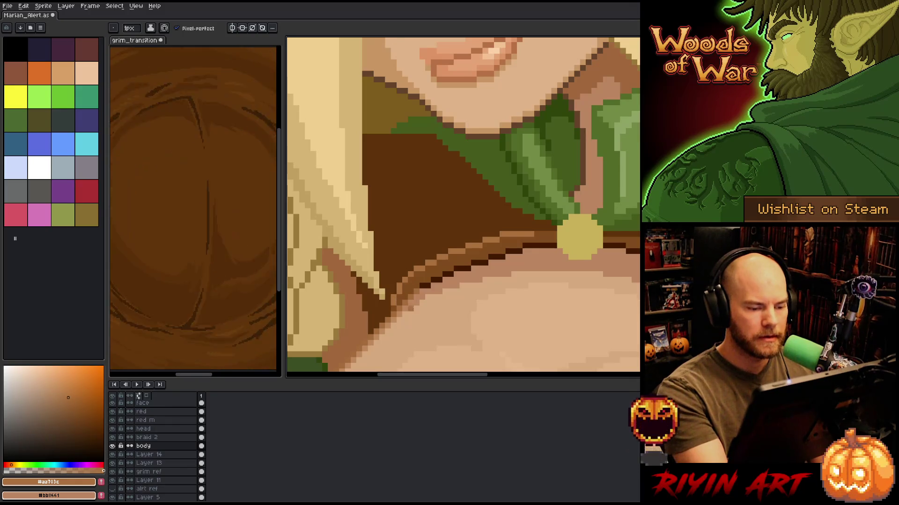
mouse_move(562, 303)
left_mouse_down()
mouse_move(518, 293)
mouse_move(574, 318)
left_mouse_up()
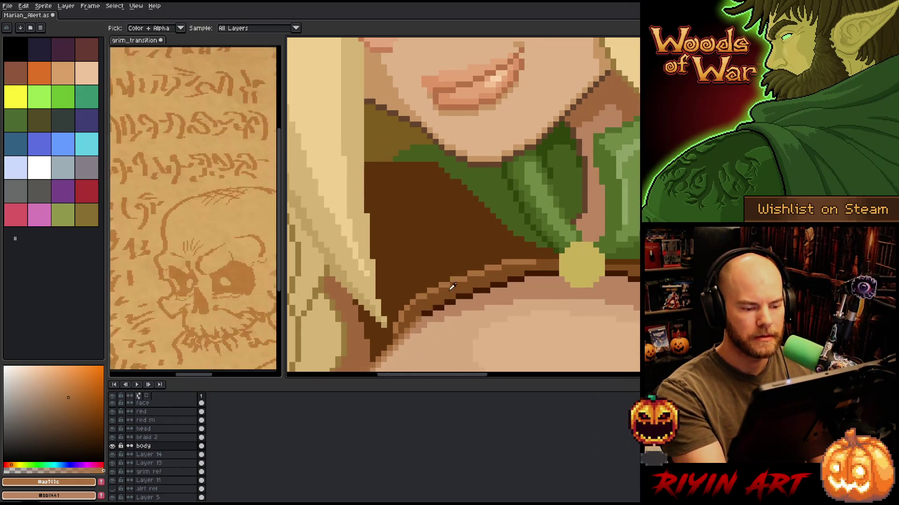
left_click(451, 288, "alt")
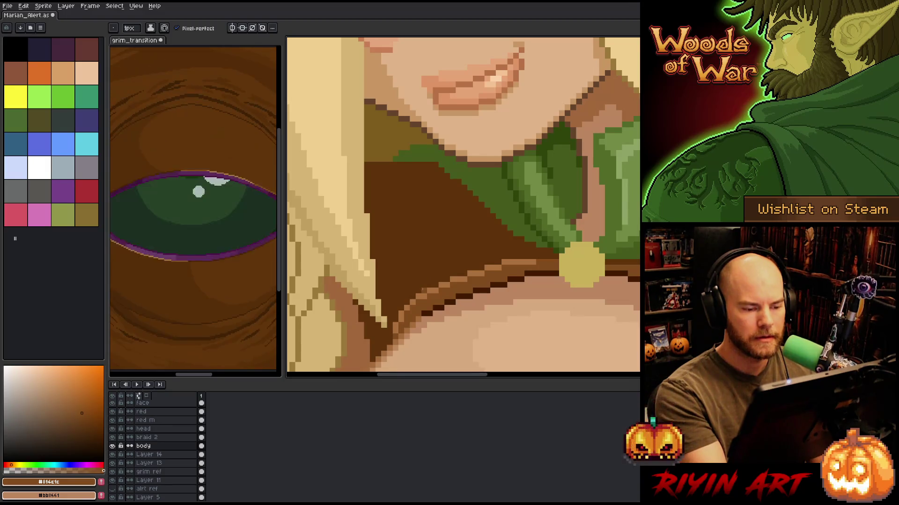
mouse_move(476, 244)
left_mouse_down()
mouse_move(406, 274)
mouse_move(398, 227)
mouse_move(470, 223)
mouse_move(486, 239)
left_mouse_up()
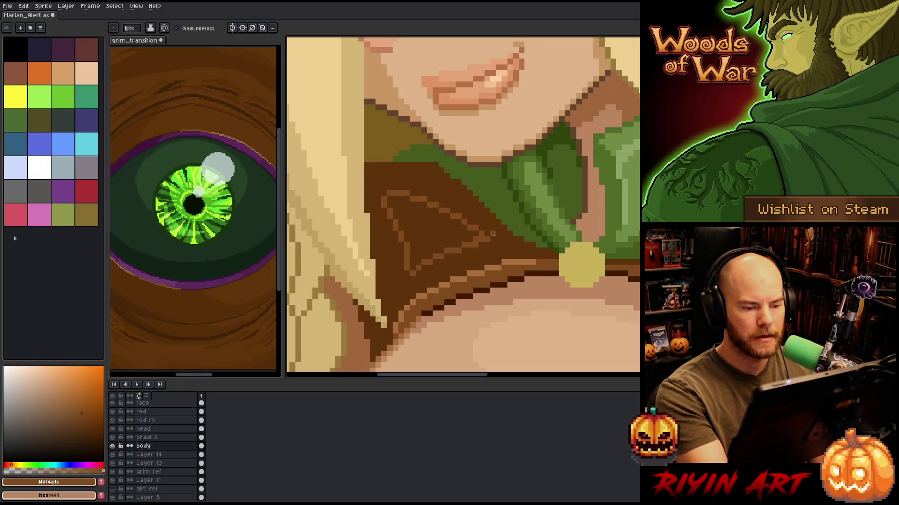
Bucket-fill the bodice triangle with brown and lighten the dark diagonal beside it.
key("g")
left_click(433, 199)
key("b")
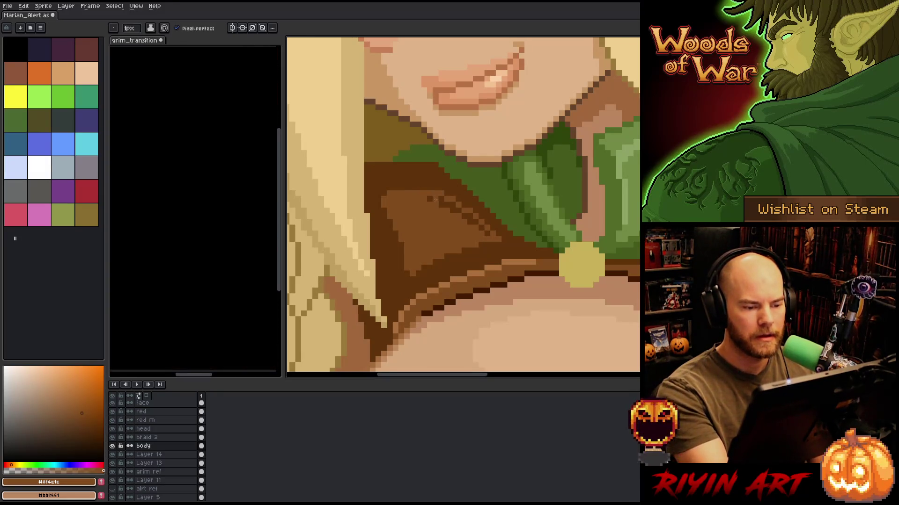
left_click_drag(434, 199, 443, 202)
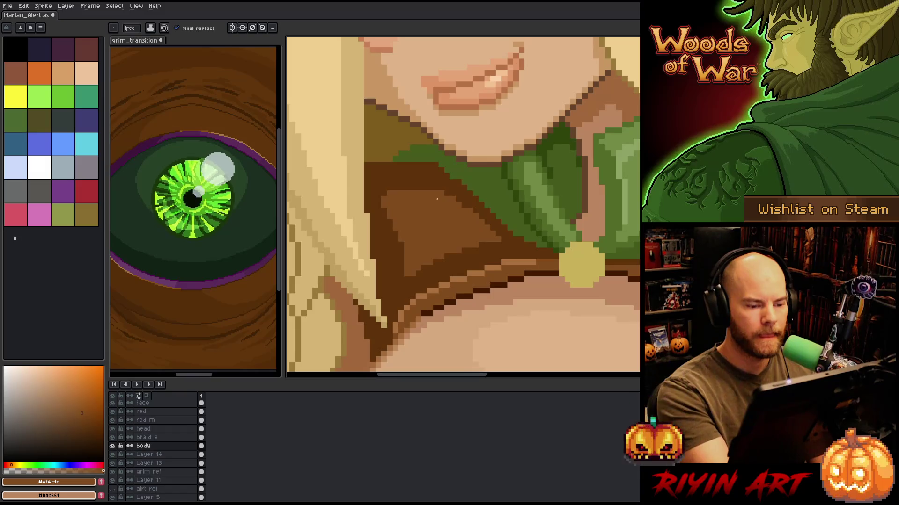
Zoom out to judge the shading on the whole character, then pick the bodice mid brown.
left_click_drag(622, 281, 583, 281)
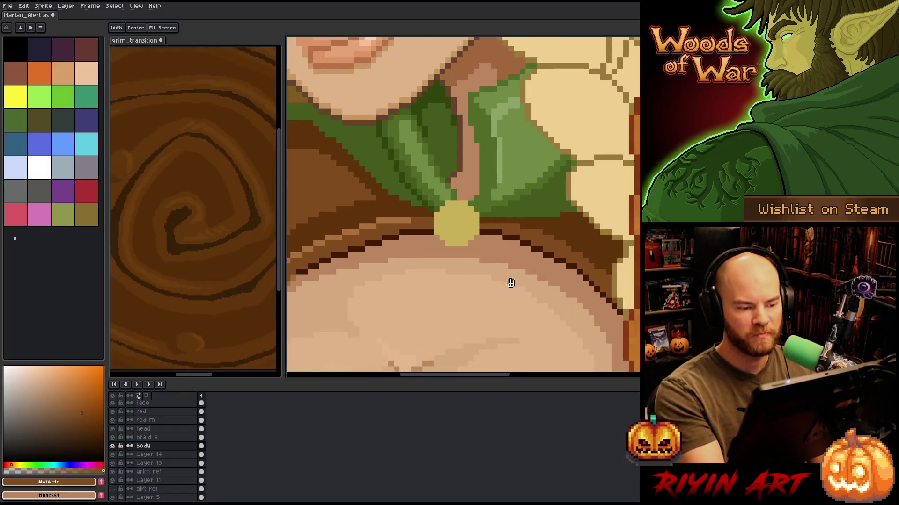
key("i")
left_click(401, 220, "alt")
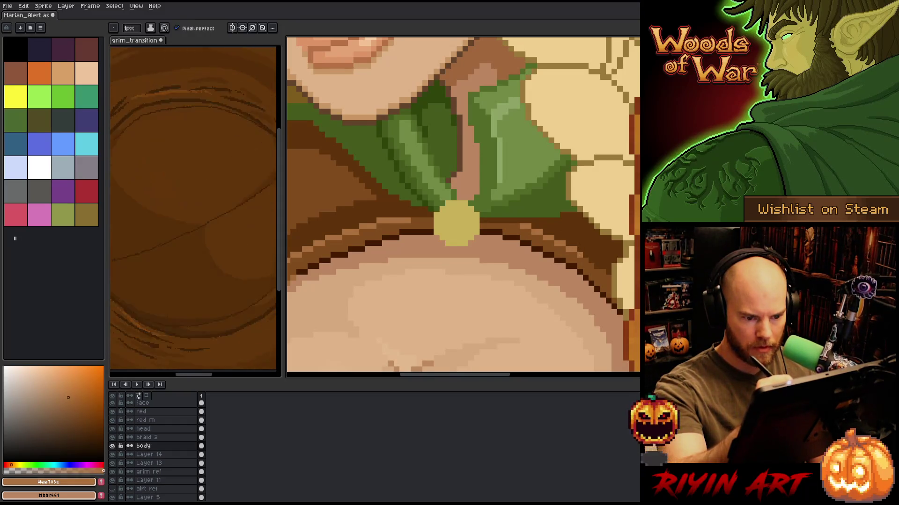
key("2")
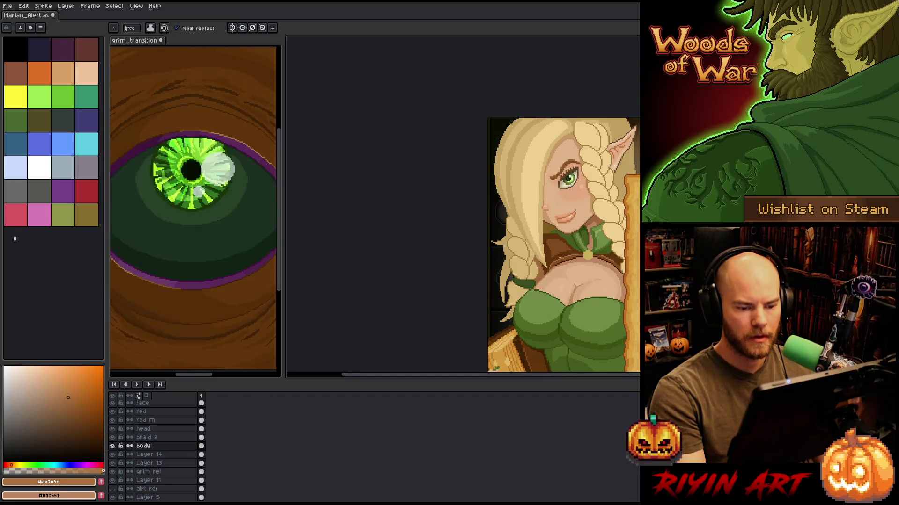
scroll(569, 262, "up", 5)
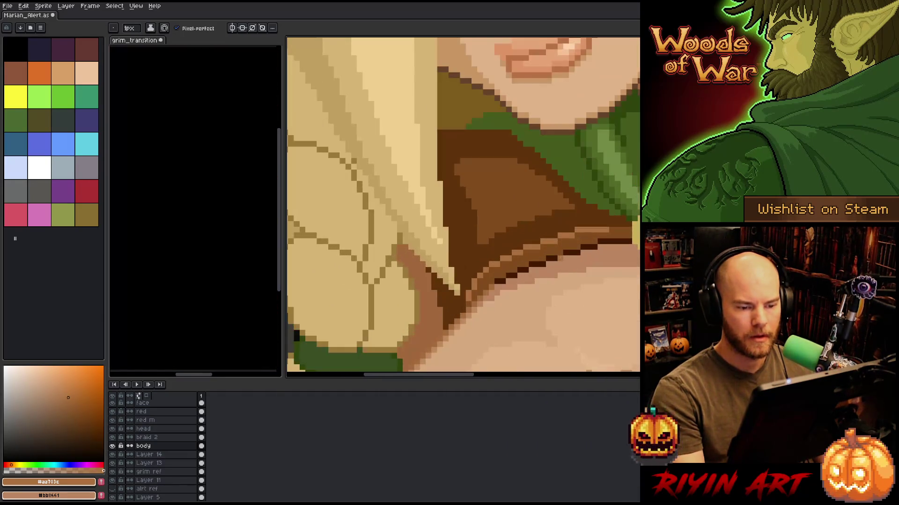
left_click(513, 262, "alt")
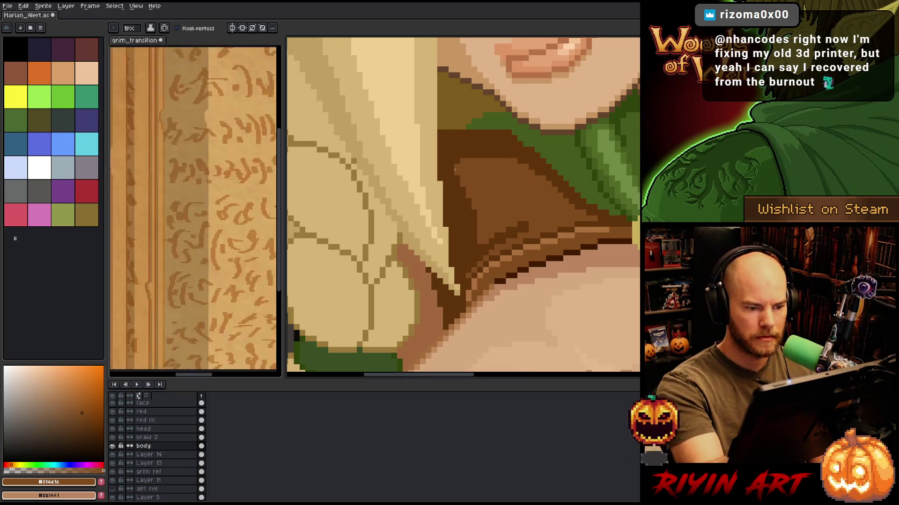
Try filling the dark bodice areas with mid brown, then undo both fills.
left_click(473, 265, "alt")
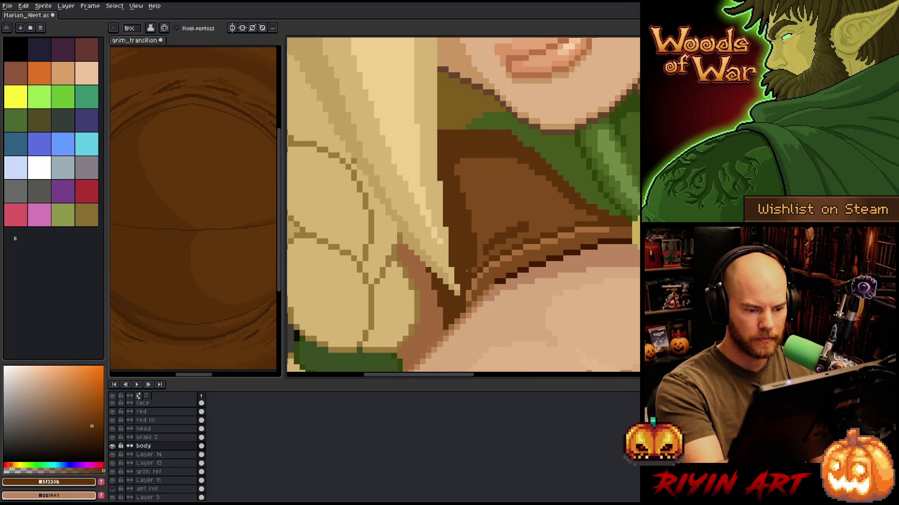
key("g")
left_click(481, 245, "alt")
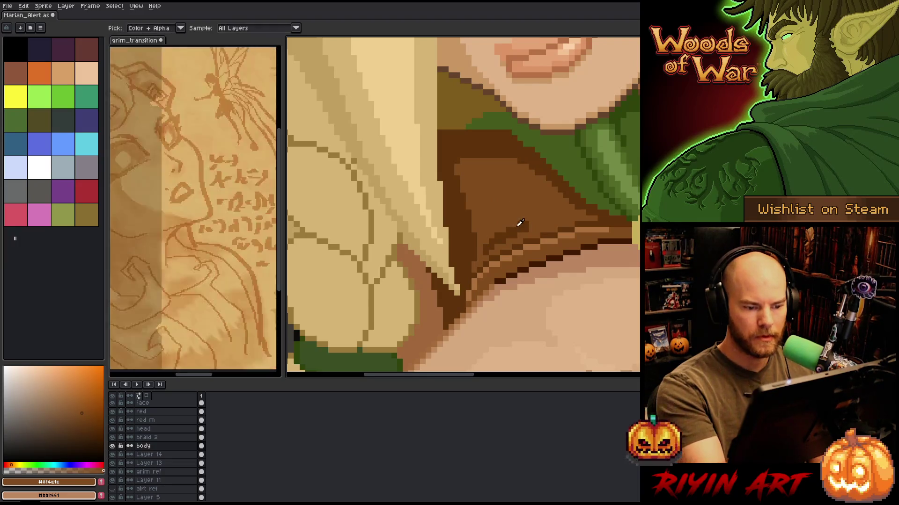
left_click(512, 232)
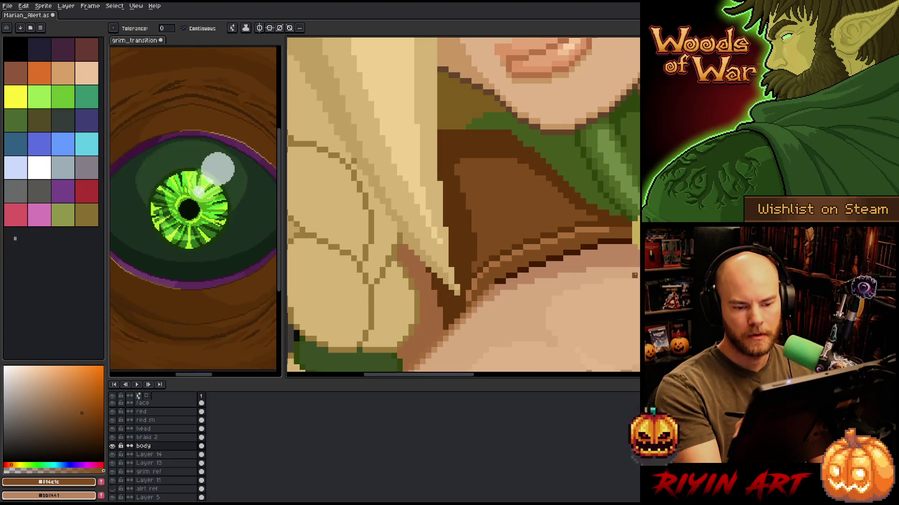
left_click(598, 222)
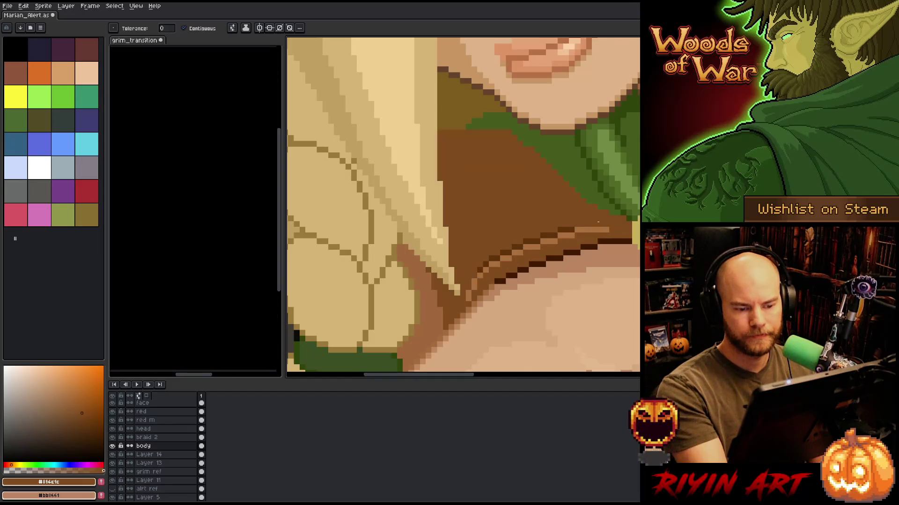
key("ctrl+z")
key("b")
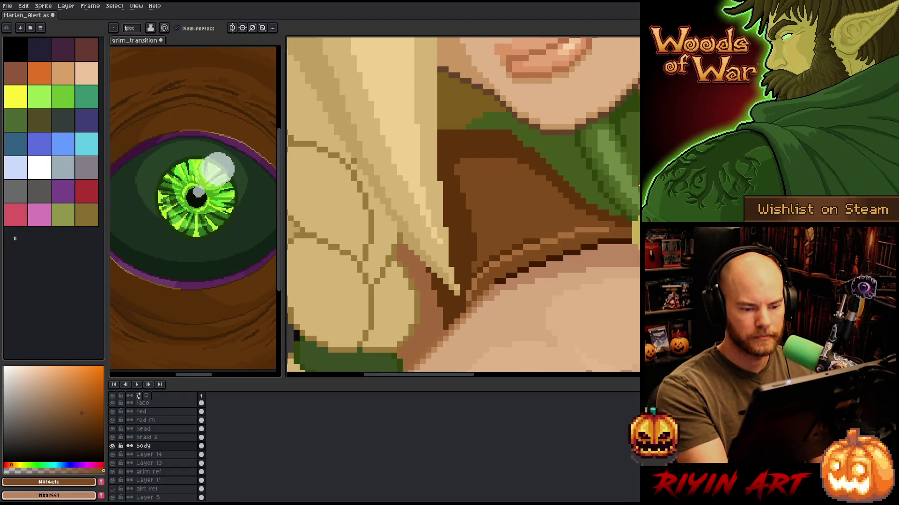
scroll(588, 196, "down", 5)
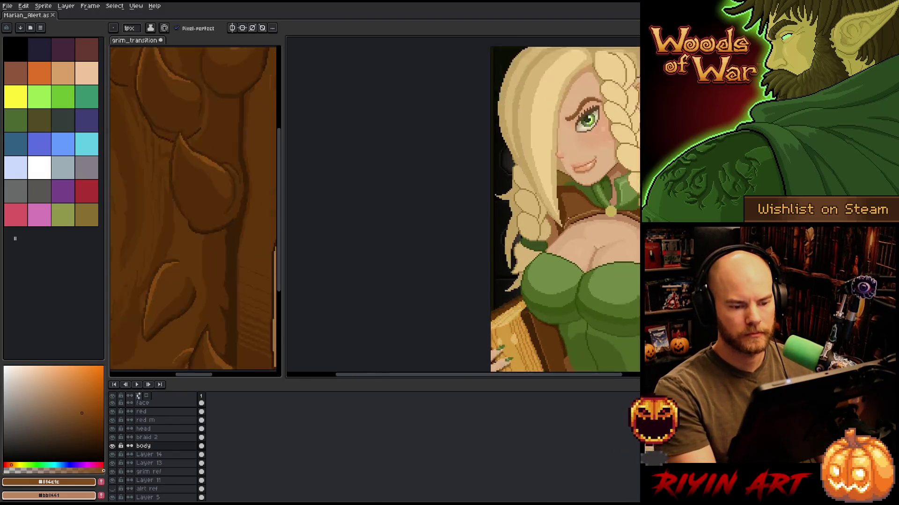
scroll(559, 219, "up", 2)
scroll(559, 218, "down", 1)
scroll(584, 209, "up", 6)
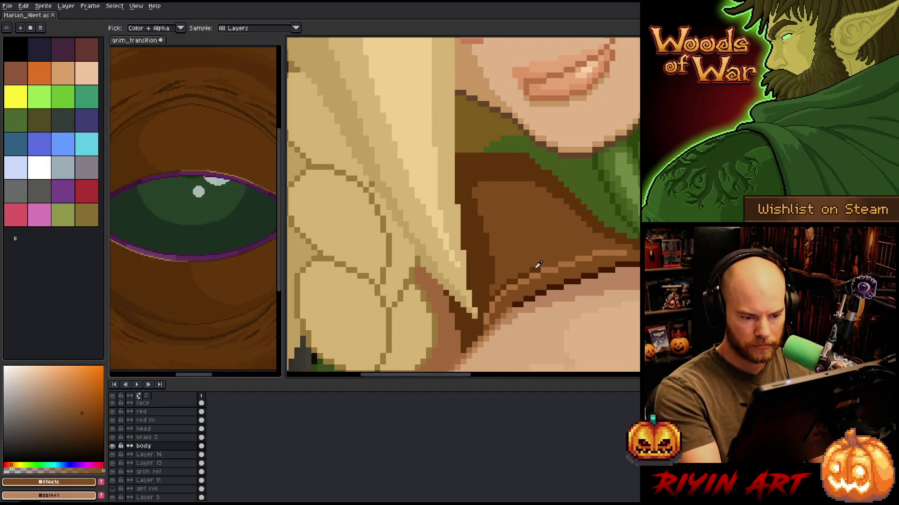
Fill the light highlight segments along the collar edge with the darkest brown.
left_click(546, 270, "alt")
key("g")
left_click(564, 264)
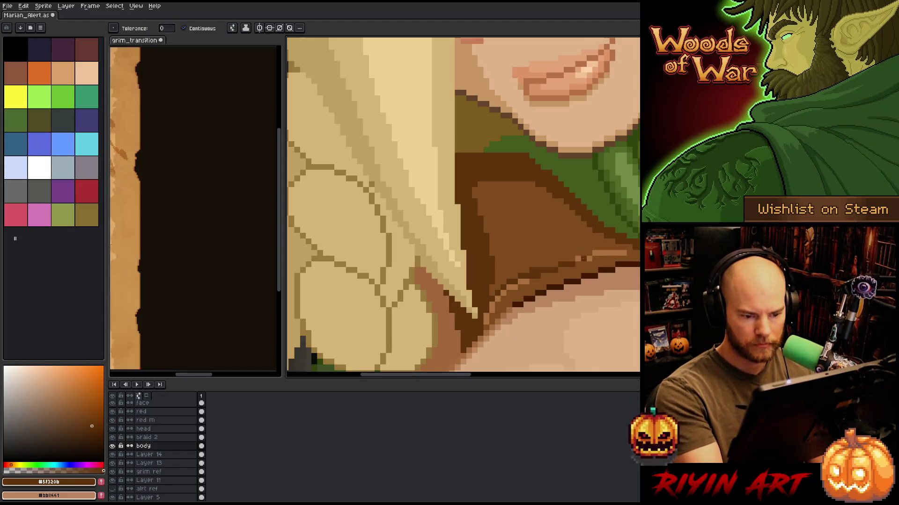
left_click(583, 259)
left_click(607, 253)
left_click(511, 287)
left_click(503, 293)
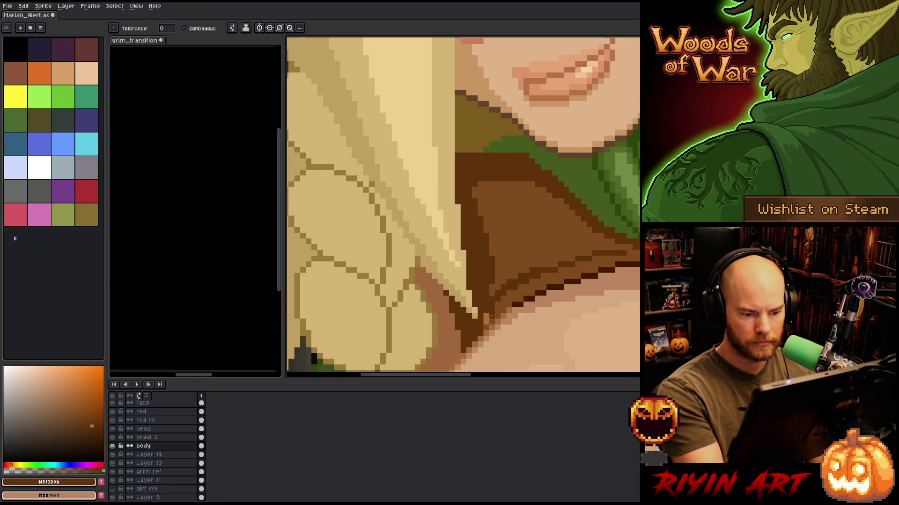
key("b")
Fill the shadow below the collar with the dark shadow brown.
left_click(552, 278, "alt")
left_click(568, 271)
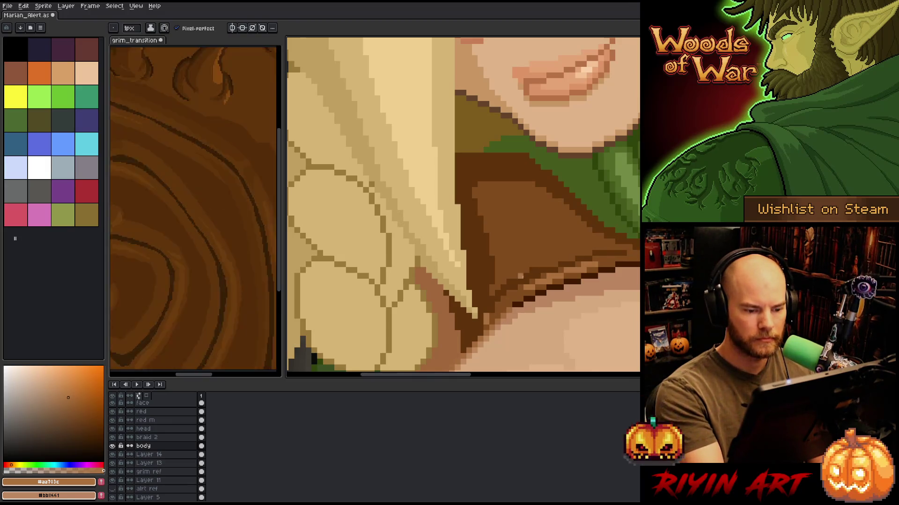
left_click(479, 329, "alt")
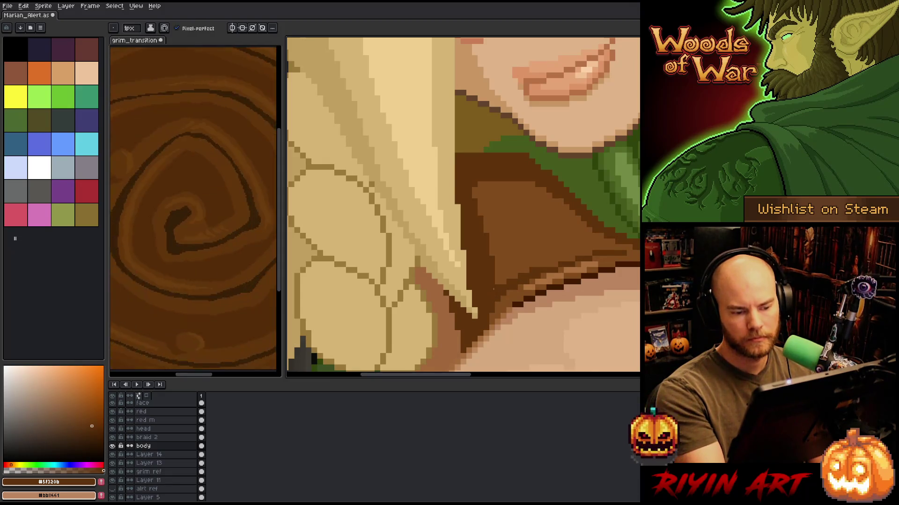
key("g")
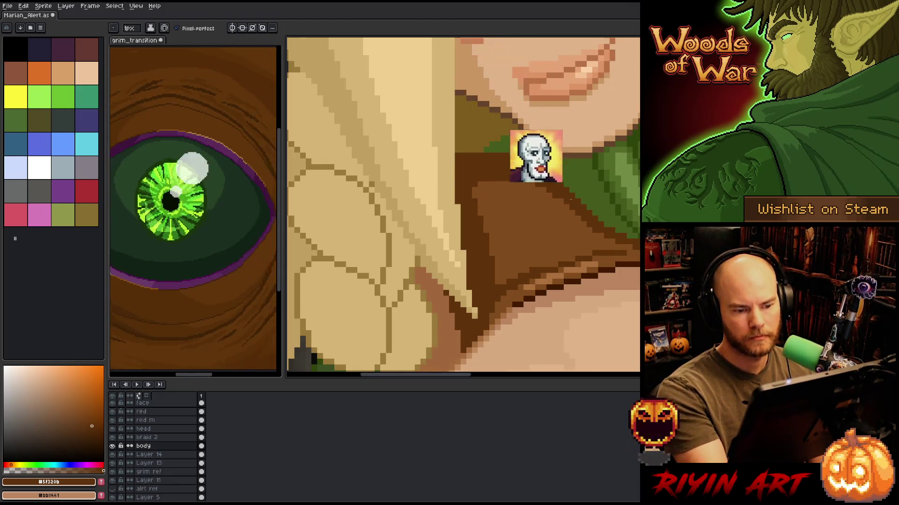
left_click(518, 185)
scroll(518, 185, "down", 2)
scroll(519, 185, "right", 3)
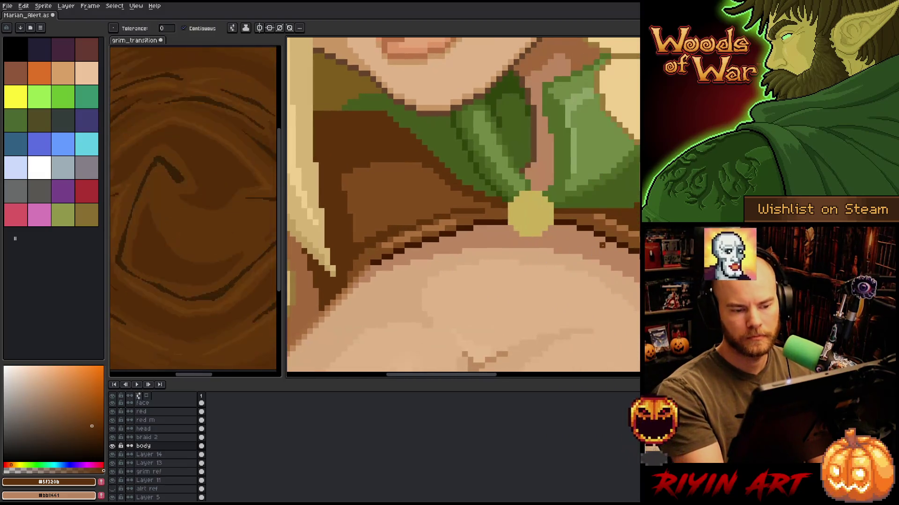
key("b")
Add dark-brown pixels and a stroke above the collar line, then save the sprite.
left_click(459, 213, "alt")
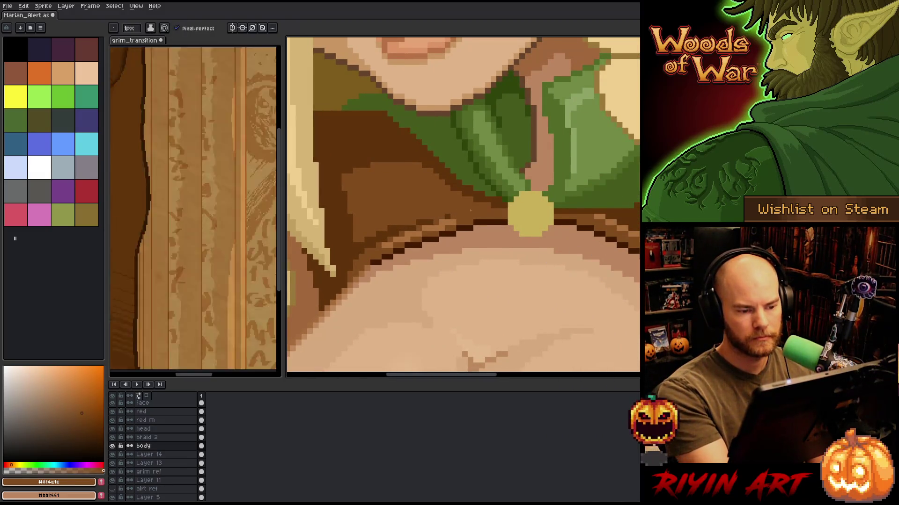
left_click(499, 200, "alt")
left_click_drag(468, 212, 497, 206)
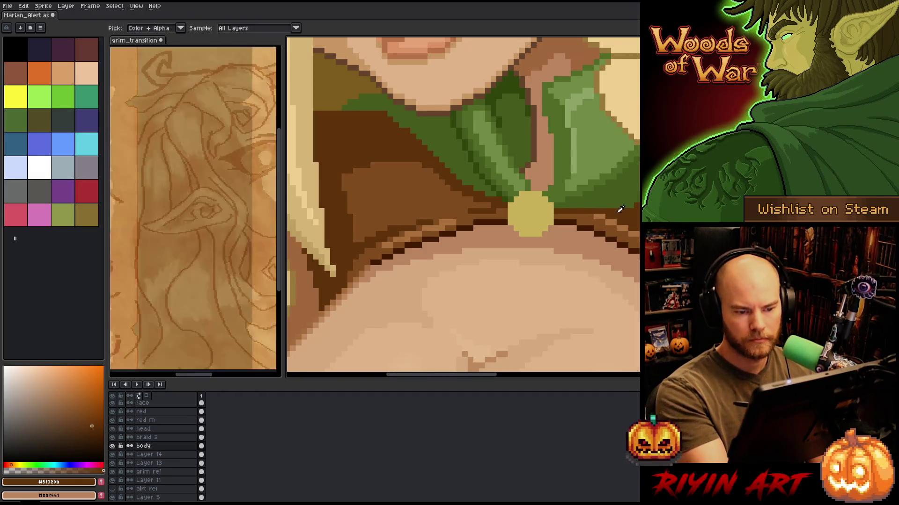
left_click(614, 216, "alt")
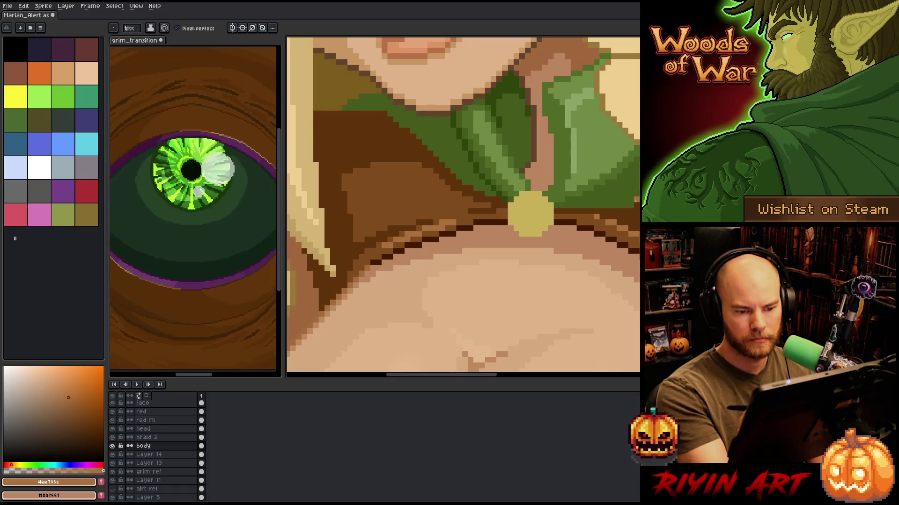
key("ctrl+s")
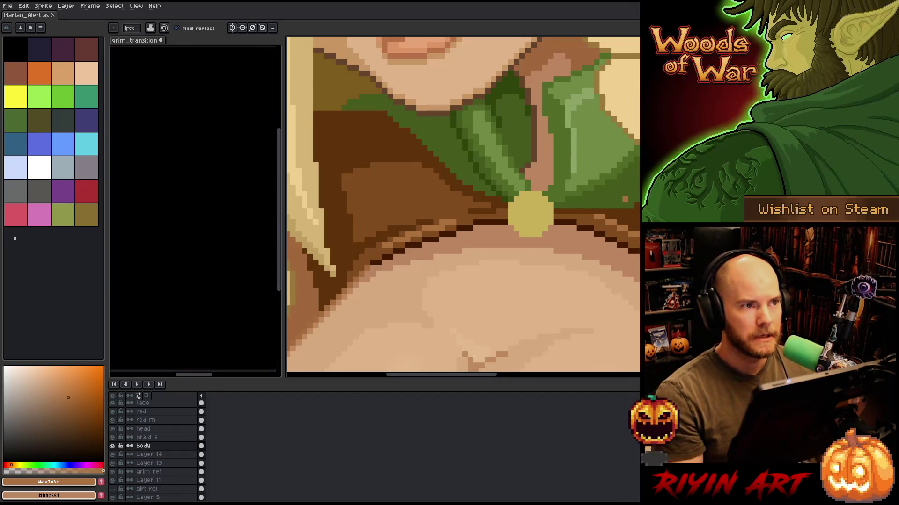
Sample the mid brown #814c1c and dark brown #5f320b from the collar area.
scroll(625, 199, "down", 3)
scroll(559, 252, "up", 5)
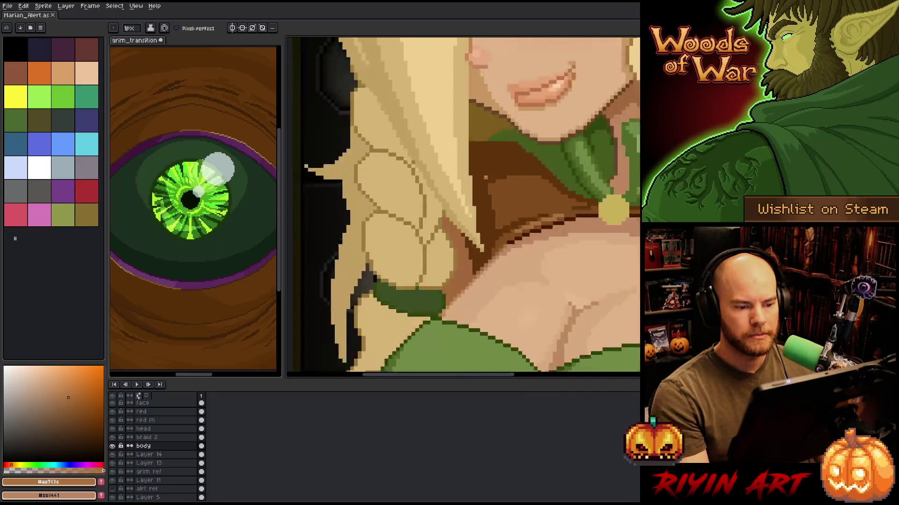
left_click(549, 275, "alt")
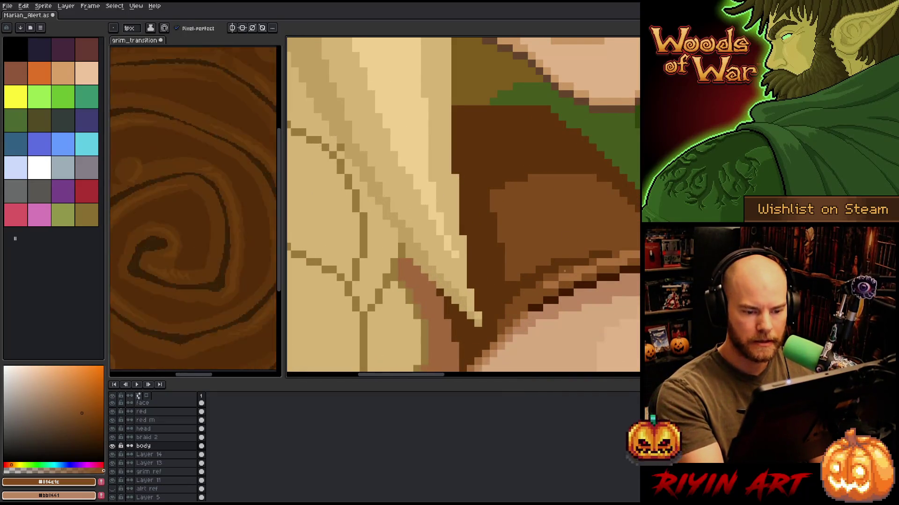
left_click(577, 260, "alt")
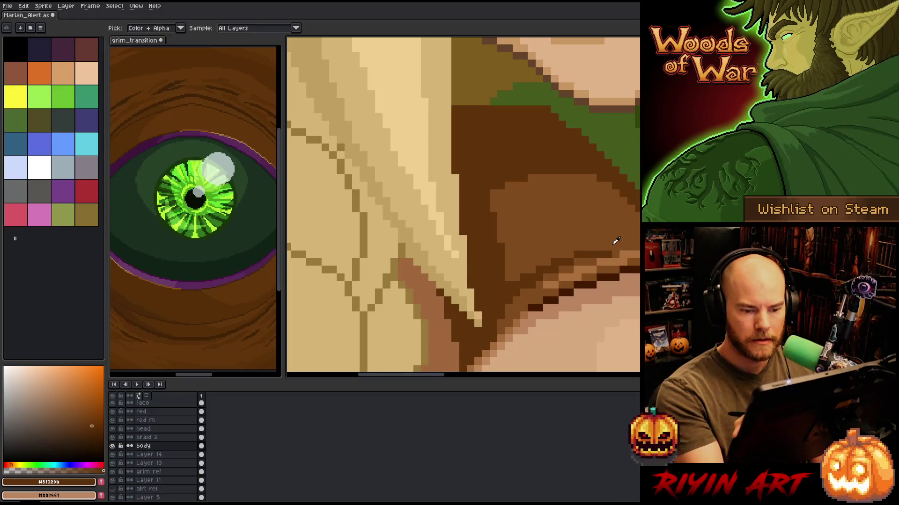
left_click(606, 250, "alt")
scroll(463, 206, "down", 5)
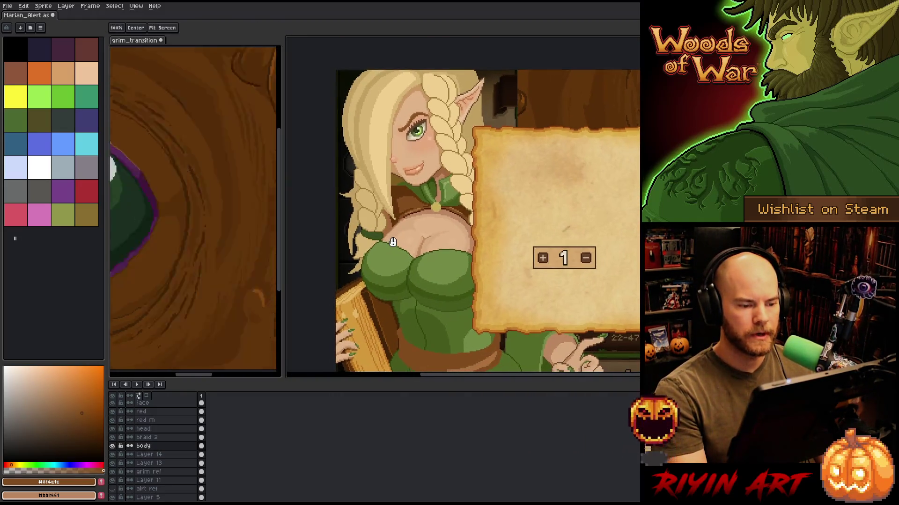
scroll(429, 208, "up", 3)
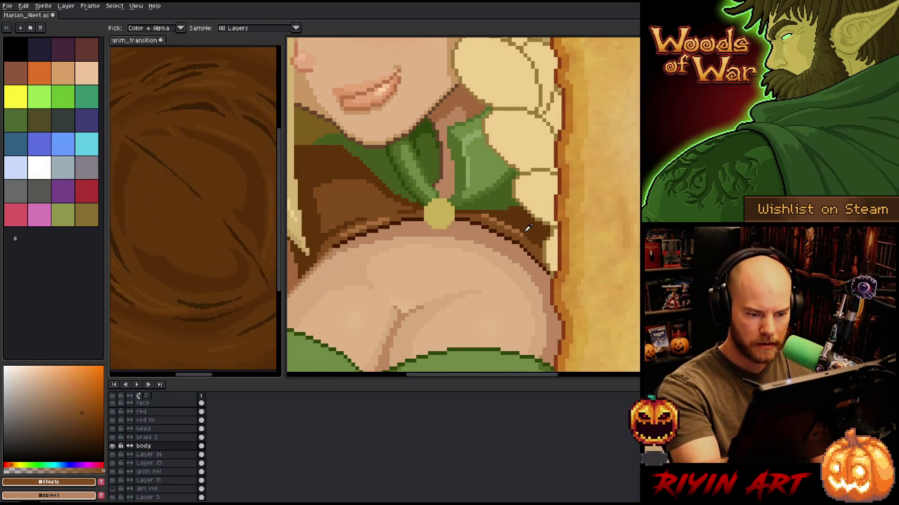
left_click(520, 230, "alt")
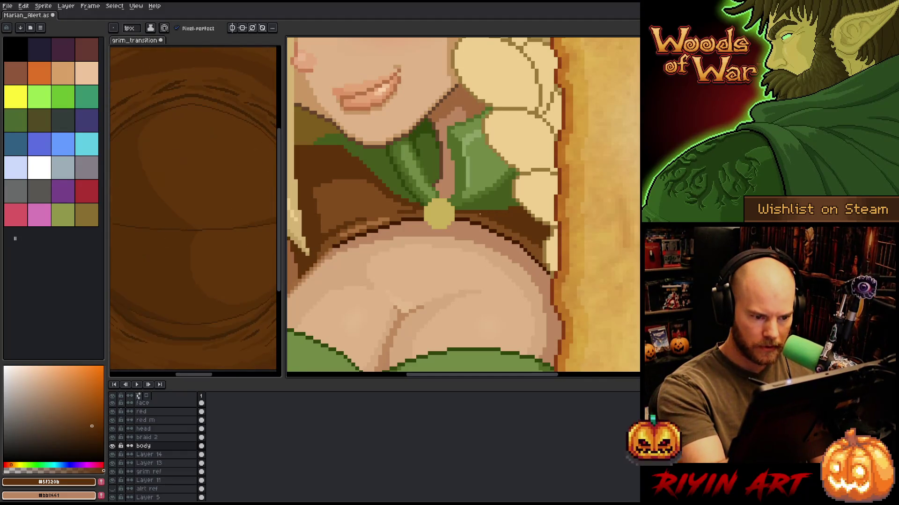
scroll(501, 210, "down", 4)
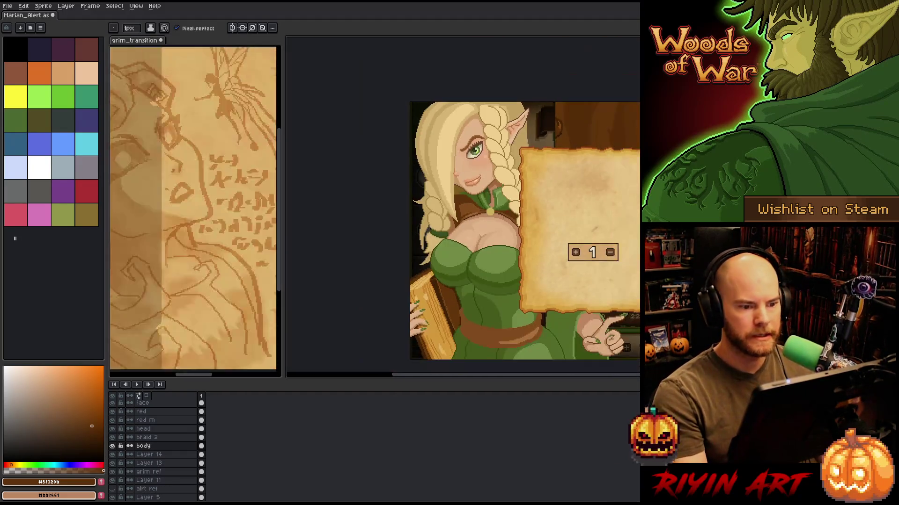
scroll(466, 219, "up", 1)
Save the sprite again and pan the view across the character.
key("space")
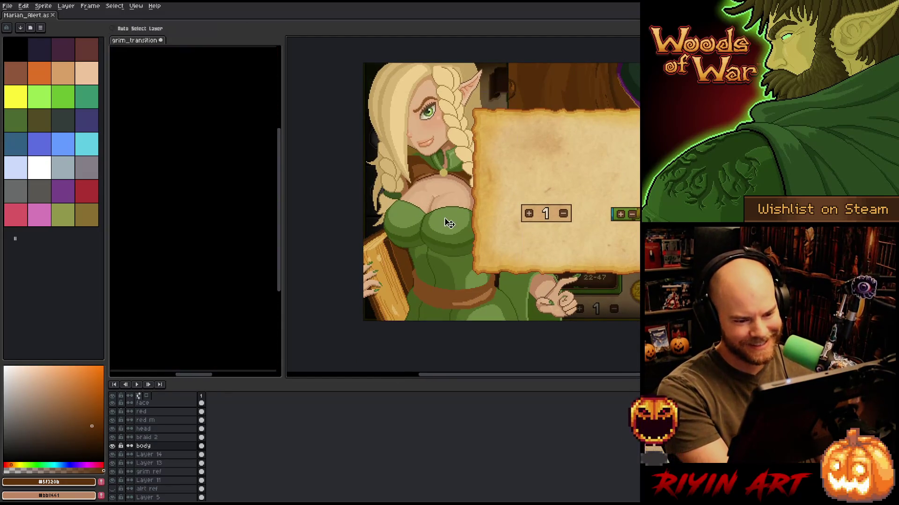
key("ctrl+s")
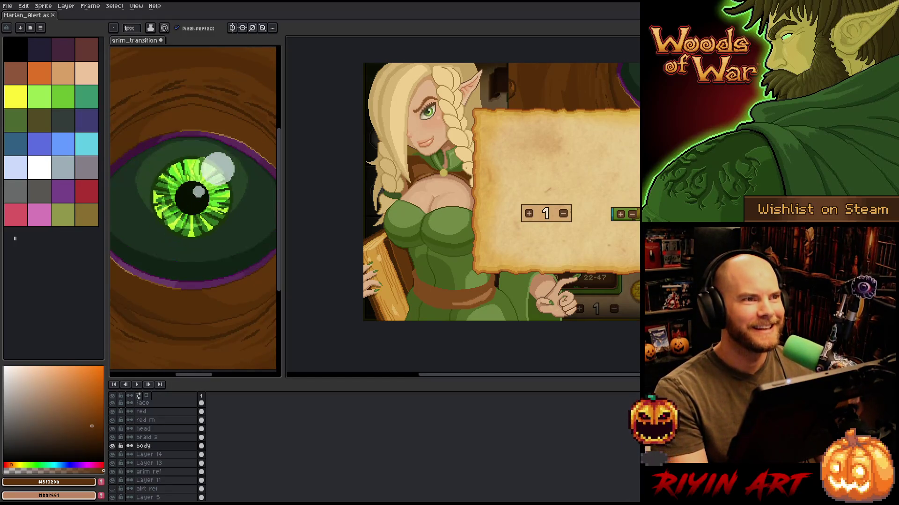
key("space")
left_click_drag(519, 182, 491, 209)
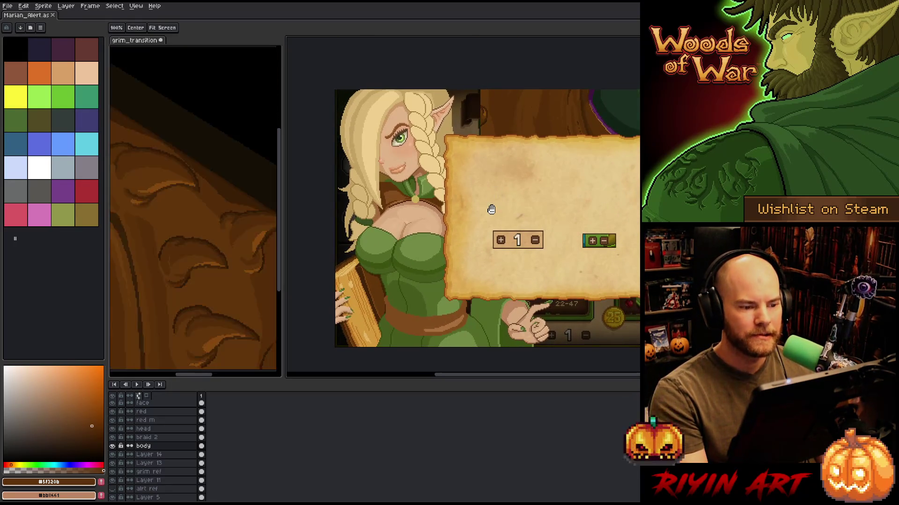
key("space")
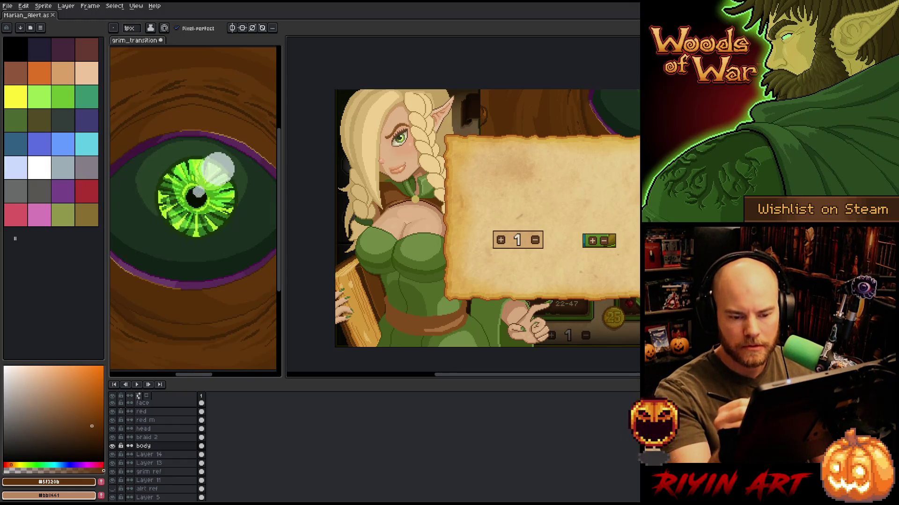
scroll(396, 197, "up", 5)
Draw both arms of a dark V-shaped necklace line across the chest below the pendant.
key("space")
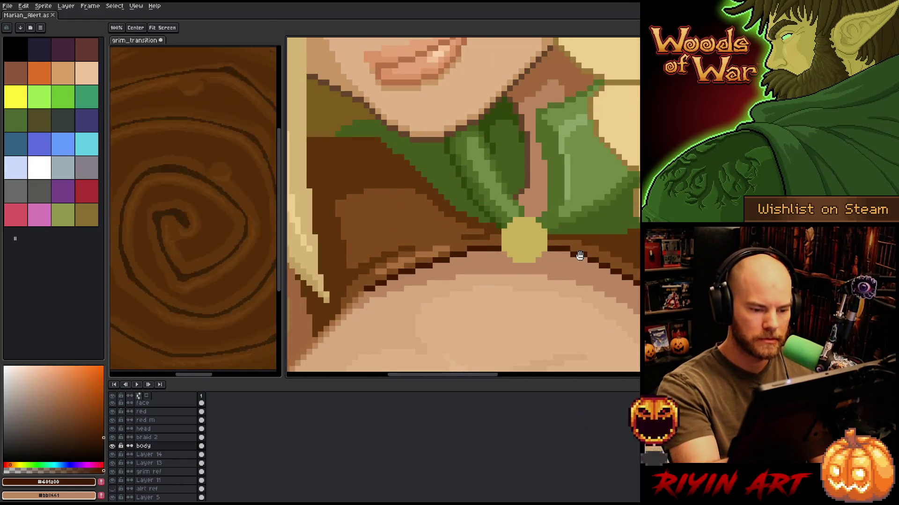
mouse_move(579, 255)
left_mouse_down()
mouse_move(606, 112)
mouse_move(608, 151)
mouse_move(539, 190)
left_mouse_up()
key("ctrl+z")
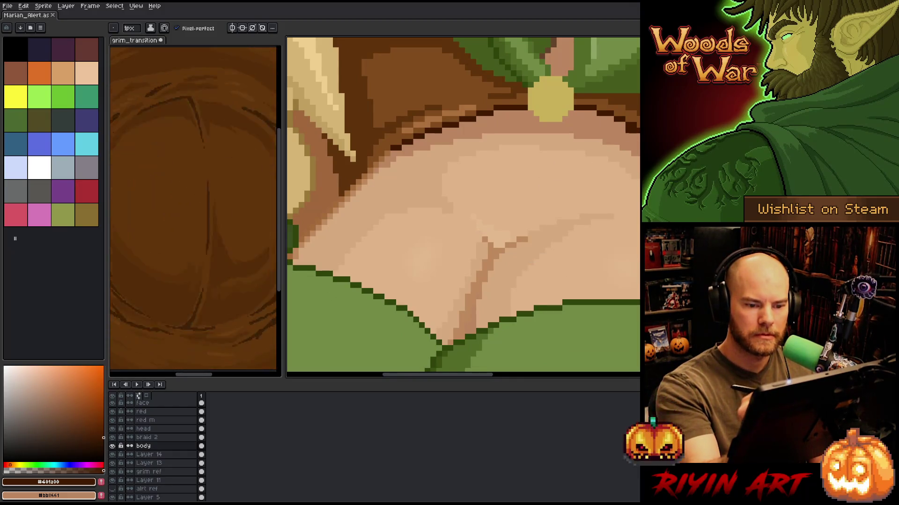
mouse_move(633, 136)
left_mouse_down()
mouse_move(546, 172)
mouse_move(536, 188)
left_mouse_up()
left_click(559, 142)
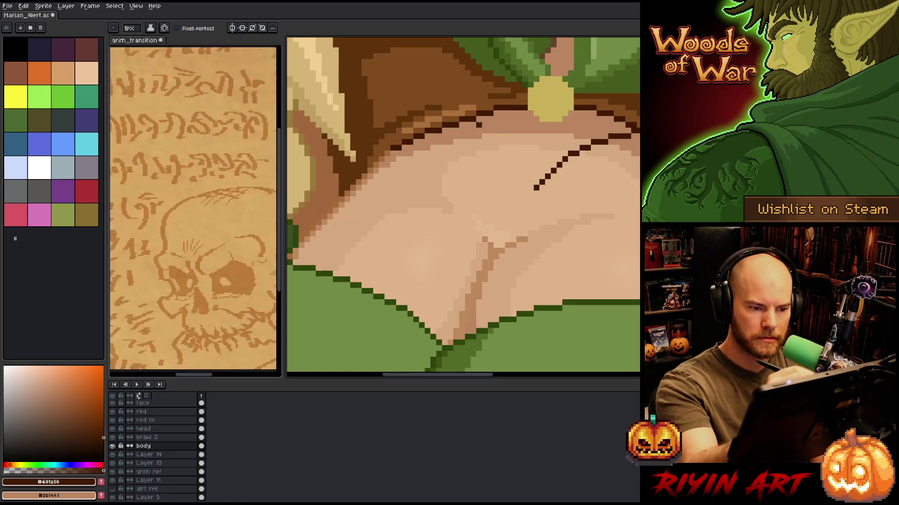
left_click_drag(479, 122, 524, 187)
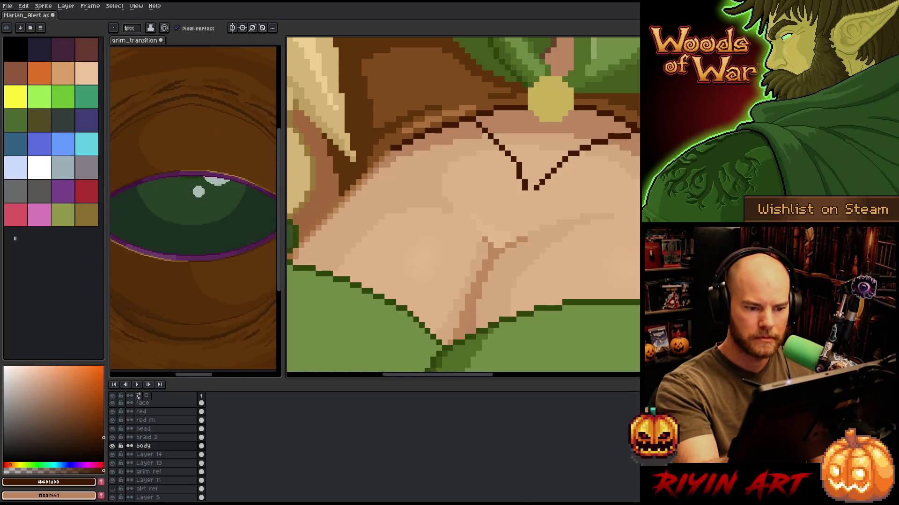
left_click(530, 188)
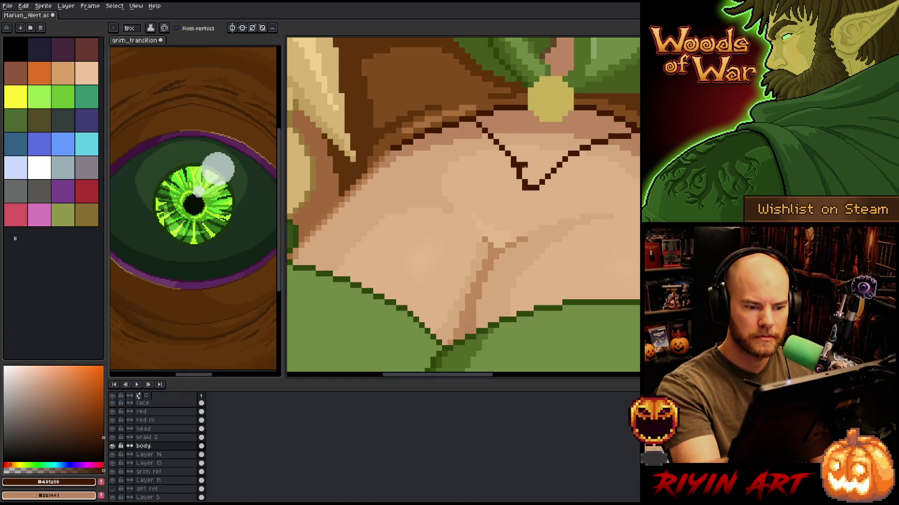
Tidy the V line, painting a stray pixel with skin tone and adding a dark pixel.
left_click(519, 182, "alt")
left_click(524, 188)
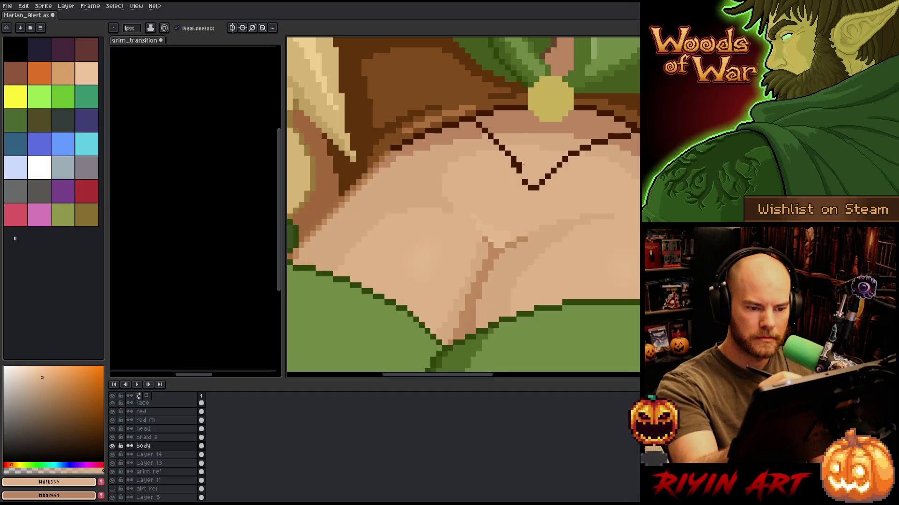
left_click(519, 164, "alt")
left_click(518, 175)
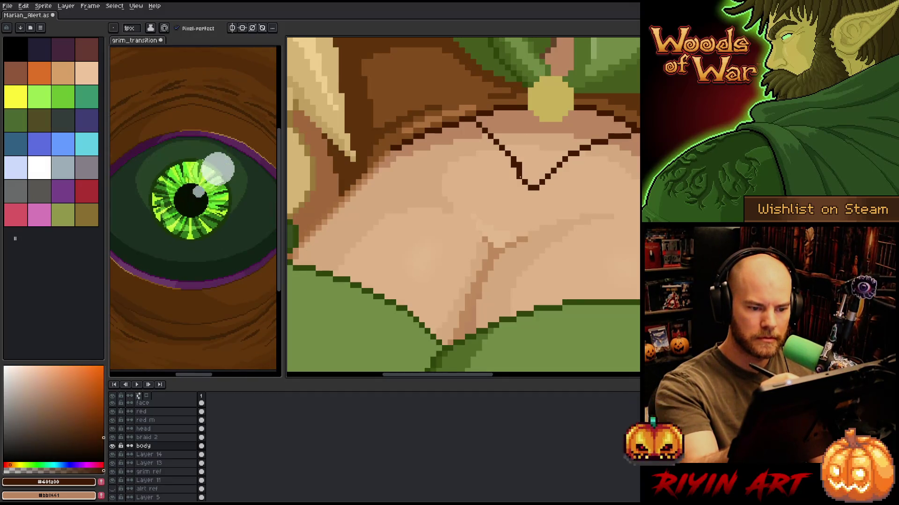
left_click(520, 162, "alt")
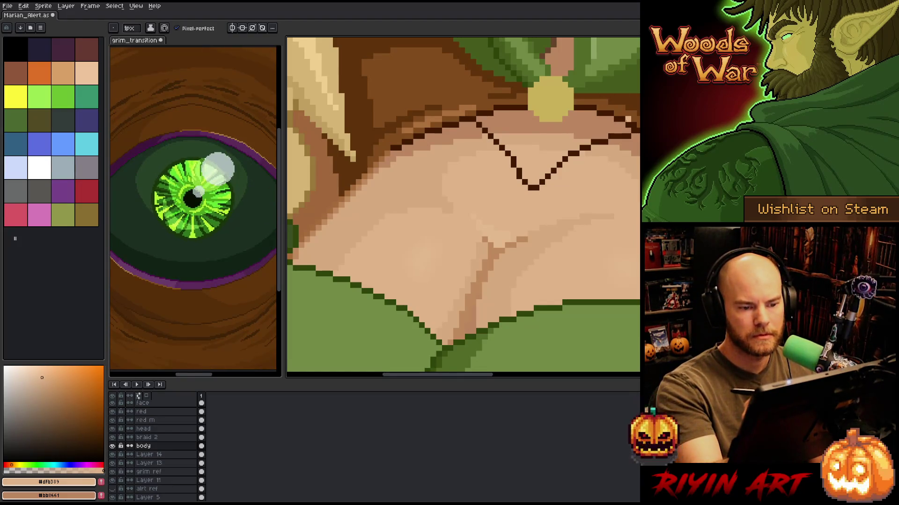
scroll(599, 239, "down", 6)
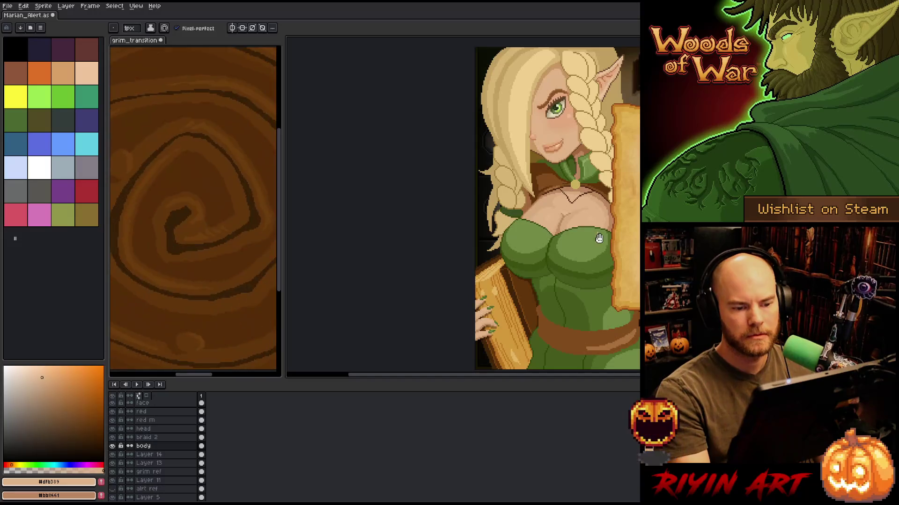
scroll(599, 239, "down", 2)
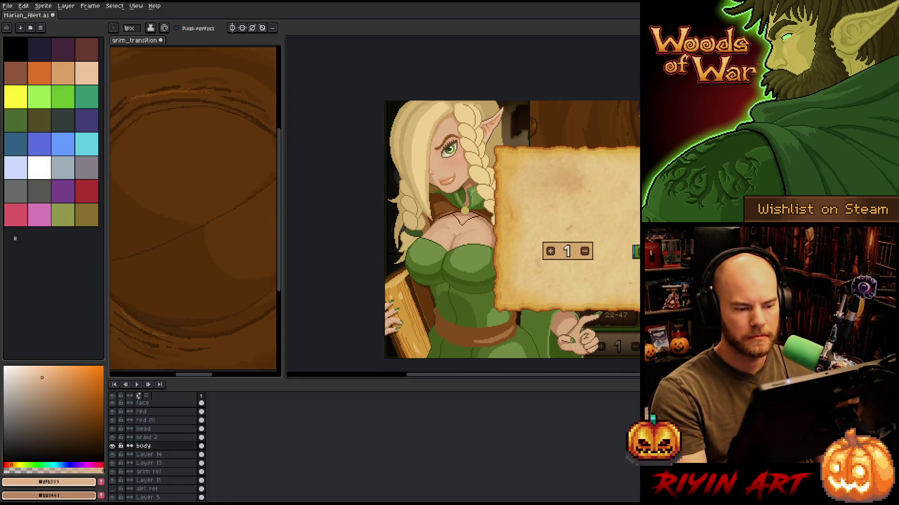
scroll(463, 205, "up", 3)
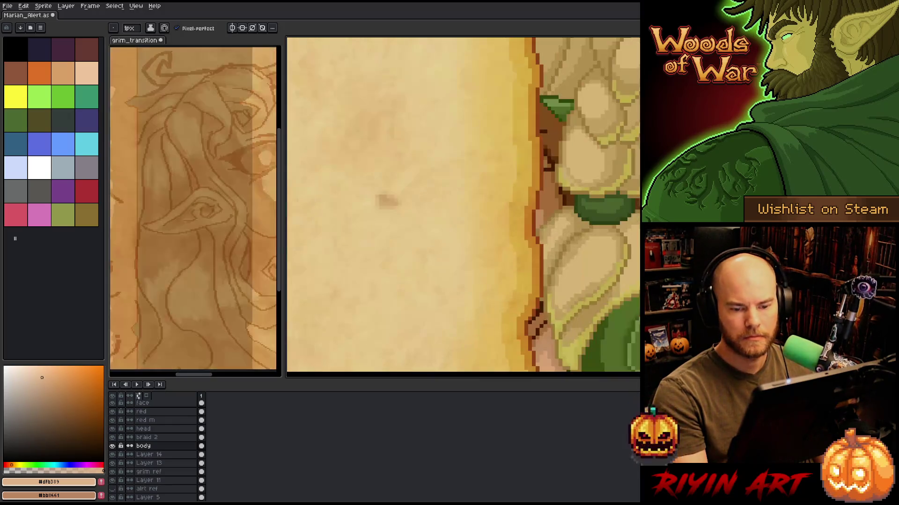
Sample the parchment and orange tones and shade the gold brooch, darkening its bottom row.
key("i")
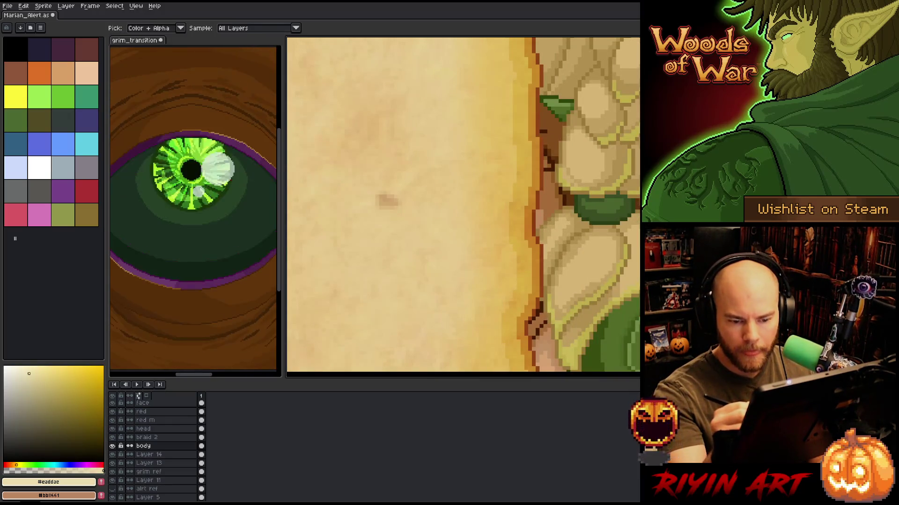
key("b")
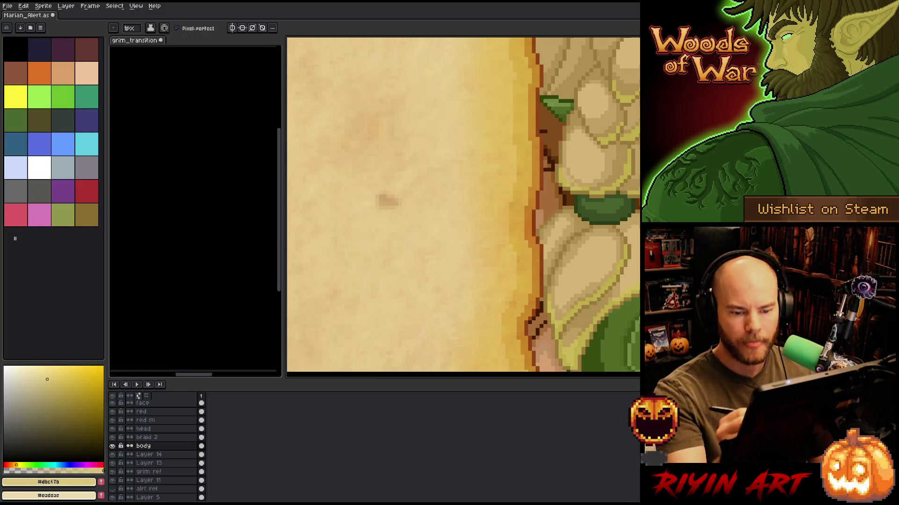
key("i")
key("b")
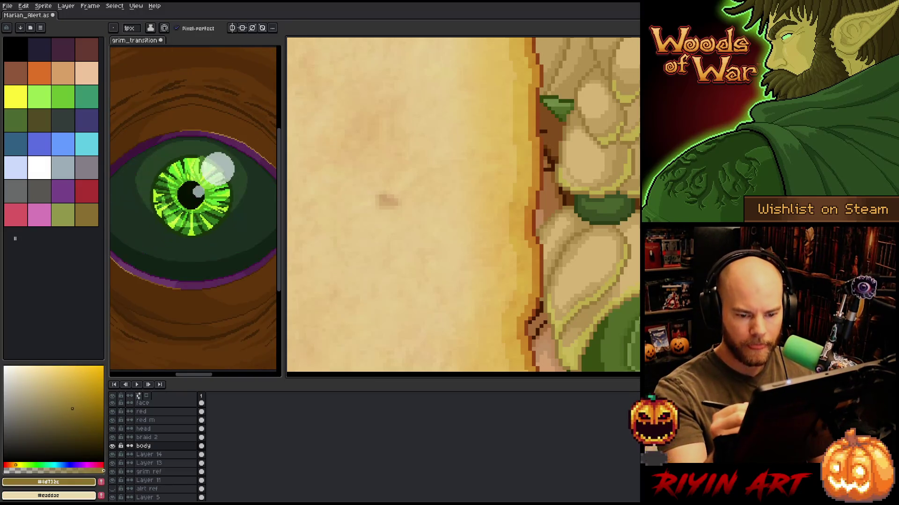
scroll(386, 201, "down", 5)
scroll(494, 246, "up", 5)
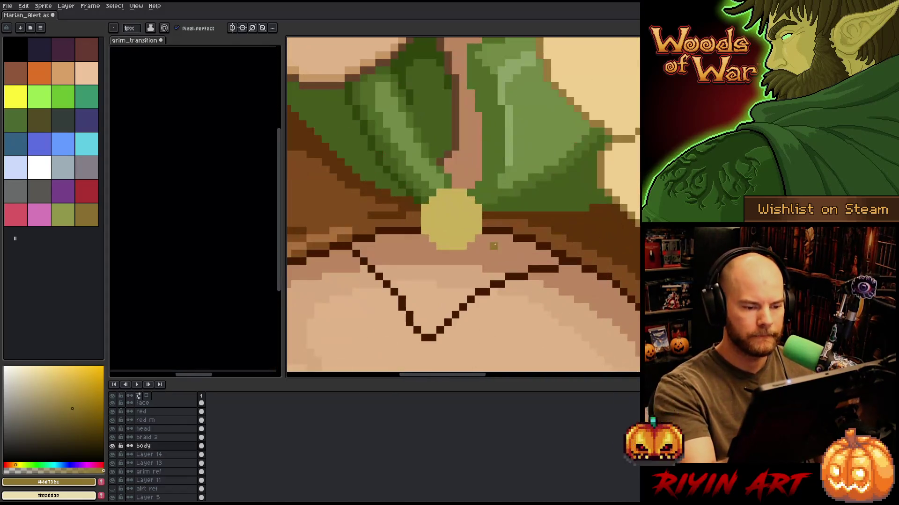
left_click_drag(470, 223, 520, 190)
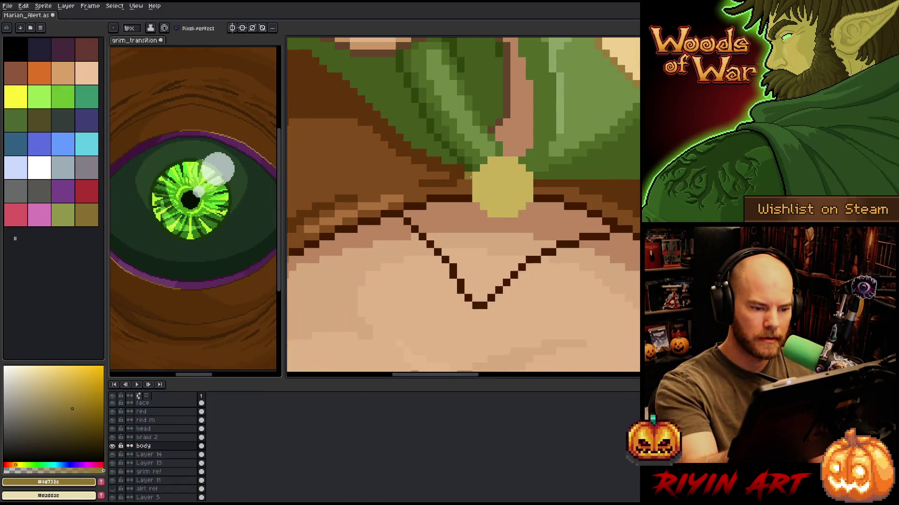
mouse_move(470, 177)
left_mouse_down()
mouse_move(475, 199)
mouse_move(483, 169)
mouse_move(517, 160)
mouse_move(489, 160)
mouse_move(521, 169)
mouse_move(524, 208)
mouse_move(492, 211)
left_mouse_up()
key("ctrl+z")
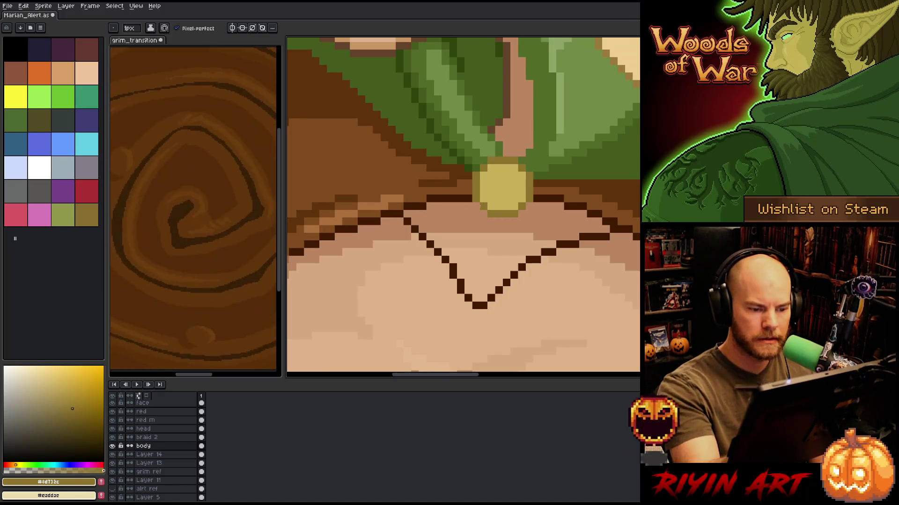
left_click(483, 313)
Draw the thin necklace strand and pendant edge below the V, then save.
scroll(467, 325, "down", 5)
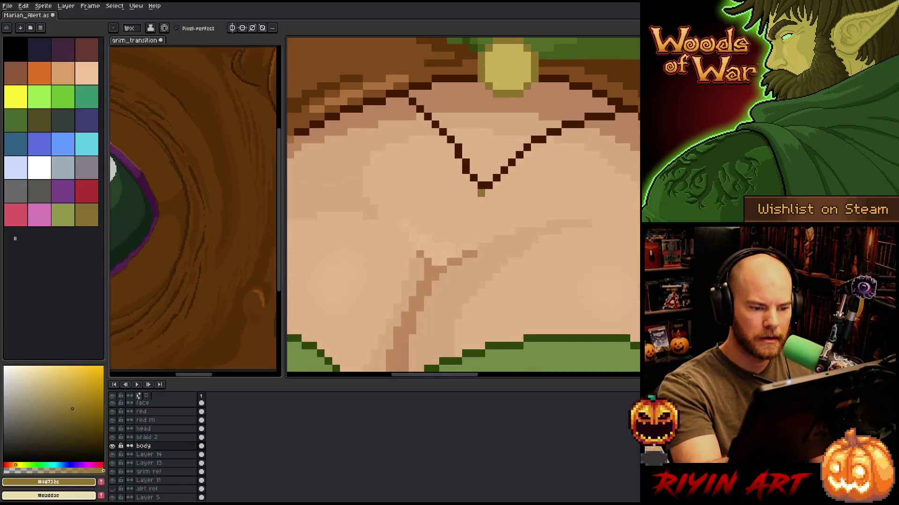
left_click_drag(480, 186, 488, 239)
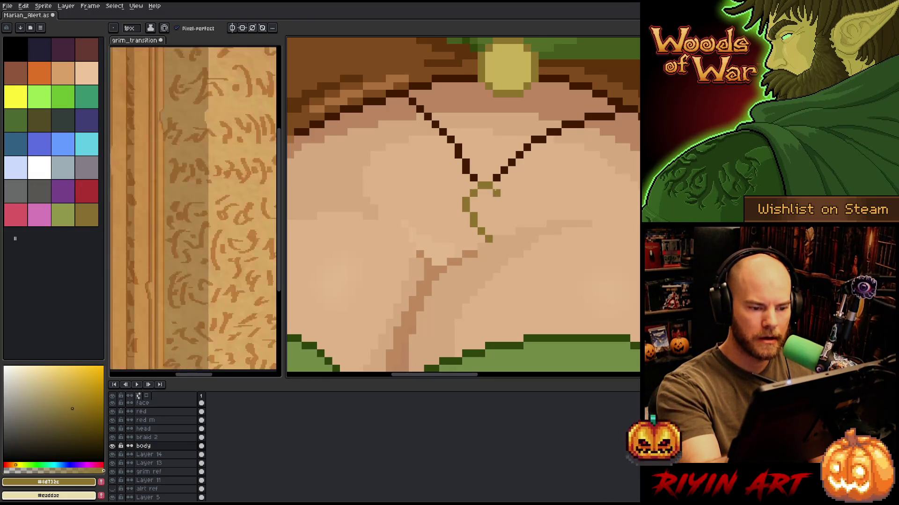
left_click_drag(496, 192, 497, 226)
key("ctrl+s")
Zoom out, pick the chest skin tone, and pan across the whole character.
key("minus")
key("minus")
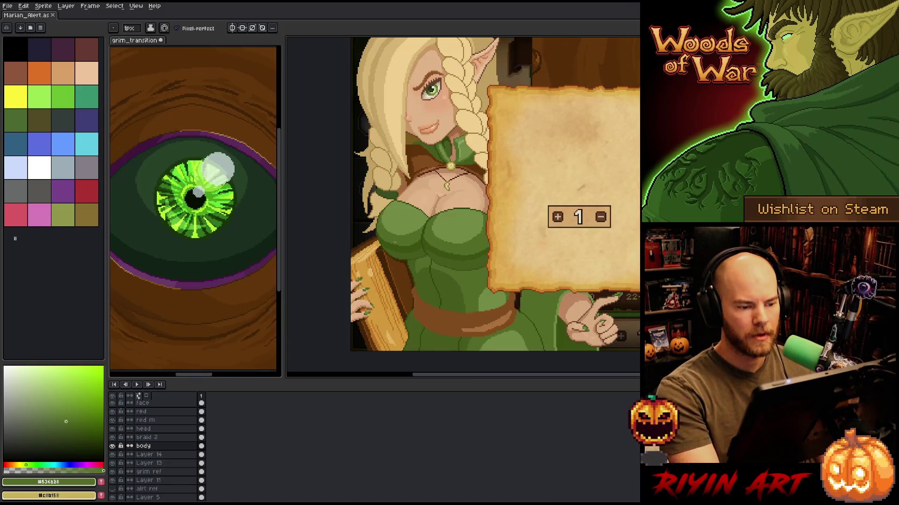
scroll(417, 218, "up", 3)
left_click(470, 206, "alt")
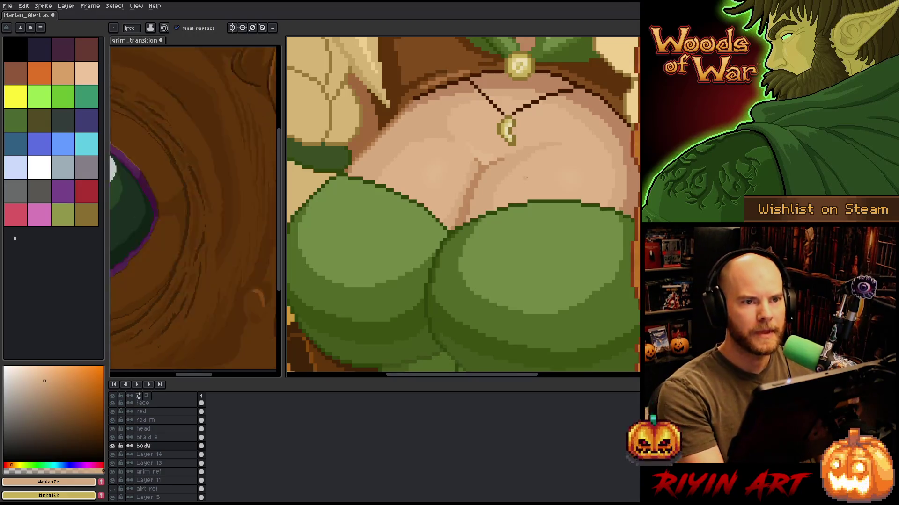
key("v")
scroll(526, 179, "down", 3)
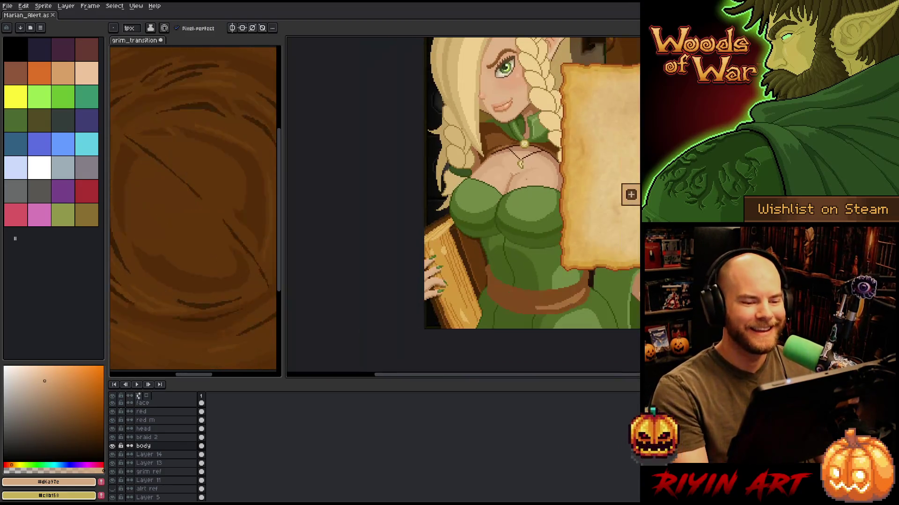
scroll(534, 169, "down", 3)
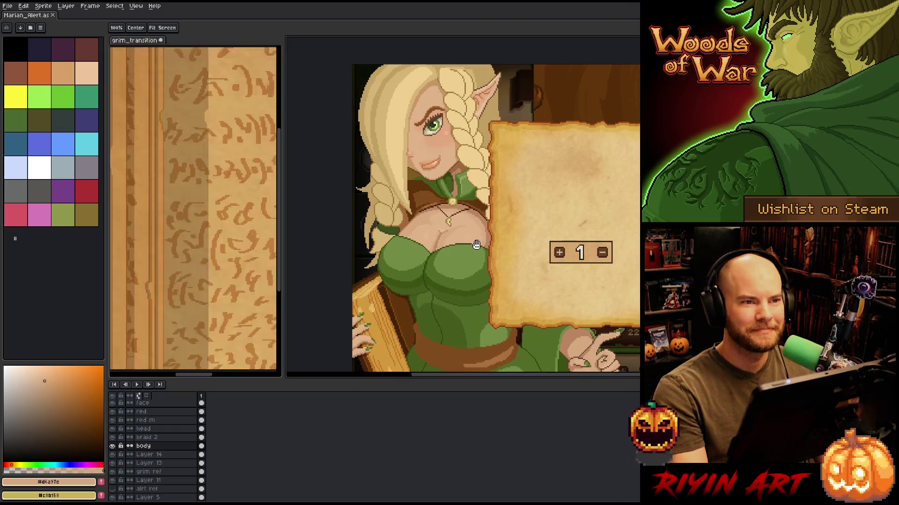
left_click_drag(473, 225, 442, 227)
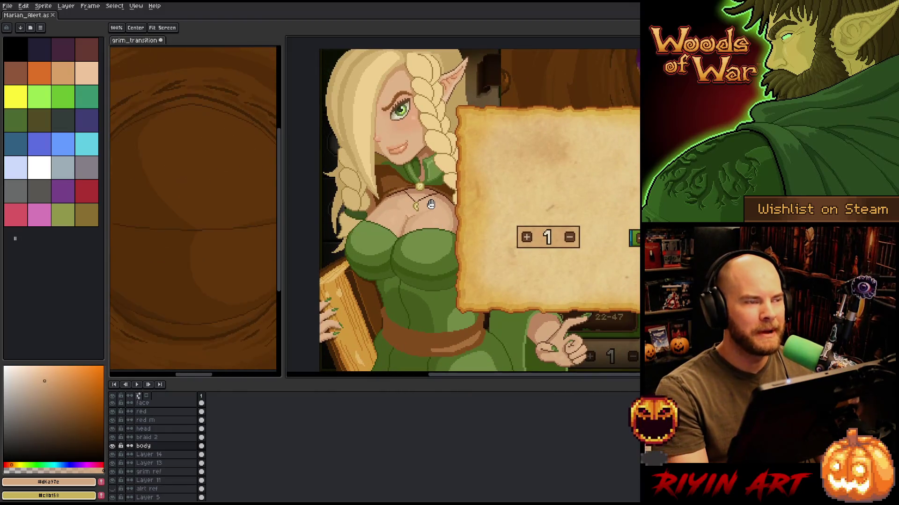
Sample the darker neck and lighter chest skin tones, then save the drawing.
scroll(430, 205, "down", 2)
scroll(393, 201, "up", 2)
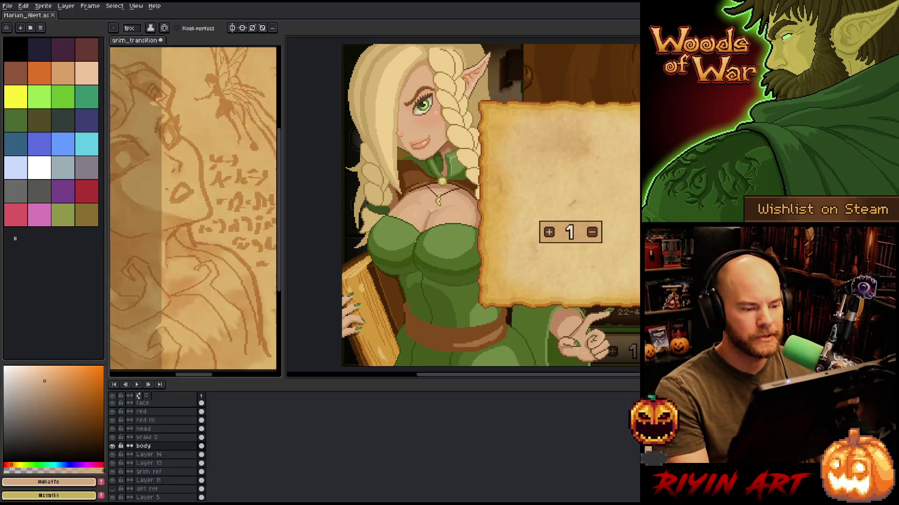
scroll(437, 211, "up", 3)
scroll(433, 211, "up", 2)
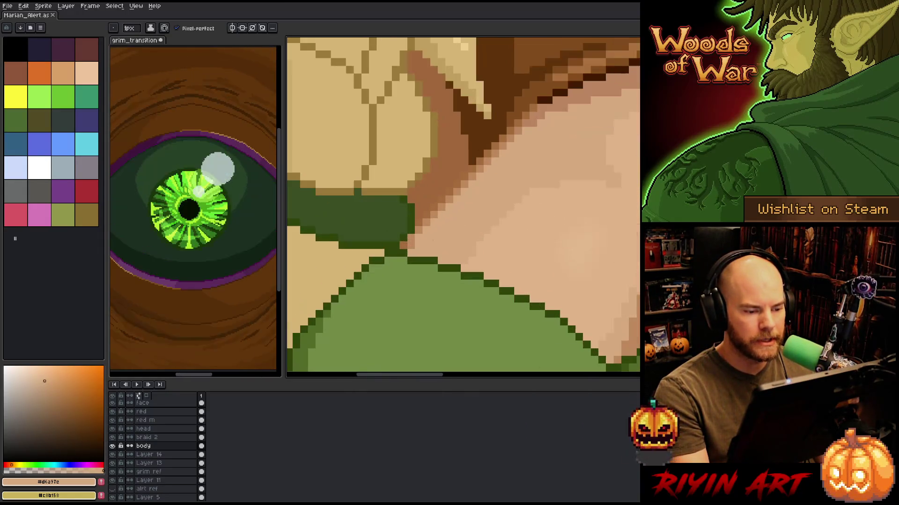
scroll(468, 211, "down", 5)
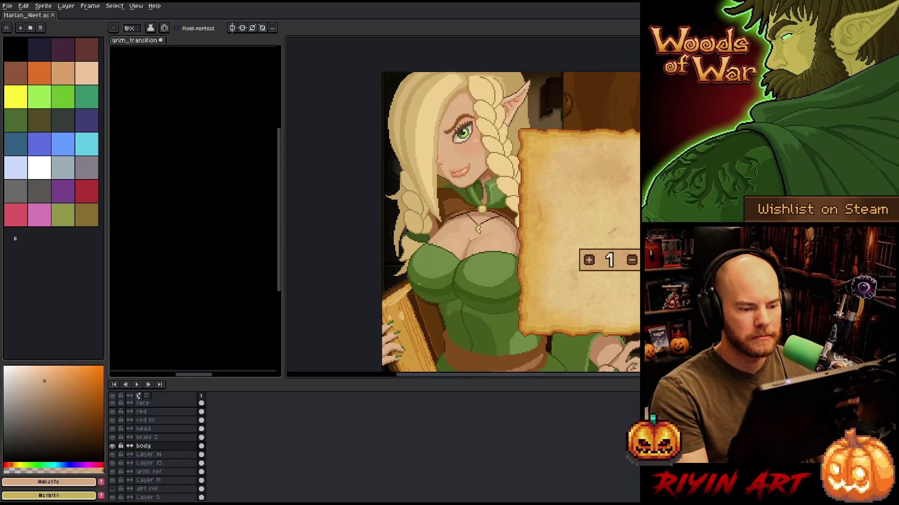
scroll(435, 211, "up", 5)
left_click(392, 262, "alt")
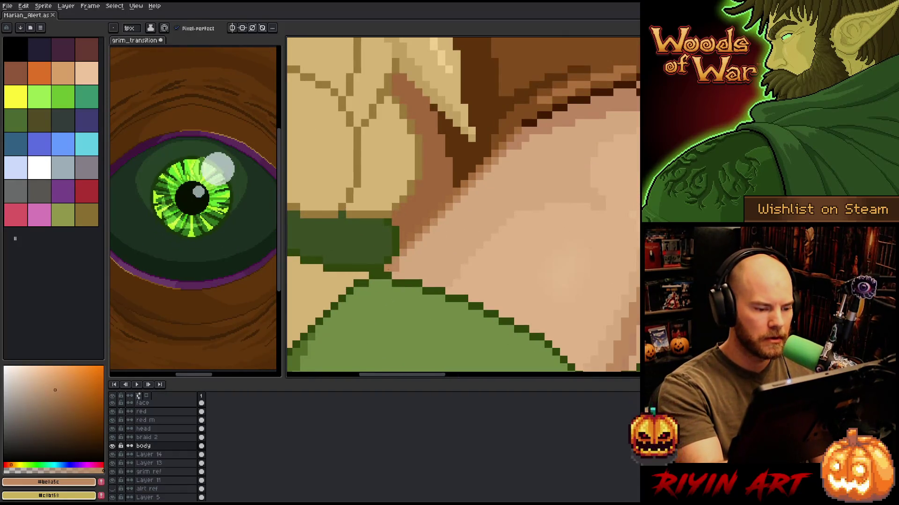
left_click(397, 266, "alt")
scroll(423, 241, "down", 5)
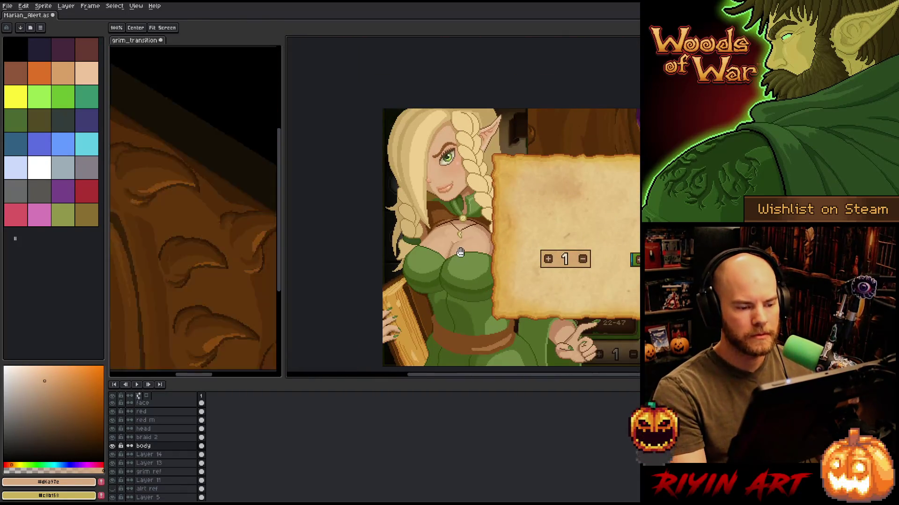
scroll(374, 209, "up", 5)
key("ctrl+s")
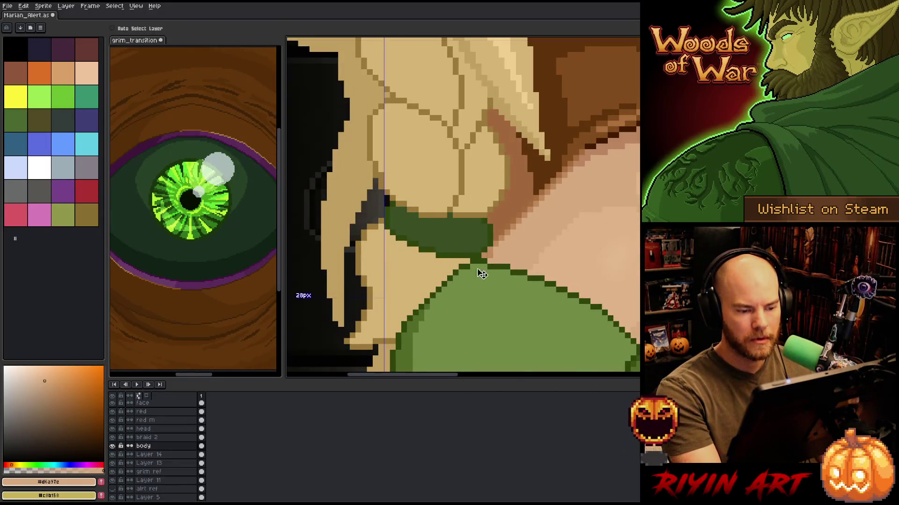
Paint darker skin pixels beside the green collar, then sample deeper brown and base skin tones.
scroll(487, 262, "up", 2)
left_click(485, 213, "alt")
left_click(470, 260)
left_click(486, 229)
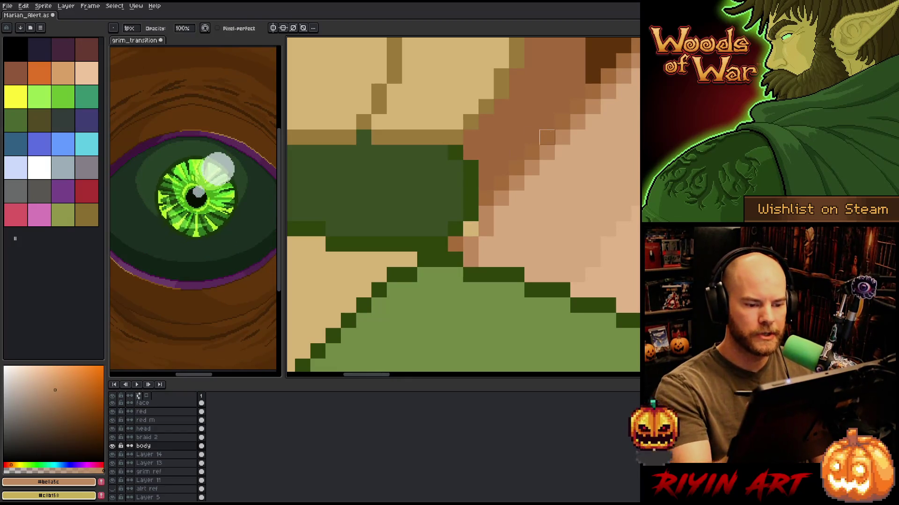
left_click(501, 152, "alt")
scroll(476, 205, "down", 4)
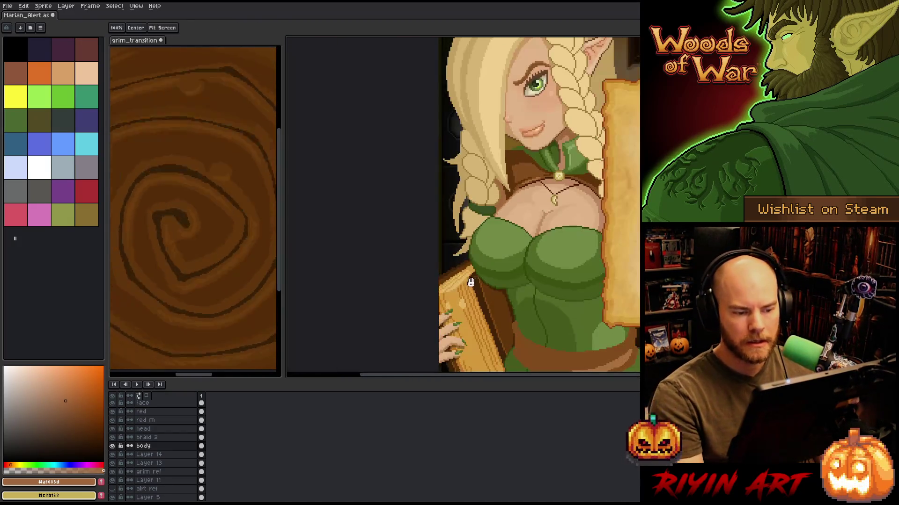
scroll(442, 179, "up", 3)
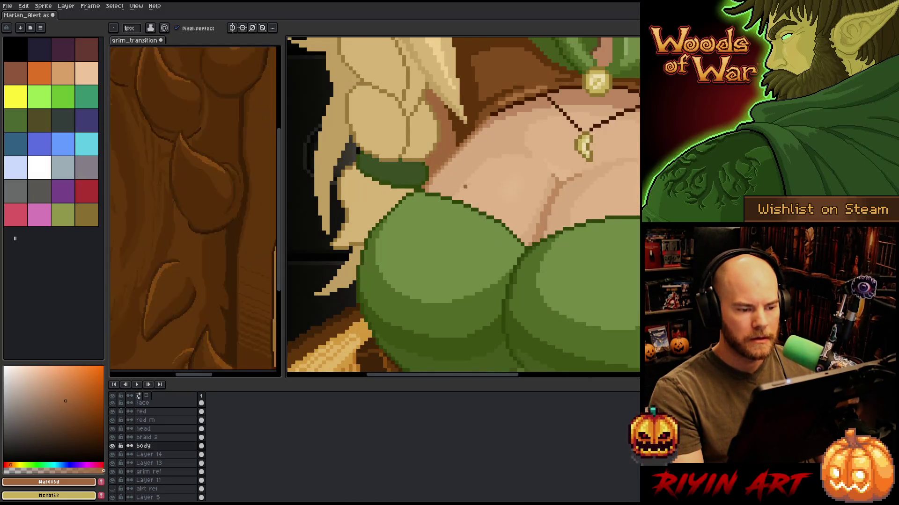
scroll(464, 191, "up", 2)
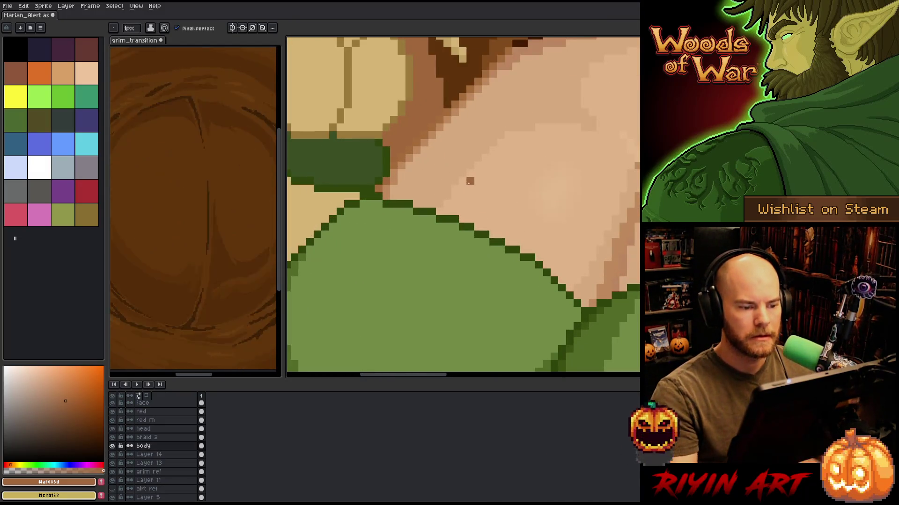
left_click(463, 177, "alt")
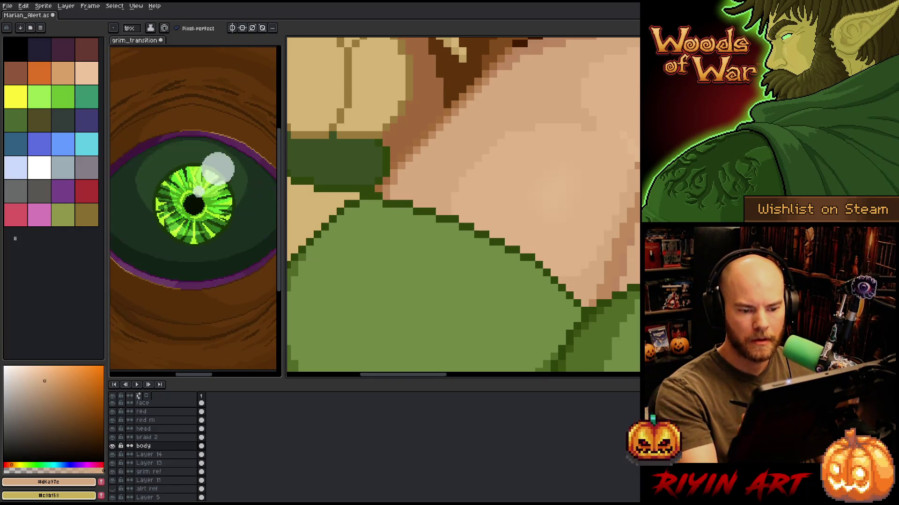
Lighten the chosen skin colour, sample a darker chest tone, and add a new layer above body.
scroll(591, 241, "down", 3)
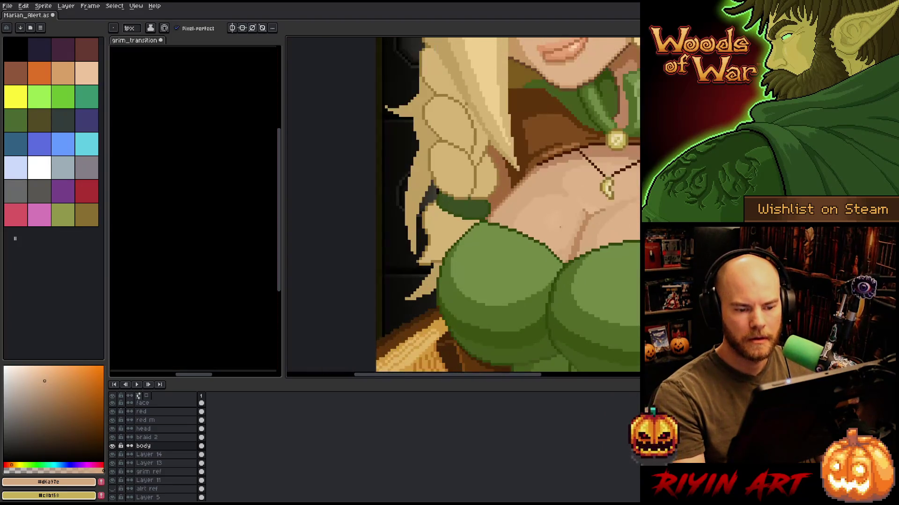
scroll(570, 232, "up", 3)
left_click(535, 201, "alt")
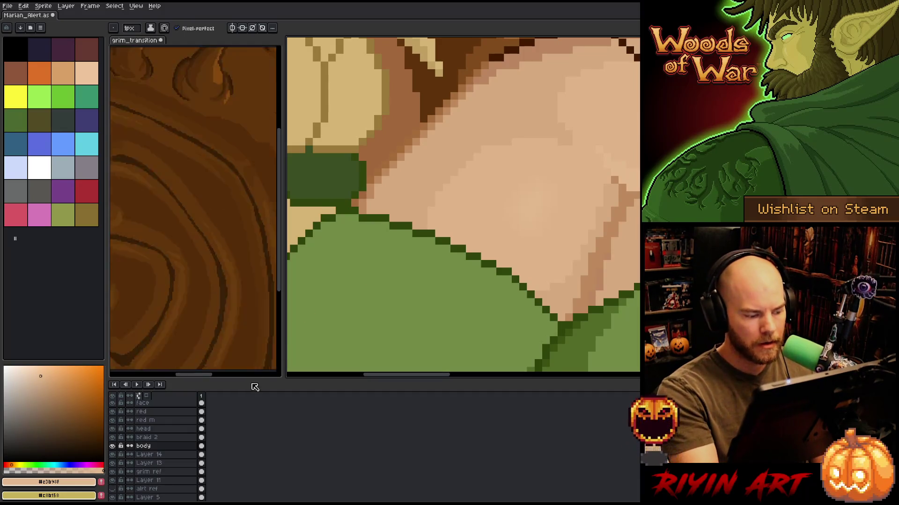
key("v")
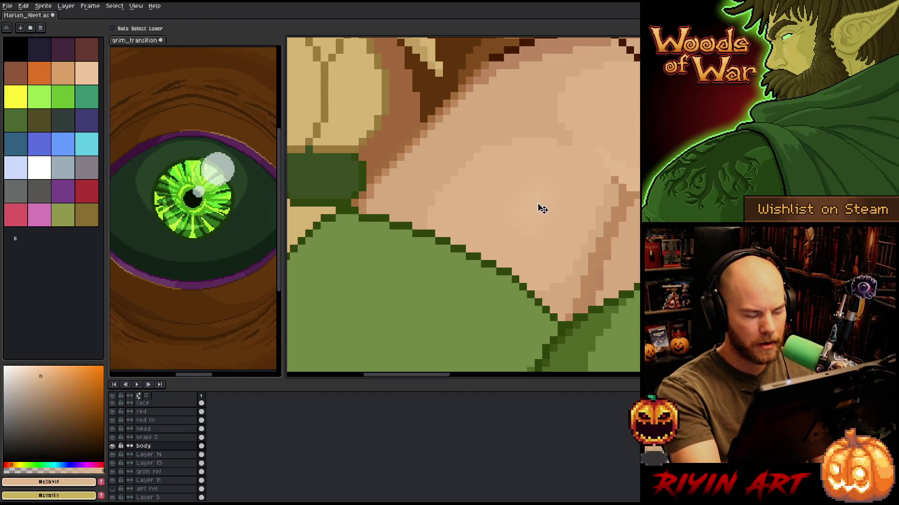
key("b")
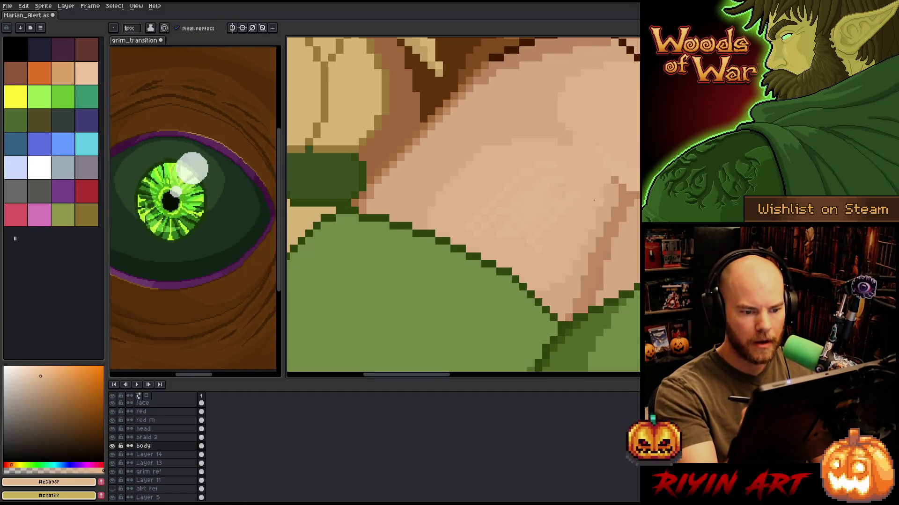
left_click(568, 202, "alt")
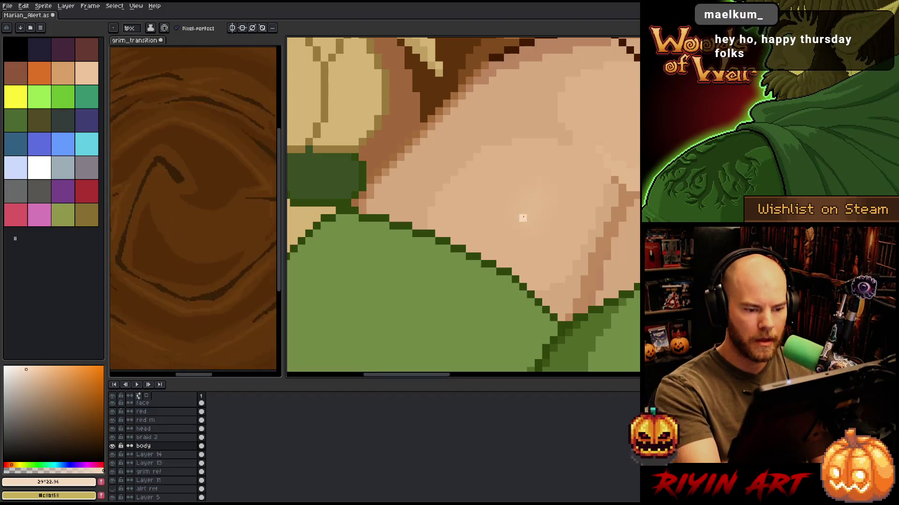
key("i")
left_click(634, 167, "alt")
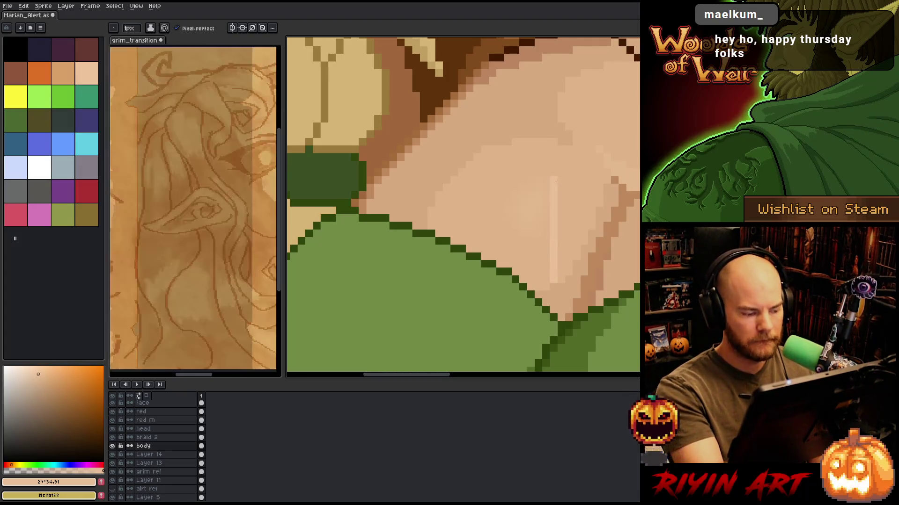
key("shift+n")
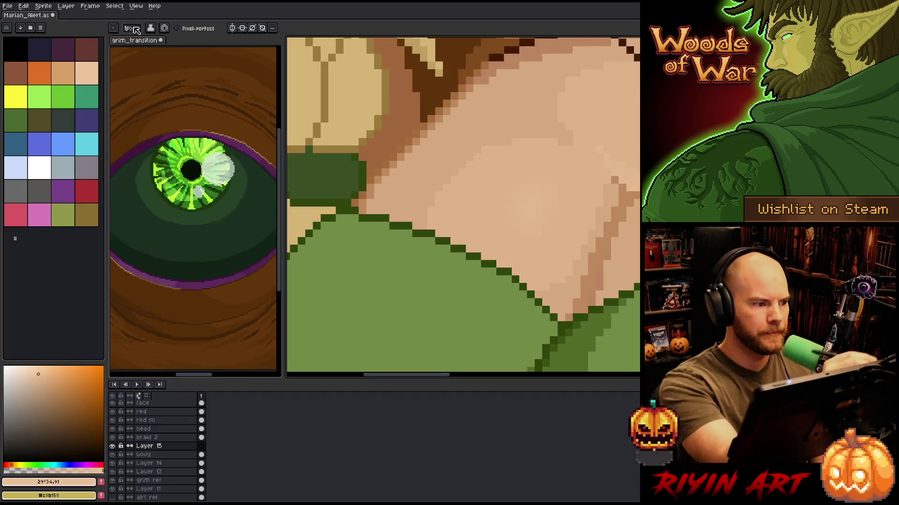
Reduce the brush size, pan to the parchment, sample the dress green, and save.
left_click(131, 29)
left_click(132, 40)
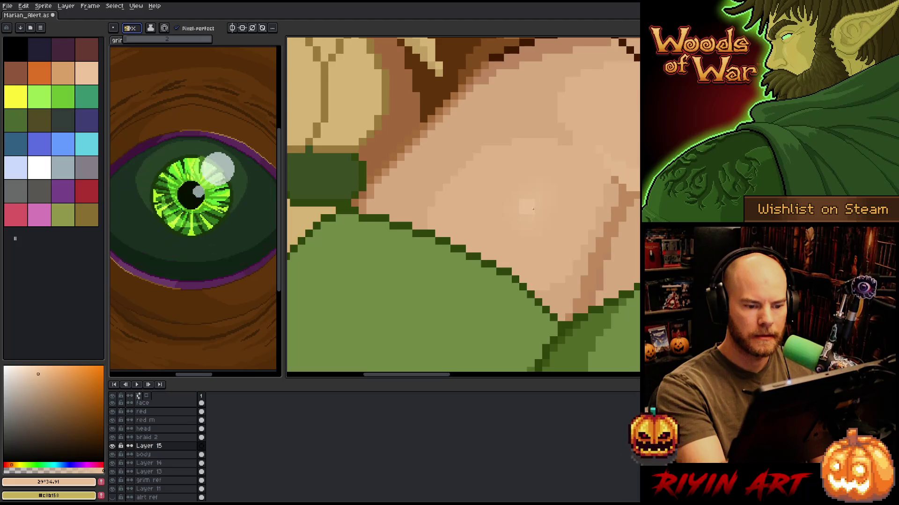
scroll(533, 209, "right", 5)
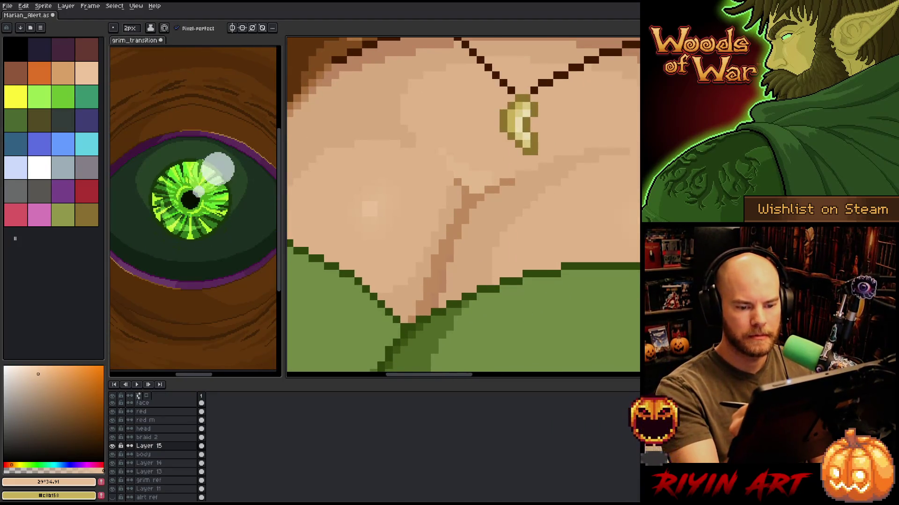
scroll(633, 219, "down", 4)
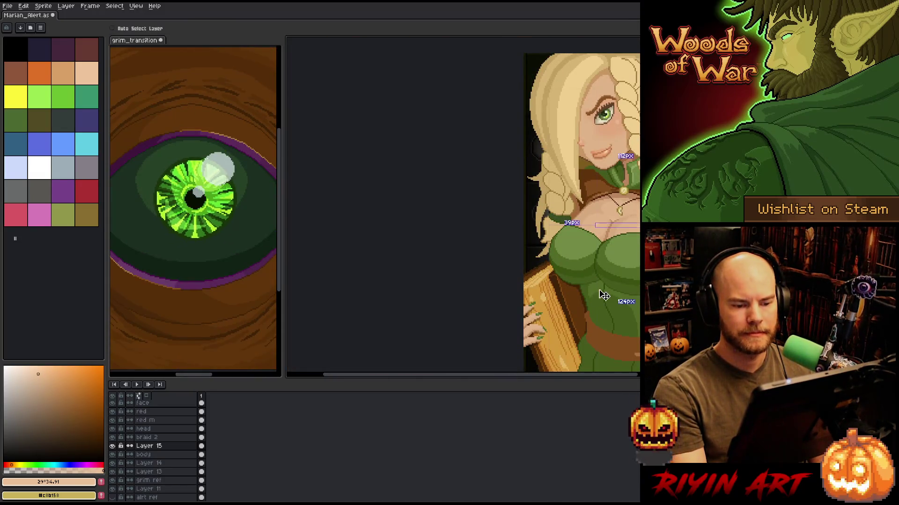
mouse_move(598, 290)
left_mouse_down()
mouse_move(431, 298)
mouse_move(430, 240)
left_mouse_up()
scroll(420, 252, "down", 1)
scroll(468, 246, "up", 1)
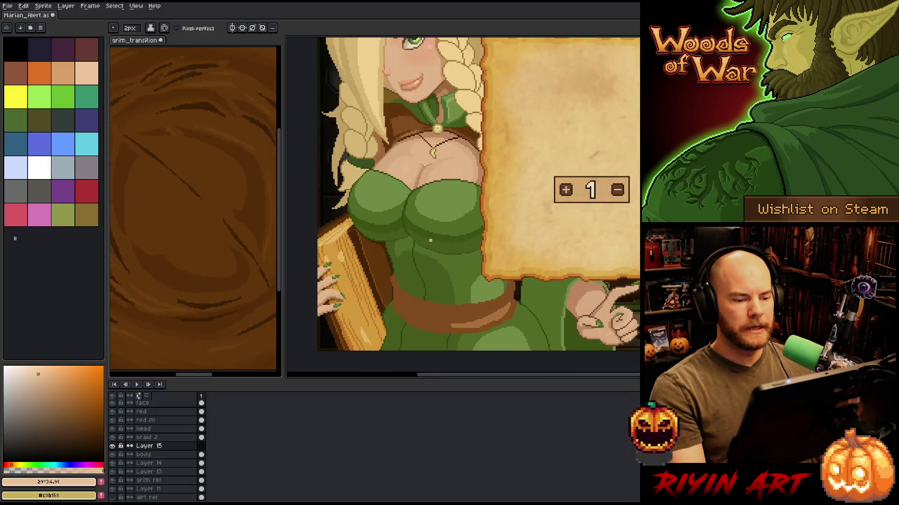
scroll(430, 240, "up", 1)
left_click(462, 187, "alt")
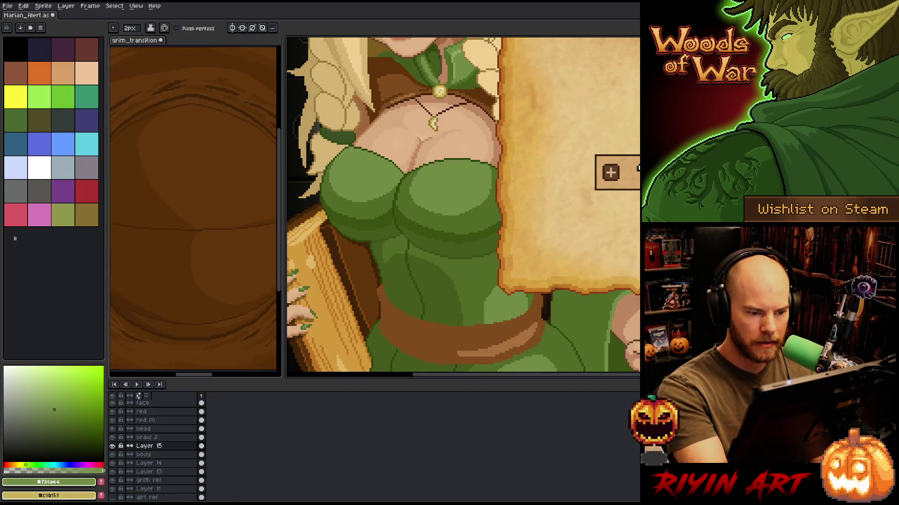
key("ctrl+s")
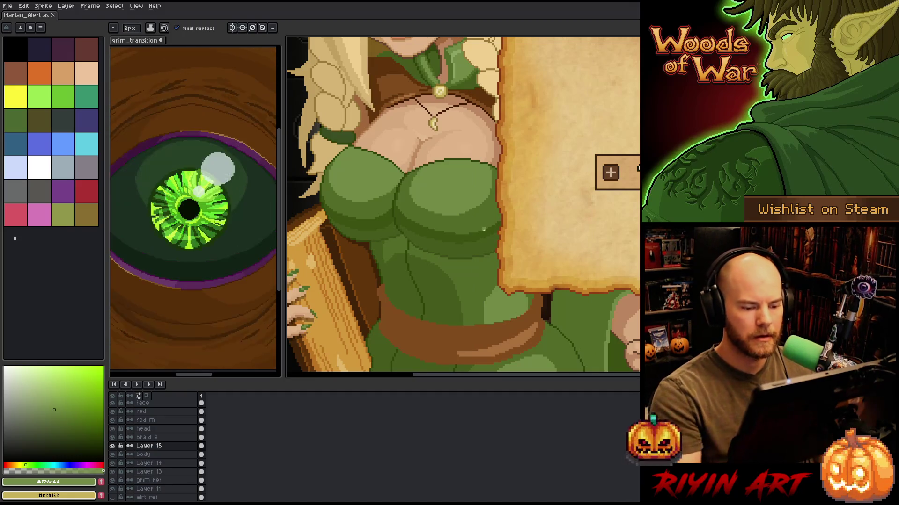
Pan to see the whole alert image and choose a new green shade.
scroll(468, 187, "down", 2)
left_click_drag(504, 279, 470, 292)
scroll(471, 292, "up", 1)
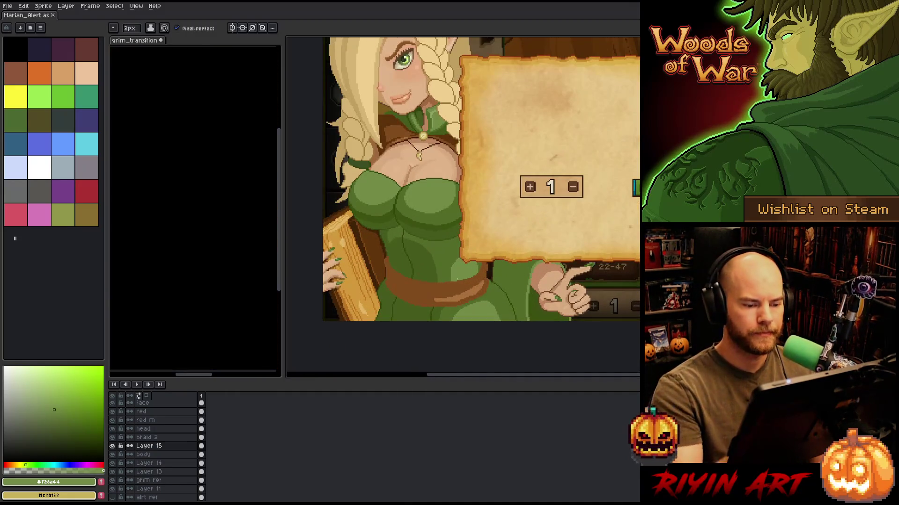
key("i")
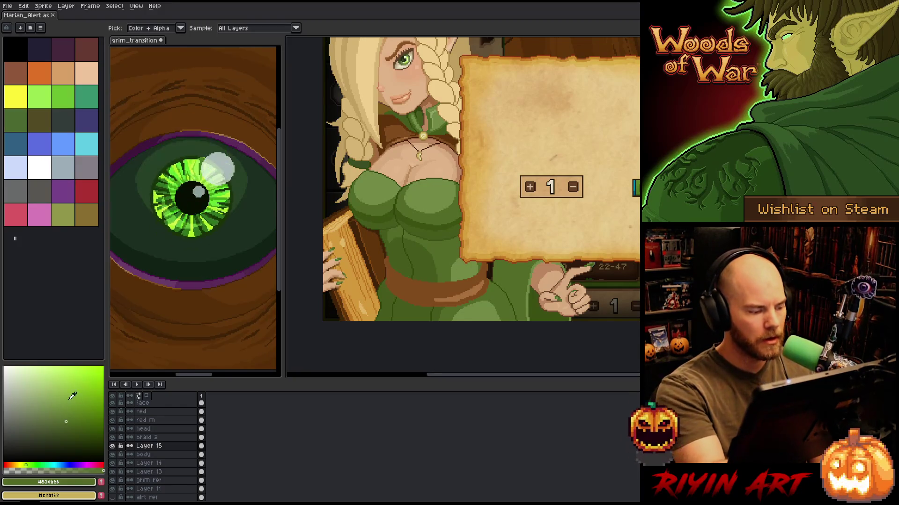
left_click(62, 416)
Make the body layer active, recentre the elf, and Magic Wand–select the body artwork.
key("g")
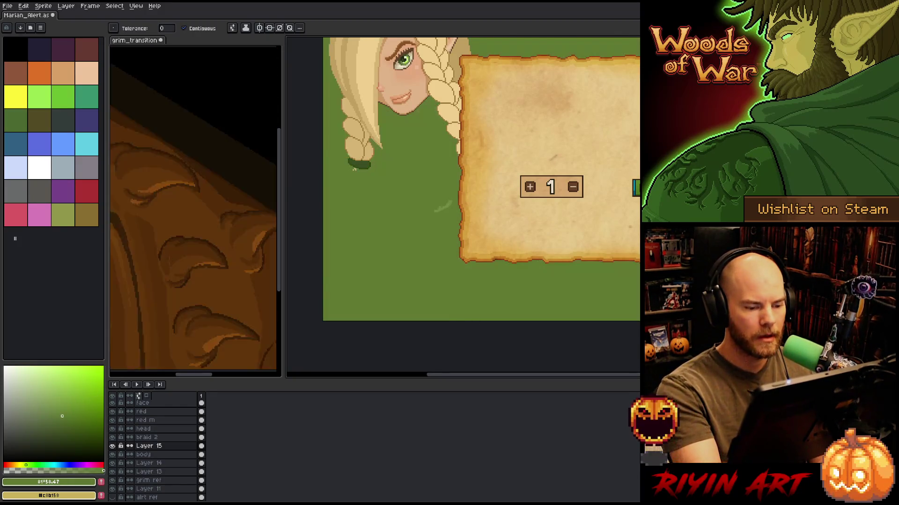
left_click(143, 455)
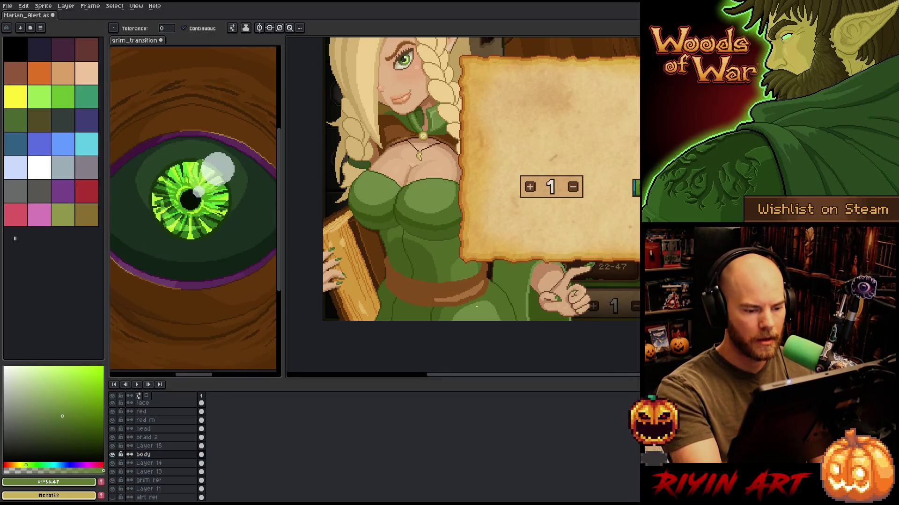
scroll(542, 425, "down", 1)
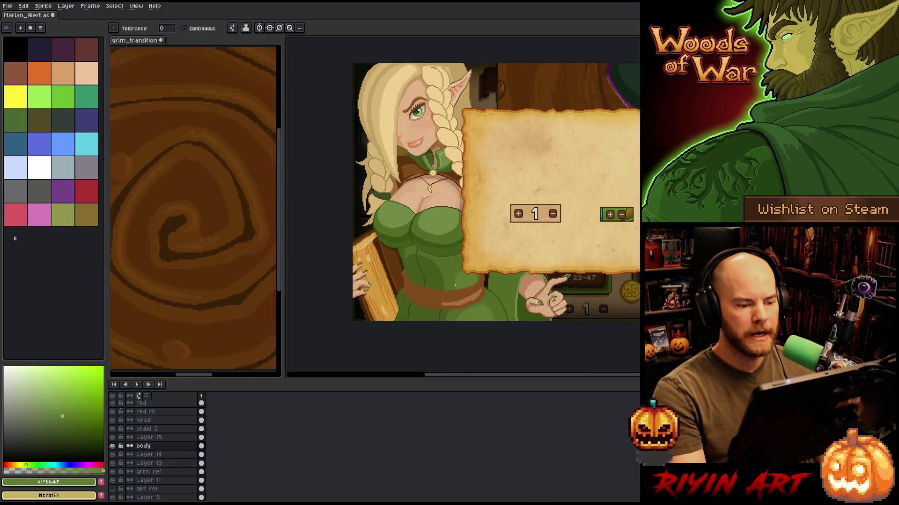
scroll(455, 285, "down", 3)
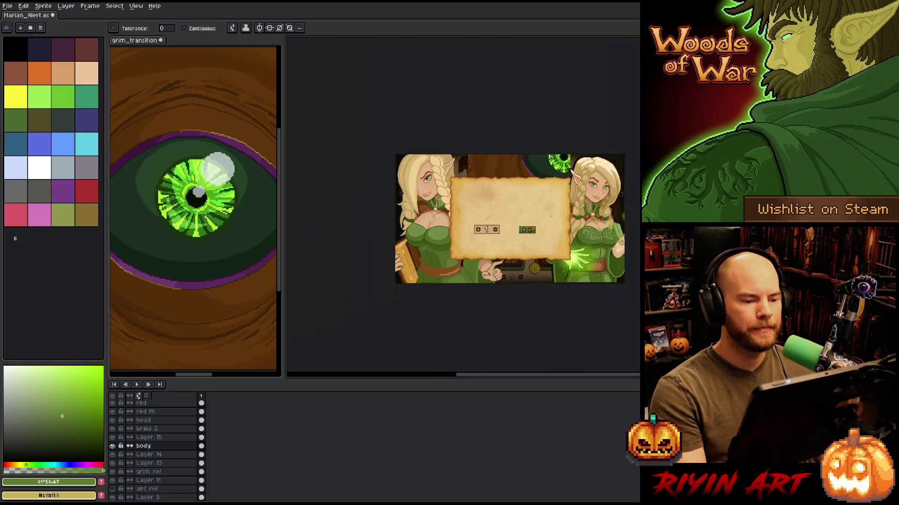
scroll(444, 199, "up", 1)
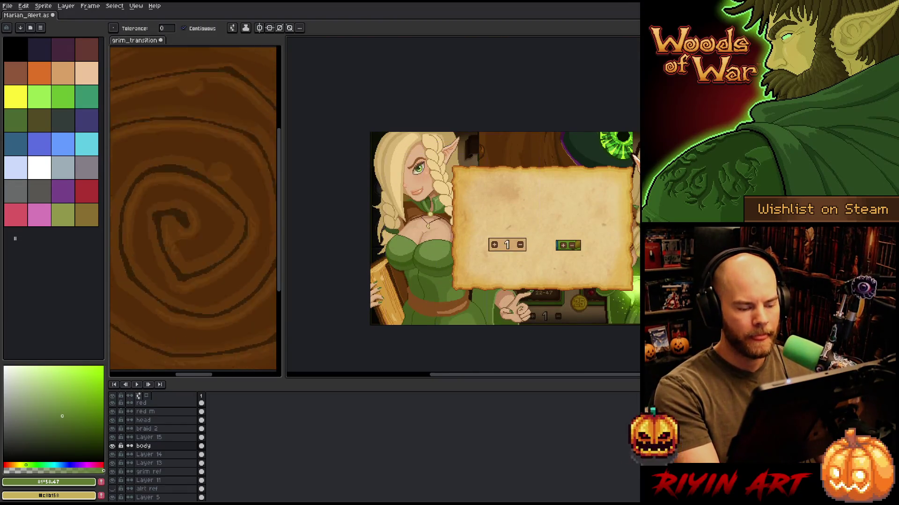
scroll(442, 206, "up", 1)
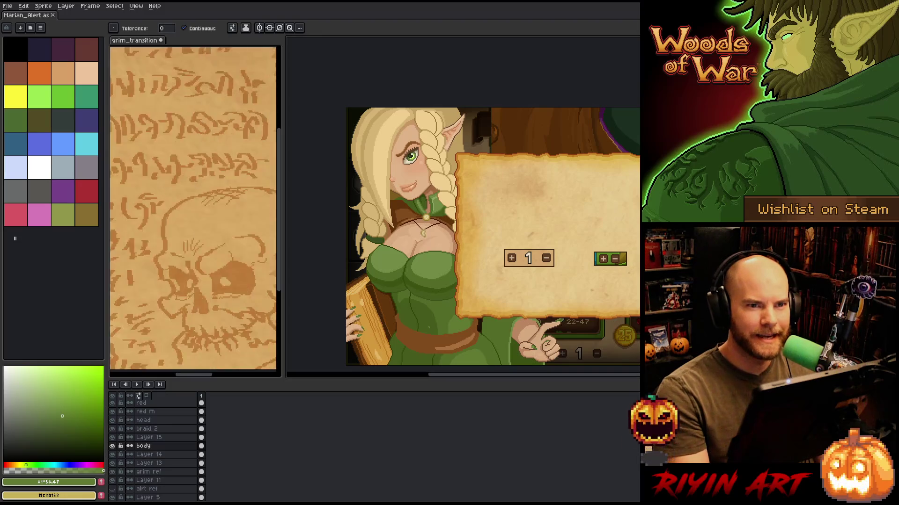
scroll(429, 327, "down", 1)
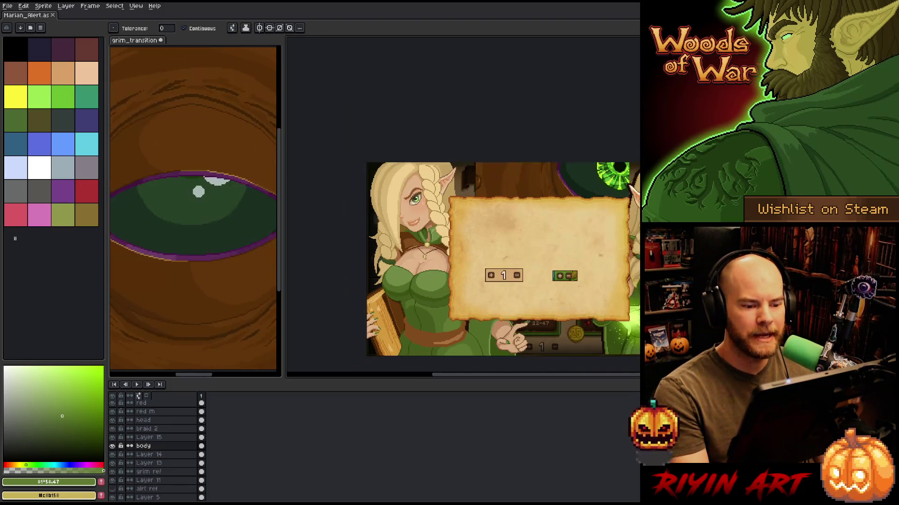
scroll(429, 327, "up", 1)
mouse_move(465, 317)
left_mouse_down()
mouse_move(448, 301)
mouse_move(457, 284)
mouse_move(465, 288)
mouse_move(445, 300)
left_mouse_up()
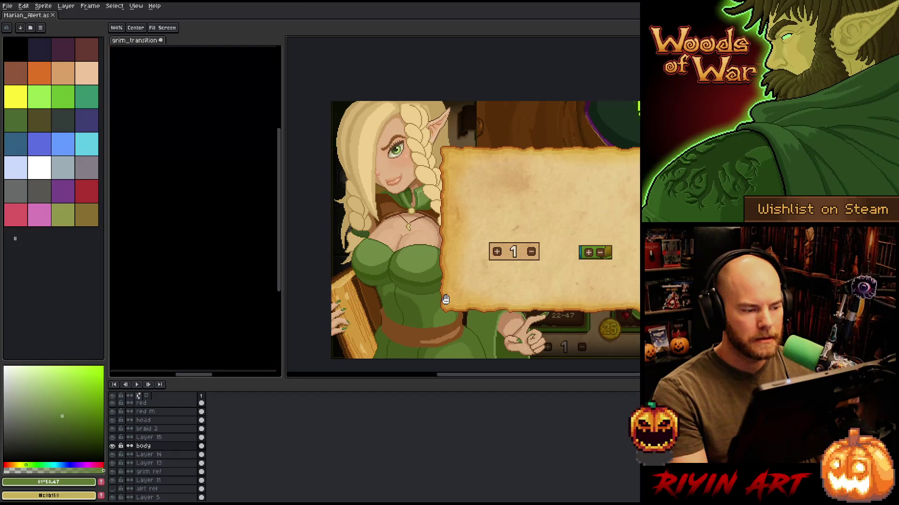
key("w")
mouse_move(446, 309)
left_mouse_down()
mouse_move(435, 310)
mouse_move(435, 297)
left_mouse_up()
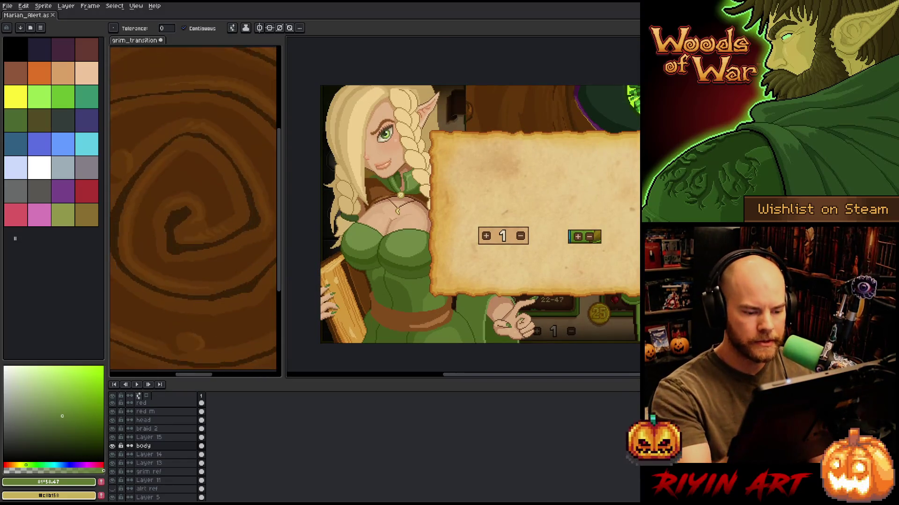
key("w")
left_click(529, 290)
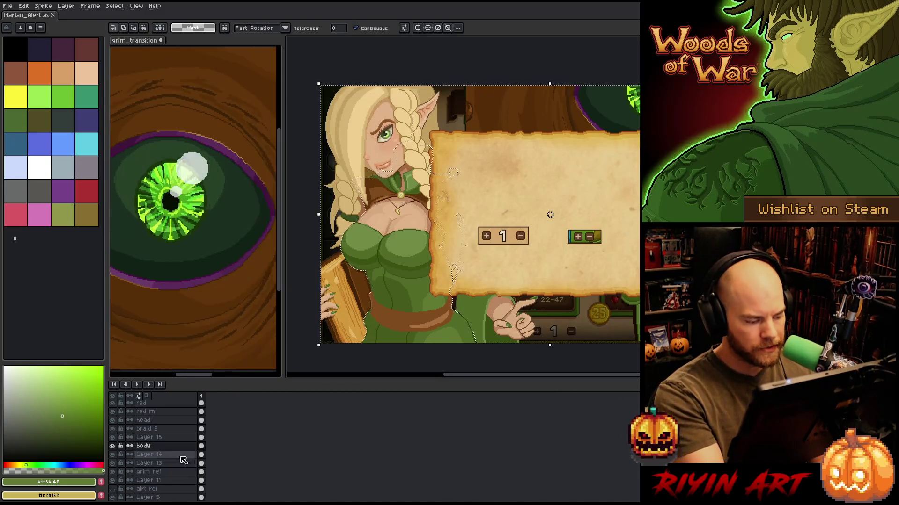
Deselect, choose dark olive green #455b1c on Layer 13, and save the artwork.
key("ctrl+d")
key("b")
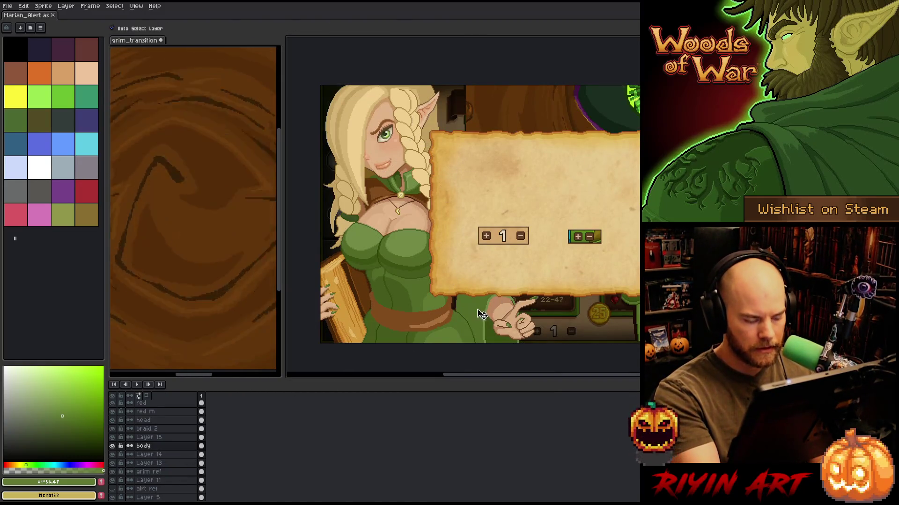
left_click(480, 314, "ctrl")
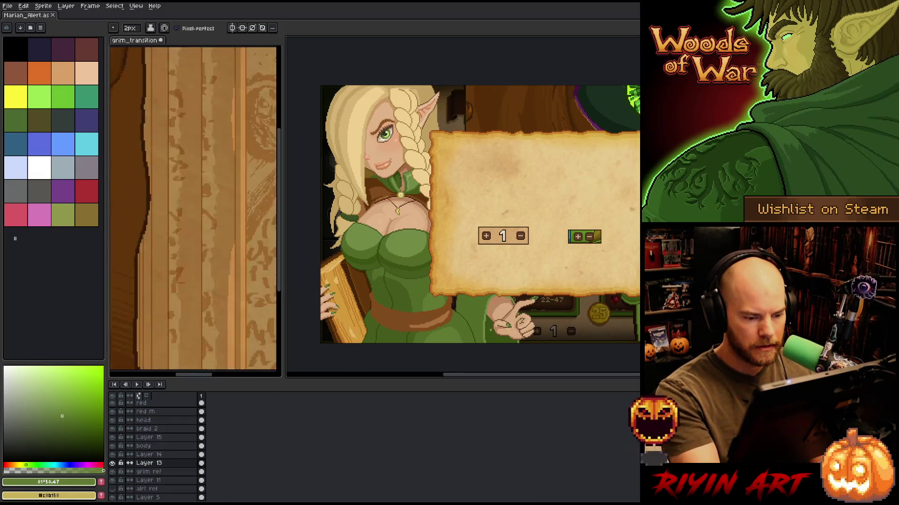
left_click(73, 427)
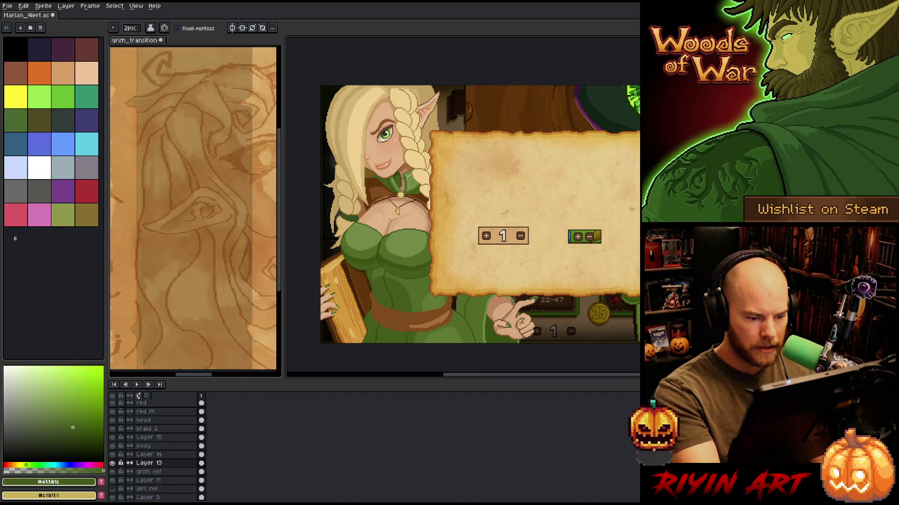
key("g")
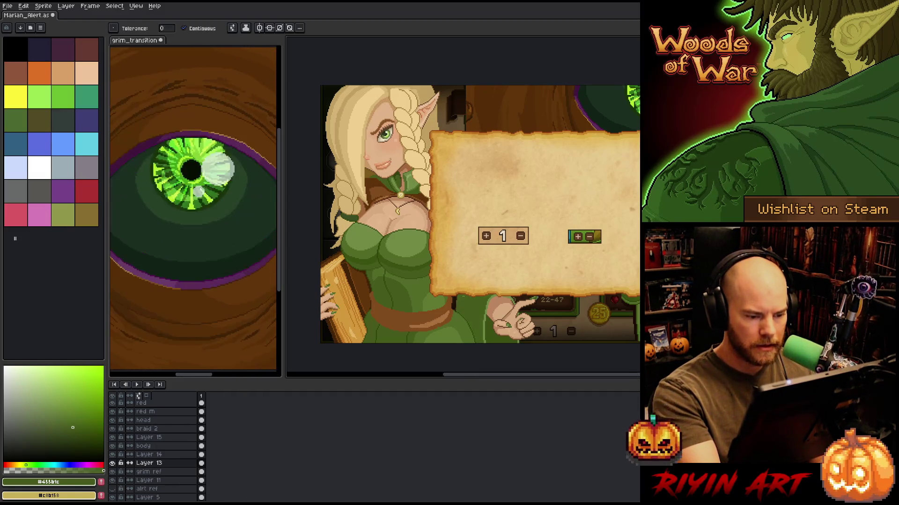
key("b")
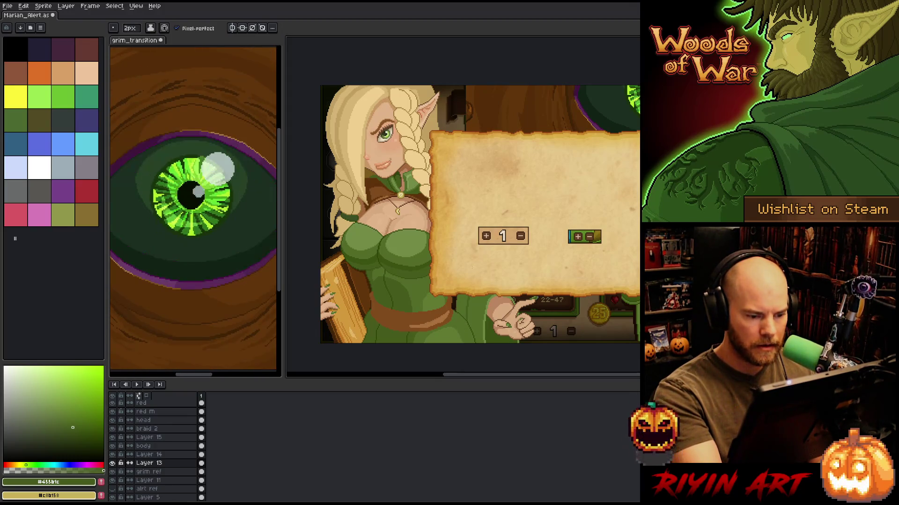
key("g")
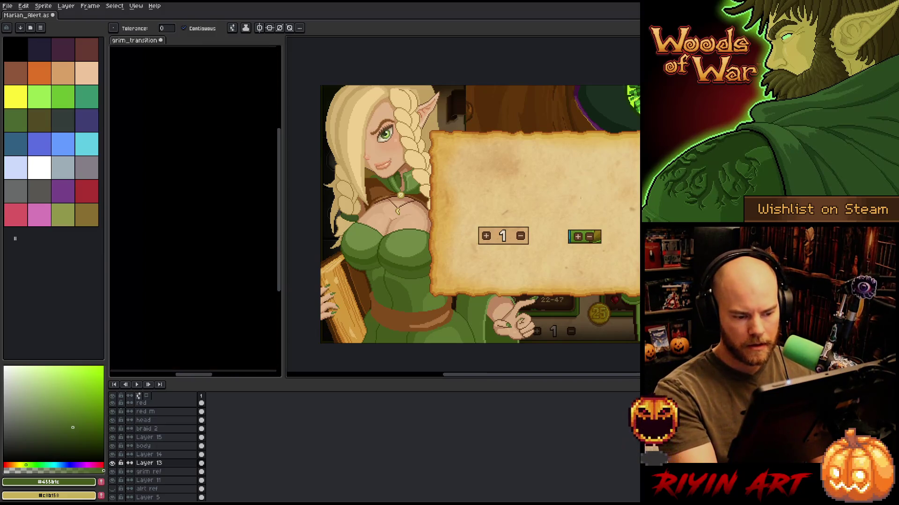
key("b")
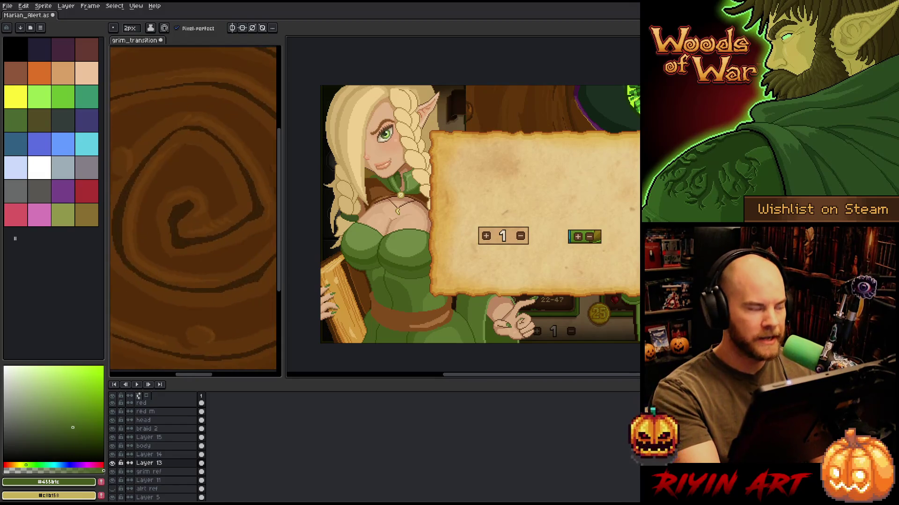
key("ctrl+s")
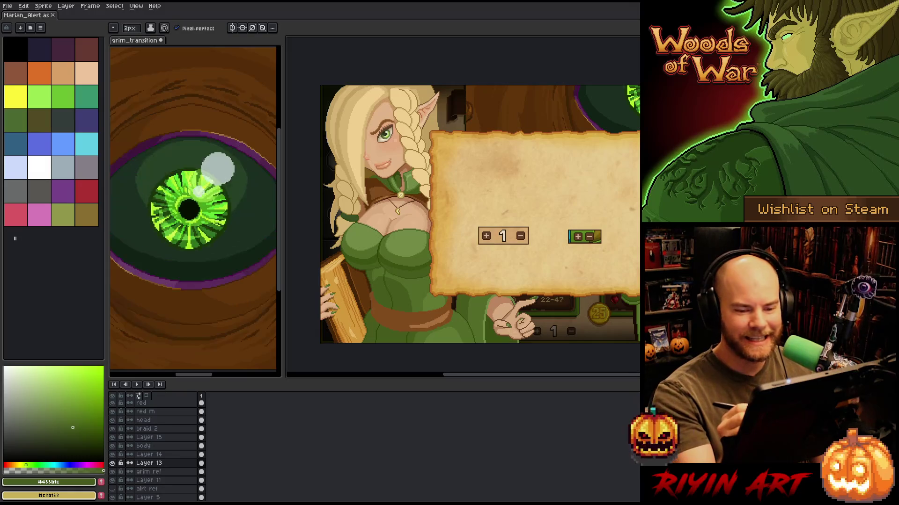
Pan over the elf and parchment to review the artwork with the pencil ready.
scroll(430, 206, "up", 3)
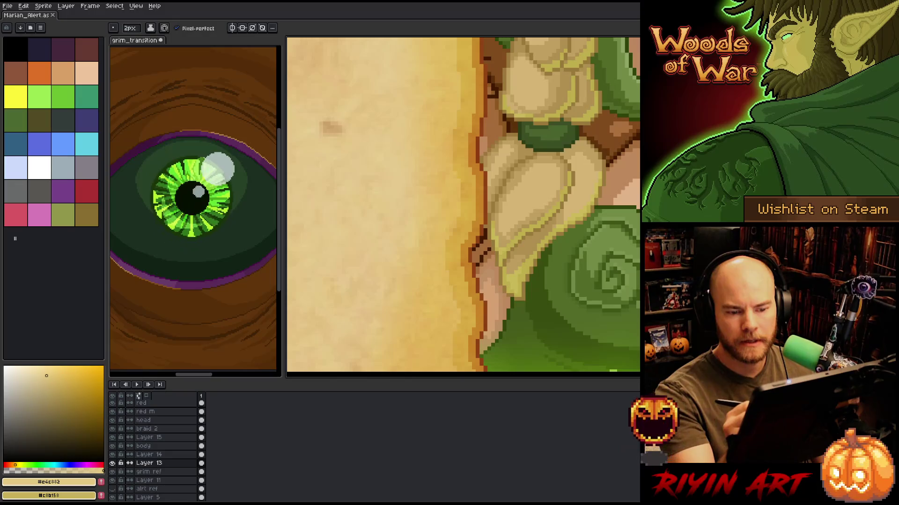
scroll(501, 305, "down", 4)
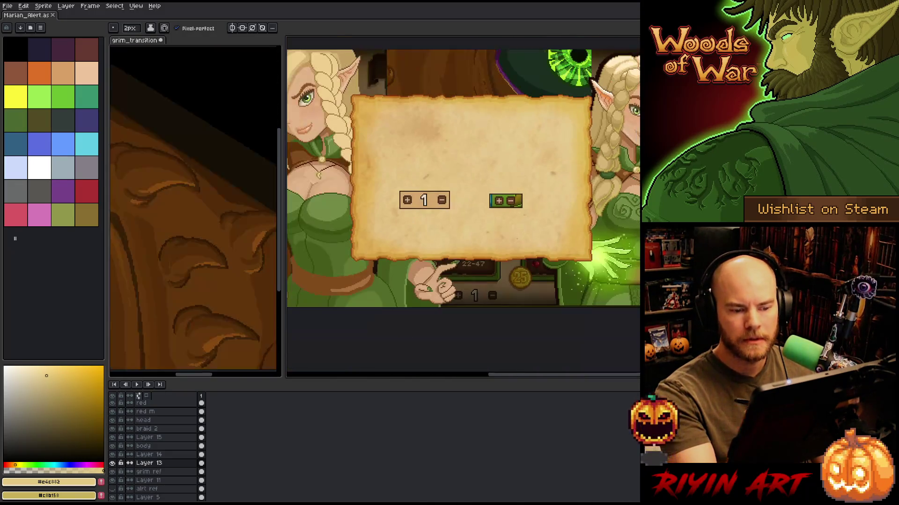
scroll(570, 296, "up", 2)
left_click_drag(569, 297, 501, 305)
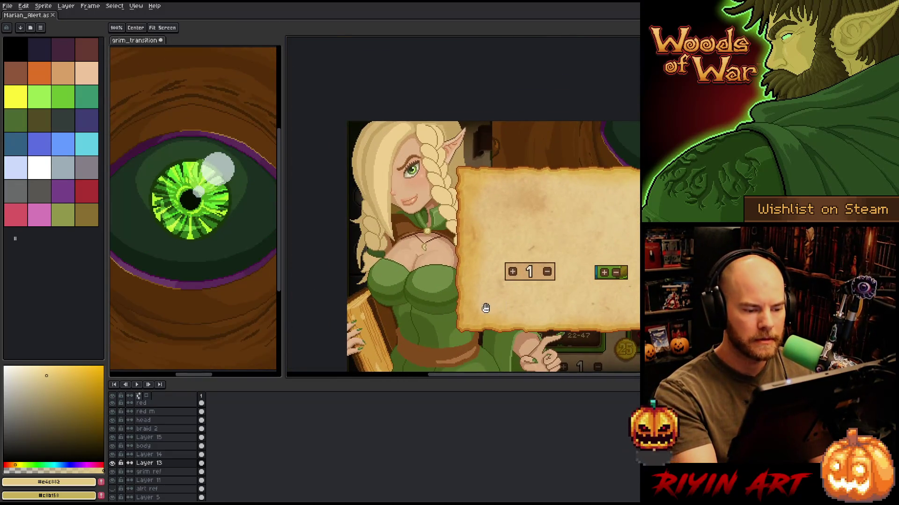
key("b")
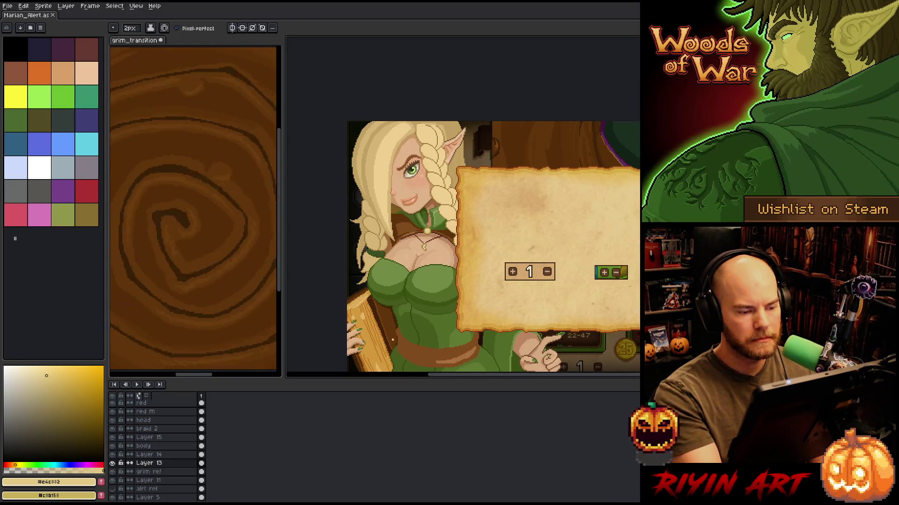
left_click_drag(468, 287, 479, 247)
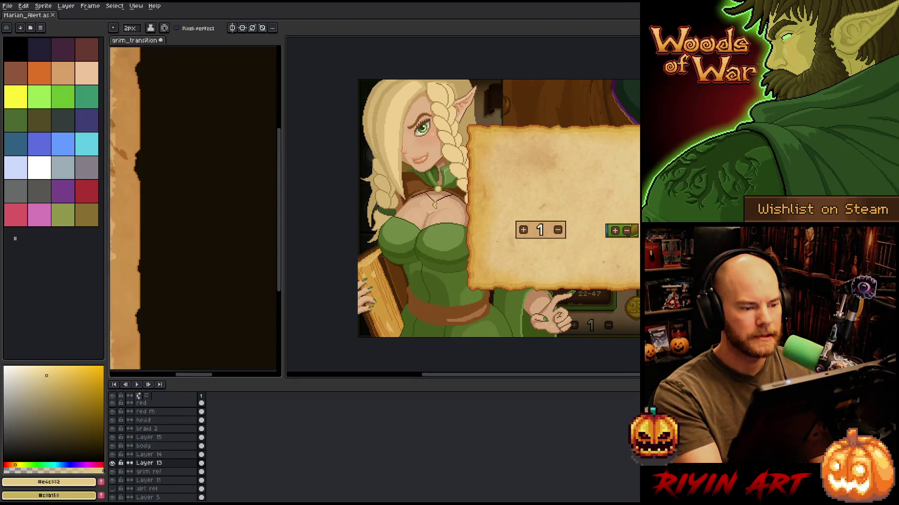
Freehand-select the elf's ear tip on the head layer and save the artwork.
key("m")
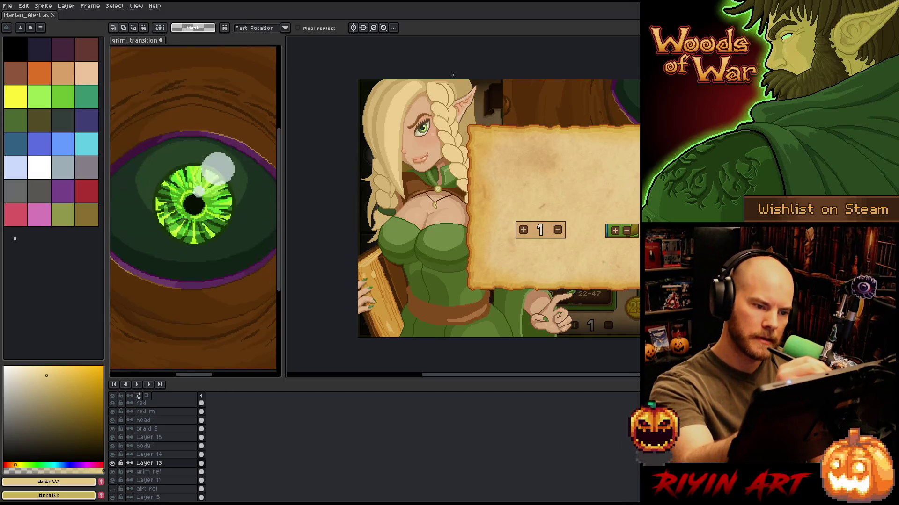
mouse_move(459, 76)
left_mouse_down()
mouse_move(479, 119)
mouse_move(491, 89)
left_mouse_up()
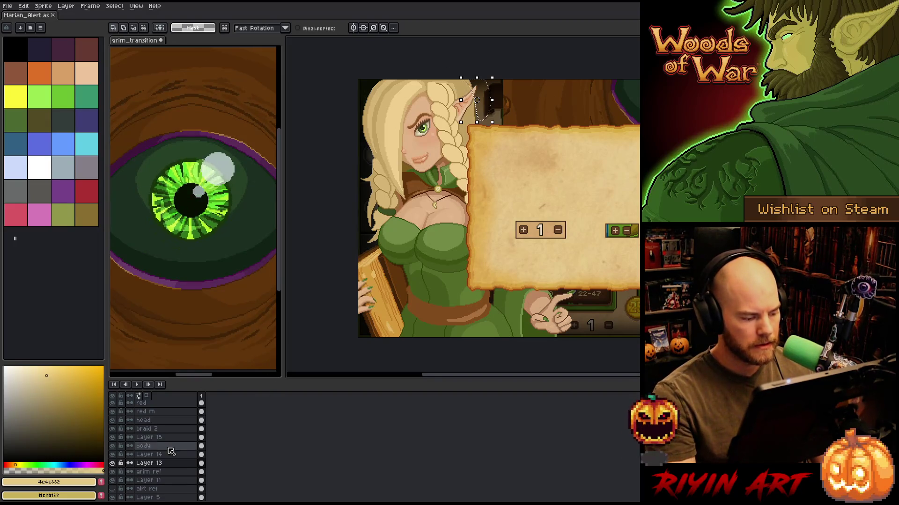
key("v")
scroll(448, 68, "up", 3)
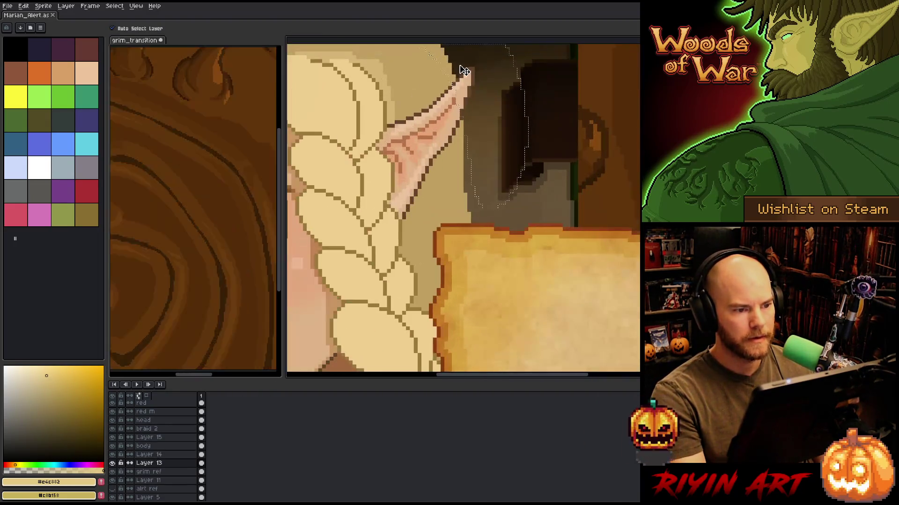
left_click(449, 68)
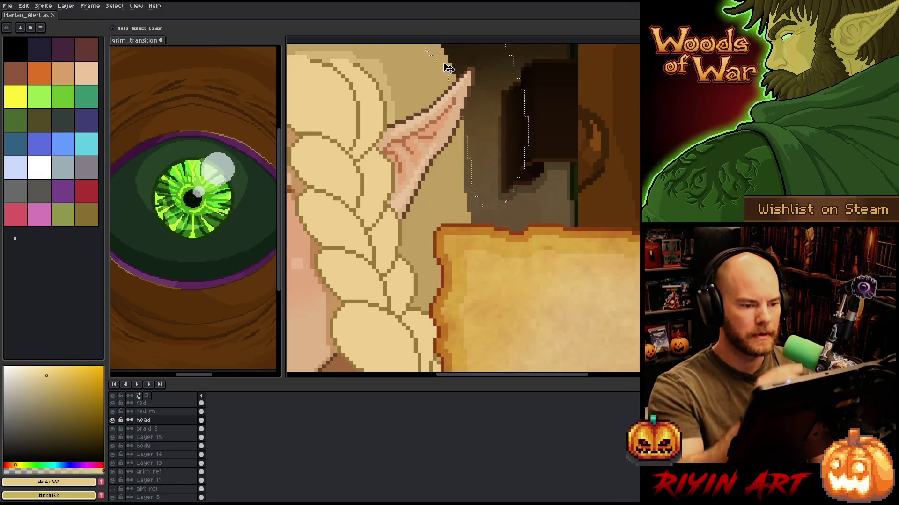
key("b")
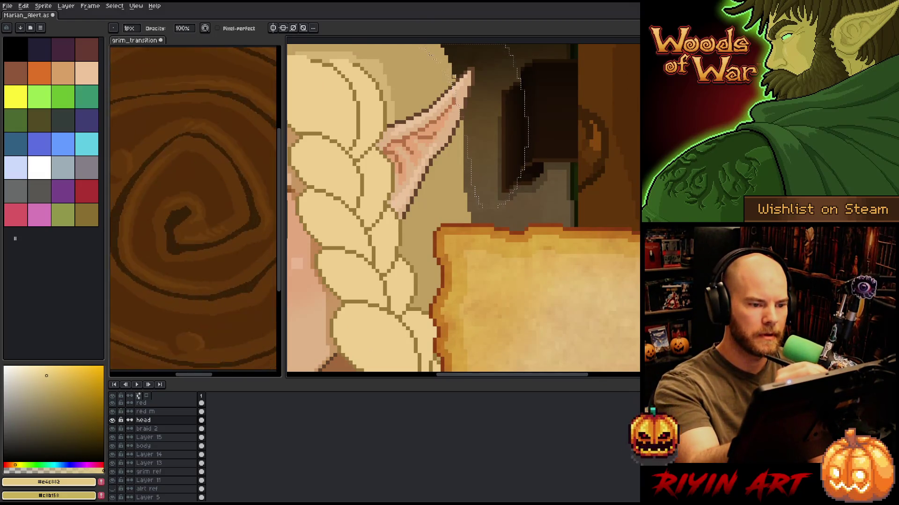
key("v")
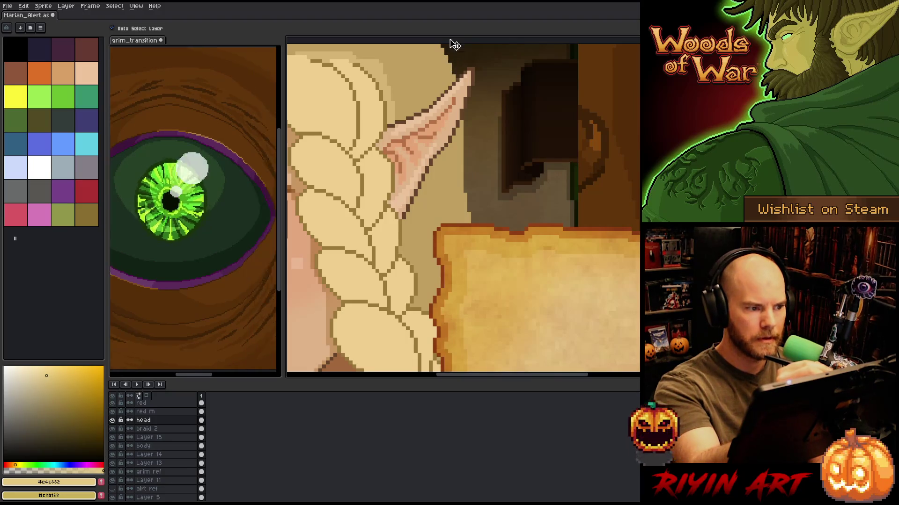
key("ctrl+s")
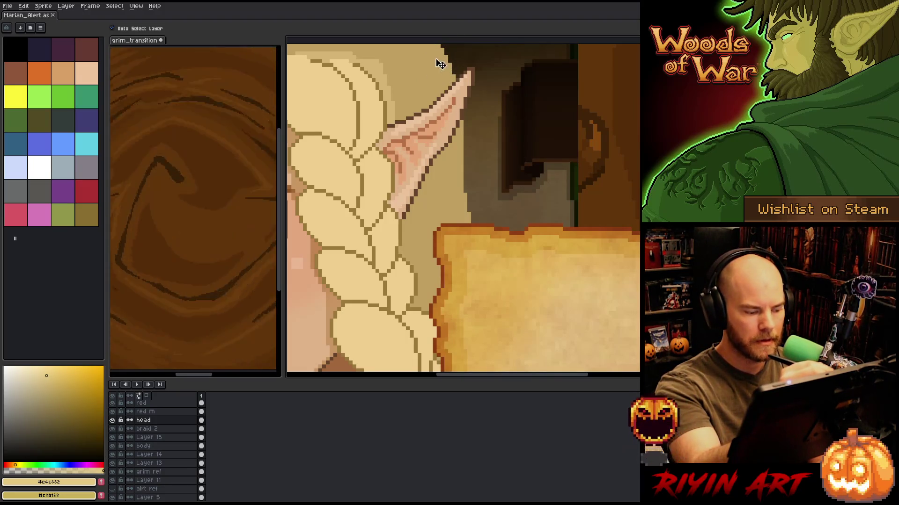
Toggle the head layer's visibility and solo it to compare the hair edge above the ear.
left_click(459, 67)
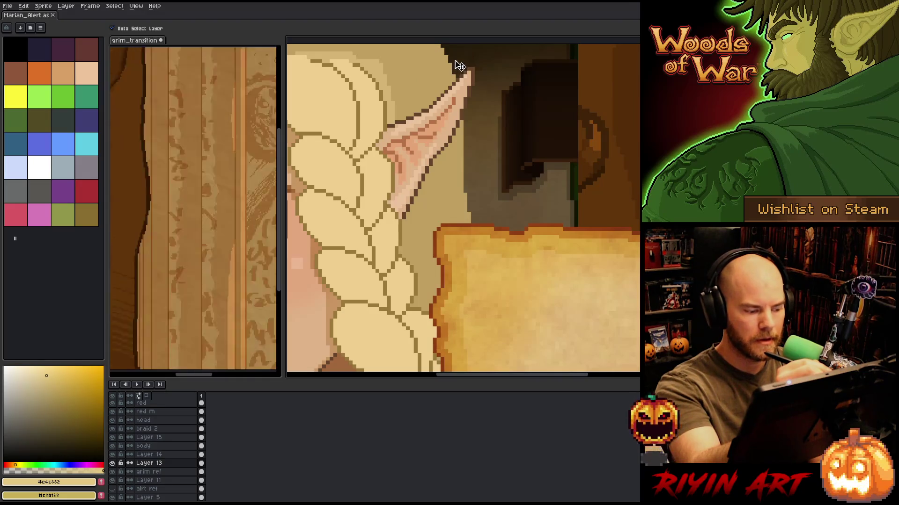
left_click(472, 60)
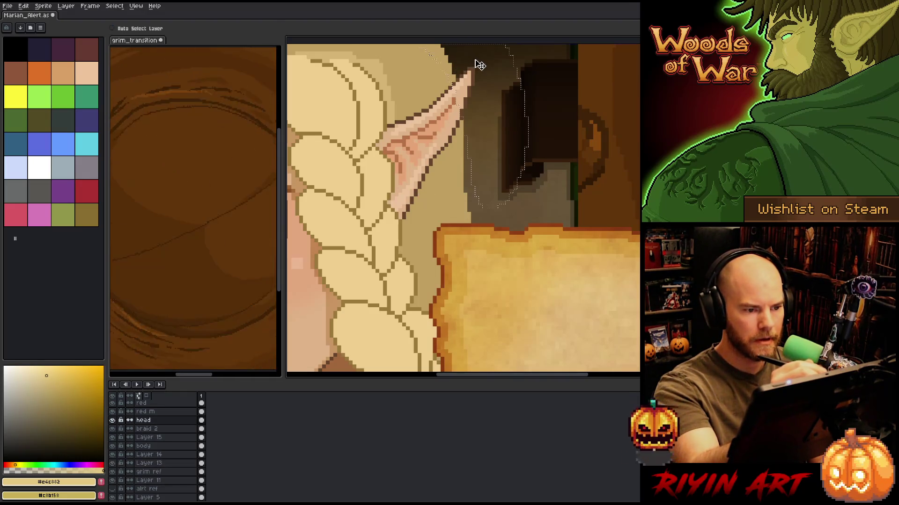
key("b")
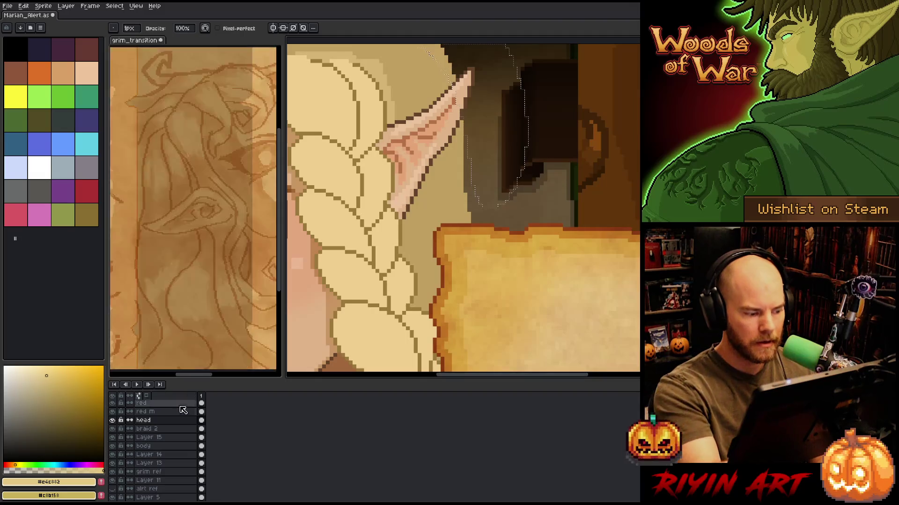
left_click(113, 420)
left_click(112, 421)
left_click(112, 420)
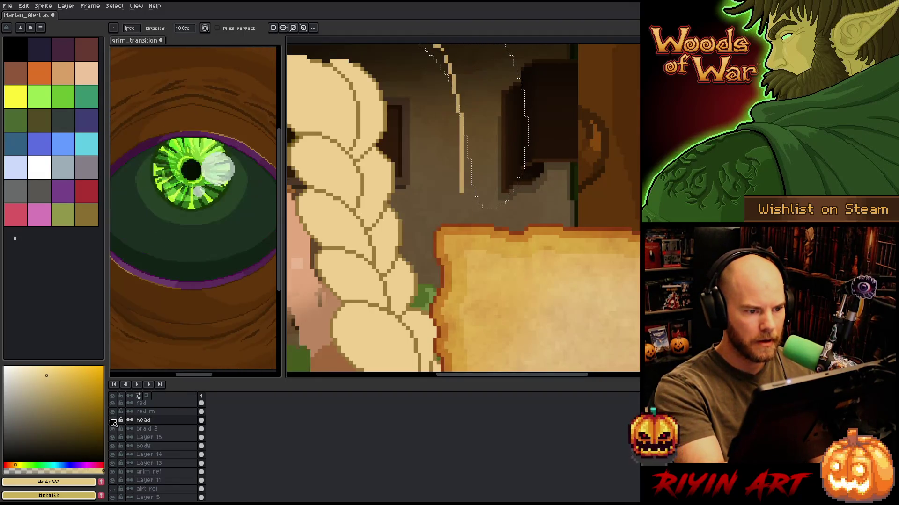
left_click(112, 420)
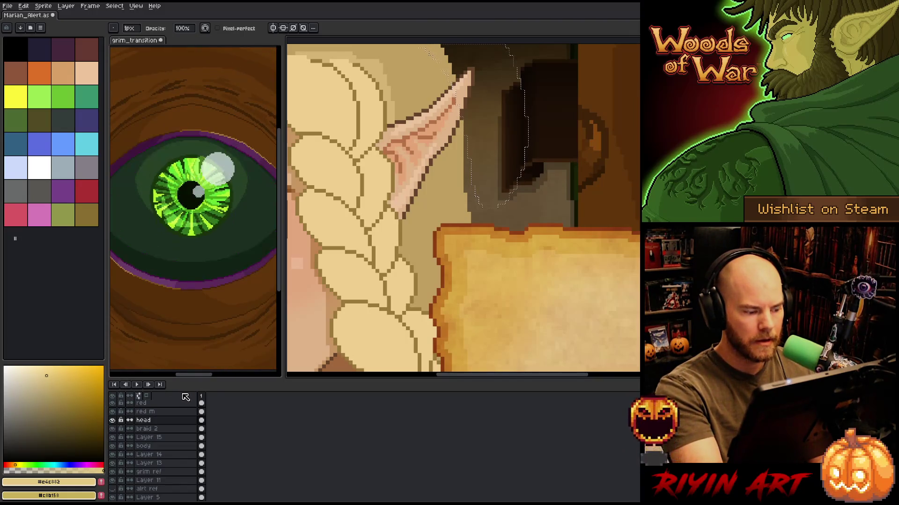
left_click(113, 420, "alt")
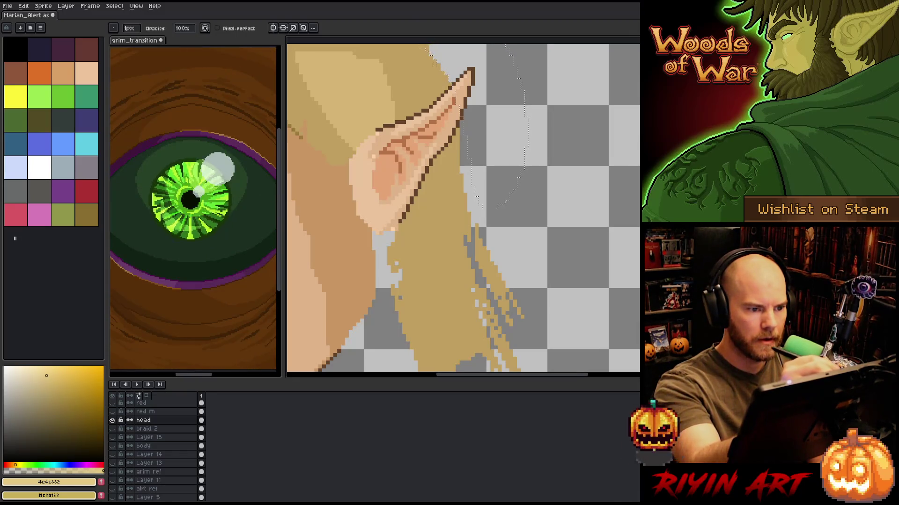
scroll(478, 207, "up", 2)
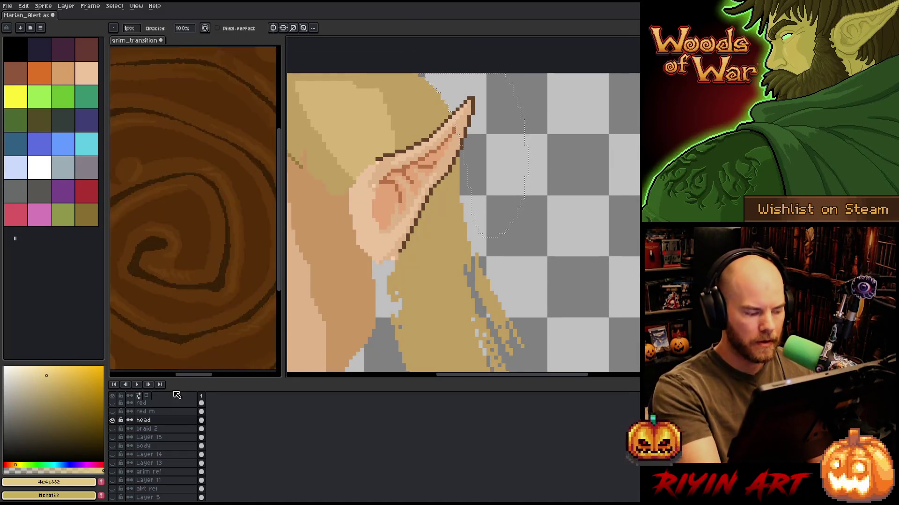
left_click(113, 420, "alt")
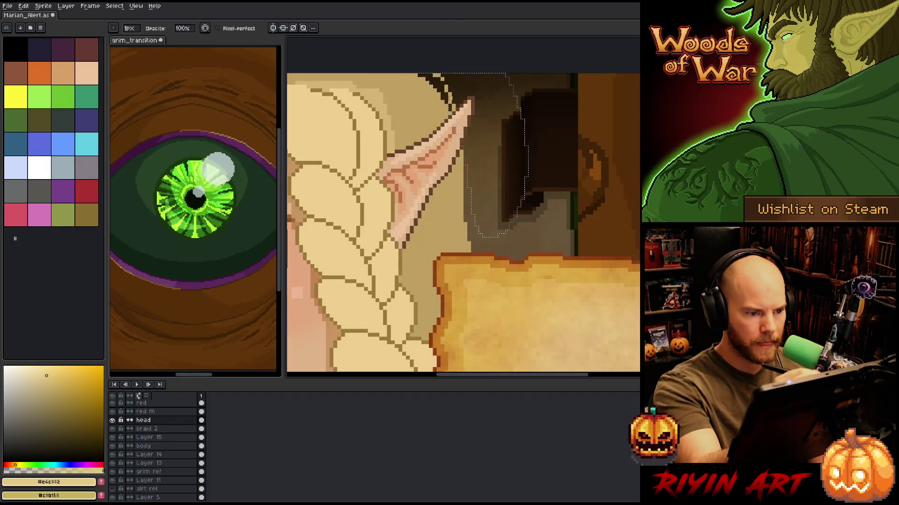
Drop the selection and sample the darker tan hair colour on the head layer.
key("ctrl+d")
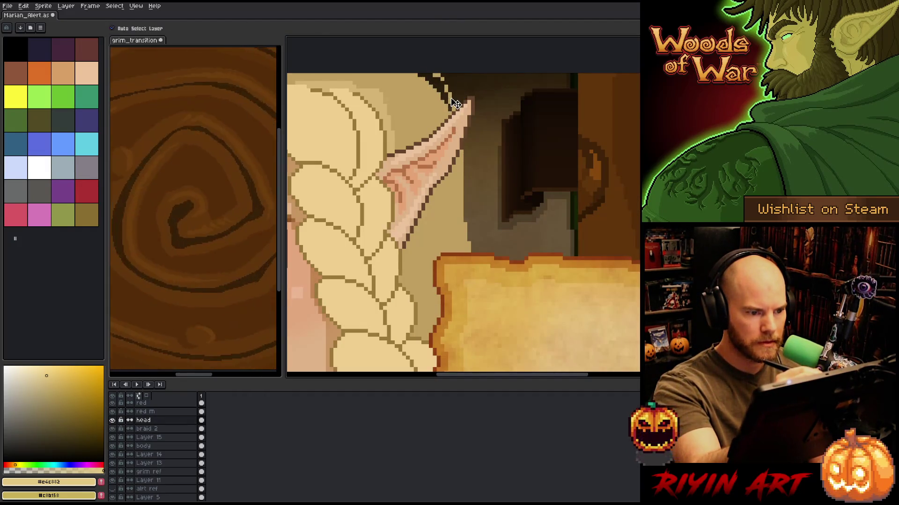
left_click(458, 102, "ctrl")
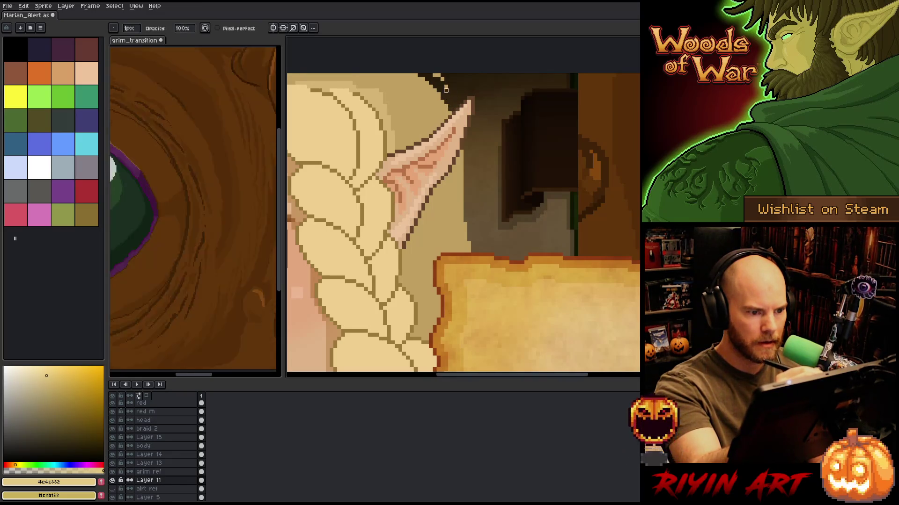
left_click(435, 100, "ctrl")
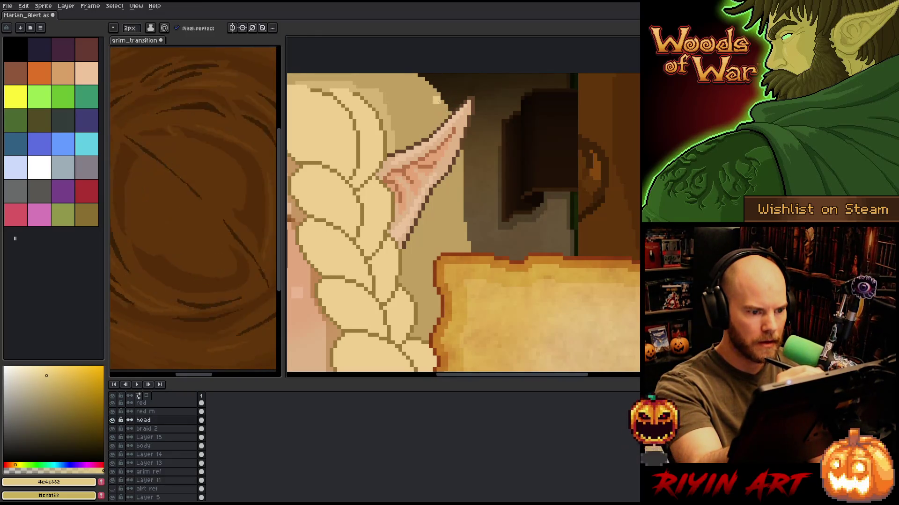
left_click(440, 100, "alt")
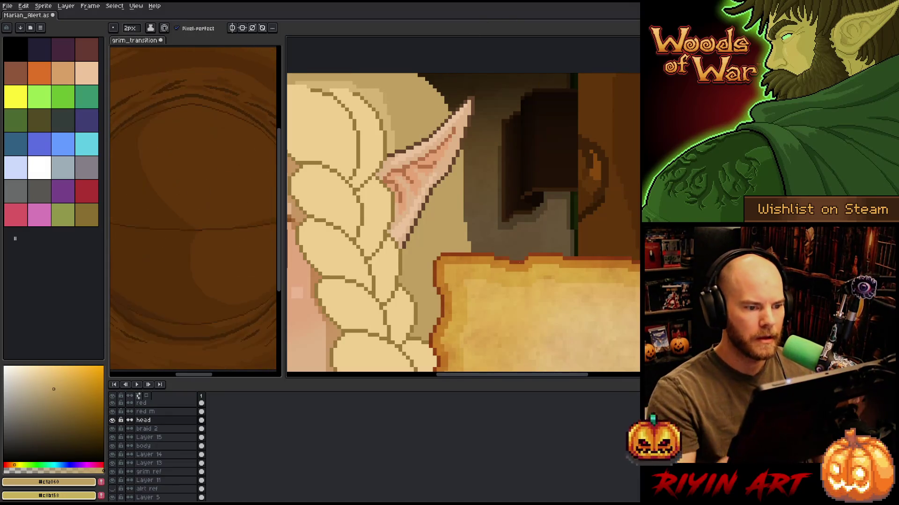
scroll(524, 280, "down", 5)
left_click_drag(525, 298, 511, 237)
key("b")
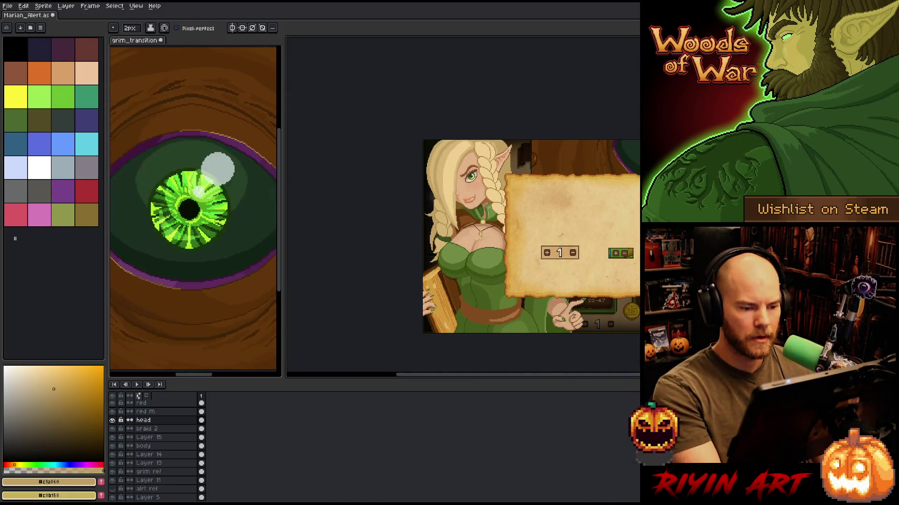
scroll(495, 153, "up", 2)
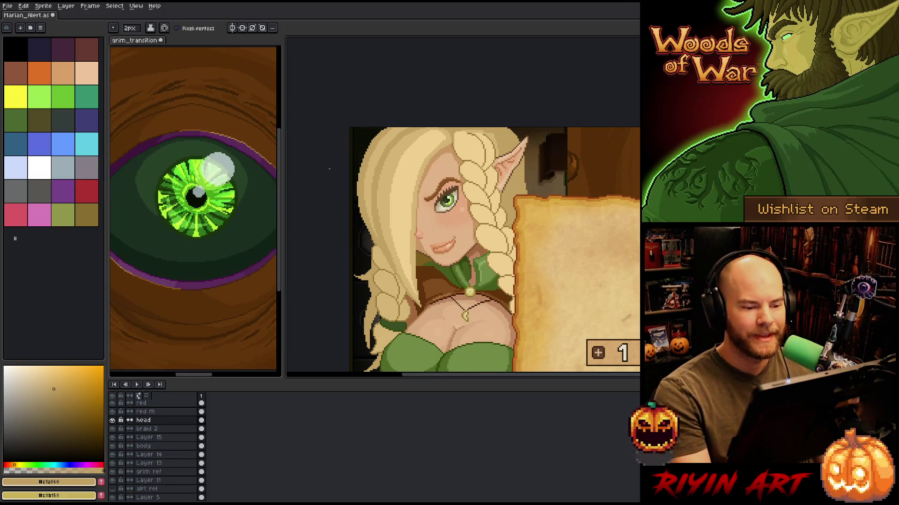
mouse_move(477, 178)
left_mouse_down()
mouse_move(414, 156)
mouse_move(426, 172)
left_mouse_up()
scroll(426, 172, "up", 2)
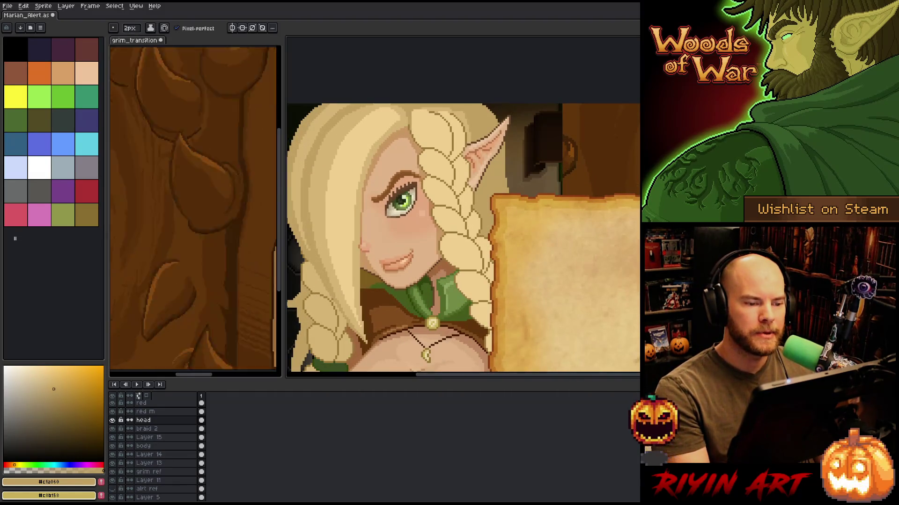
left_click_drag(510, 57, 544, 45)
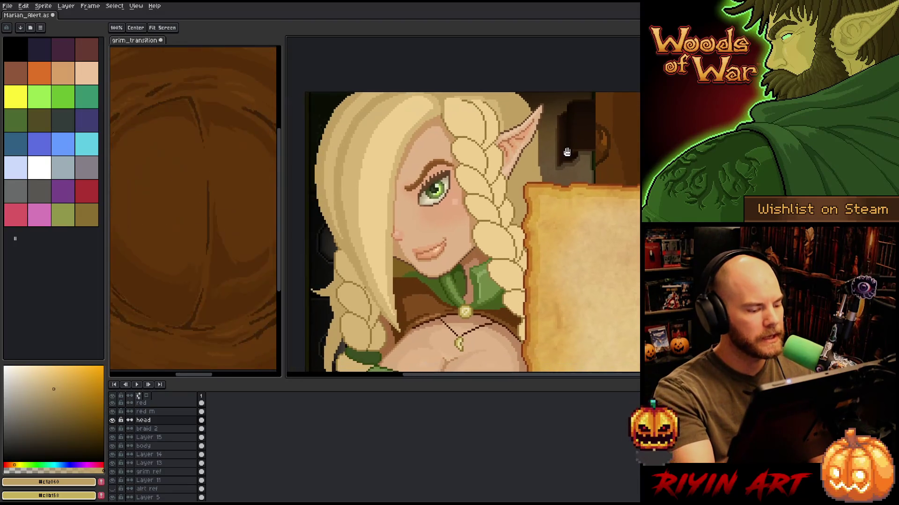
Lasso the elf's ear tip and move it one pixel to the right.
key("q")
mouse_move(533, 92)
left_mouse_down()
mouse_move(527, 115)
mouse_move(507, 96)
left_mouse_up()
key("Left")
key("Left")
key("Left")
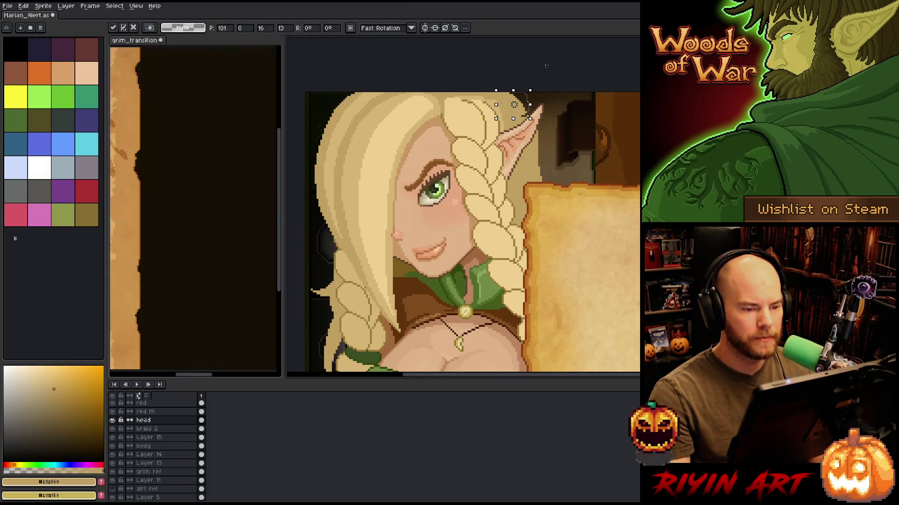
key("Right")
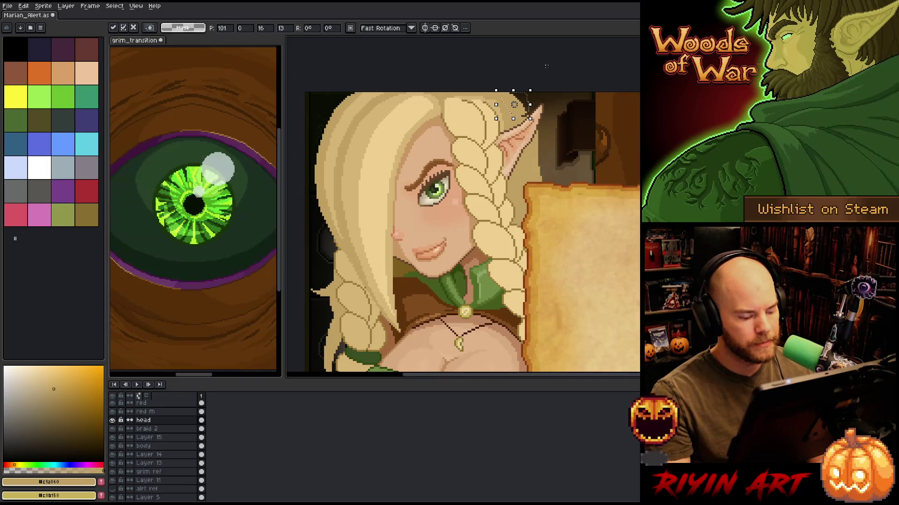
key("ctrl+d")
key("b")
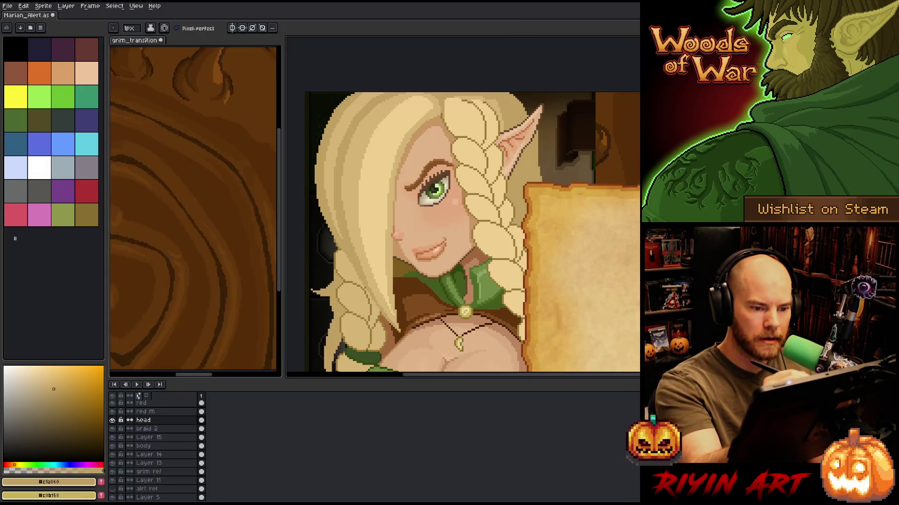
Check the layer beside the ear, return to the head layer, and save the file.
key("e")
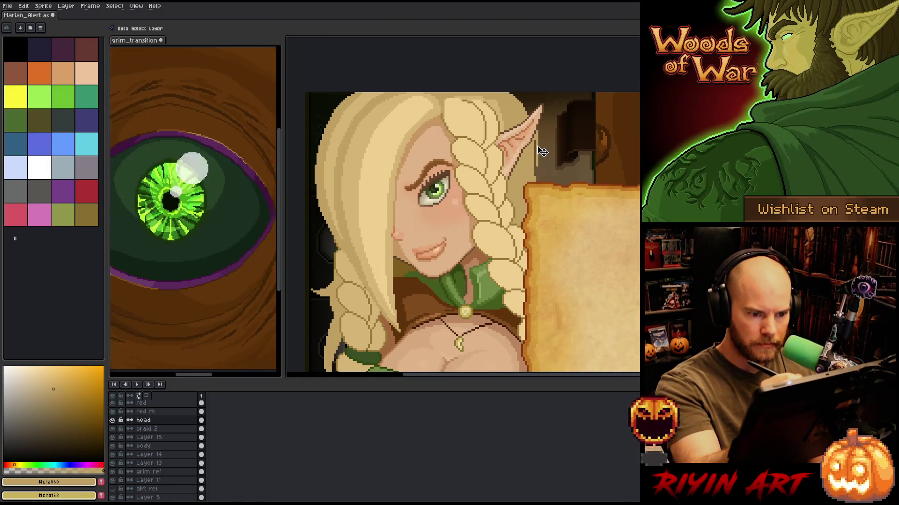
left_click(537, 146, "ctrl")
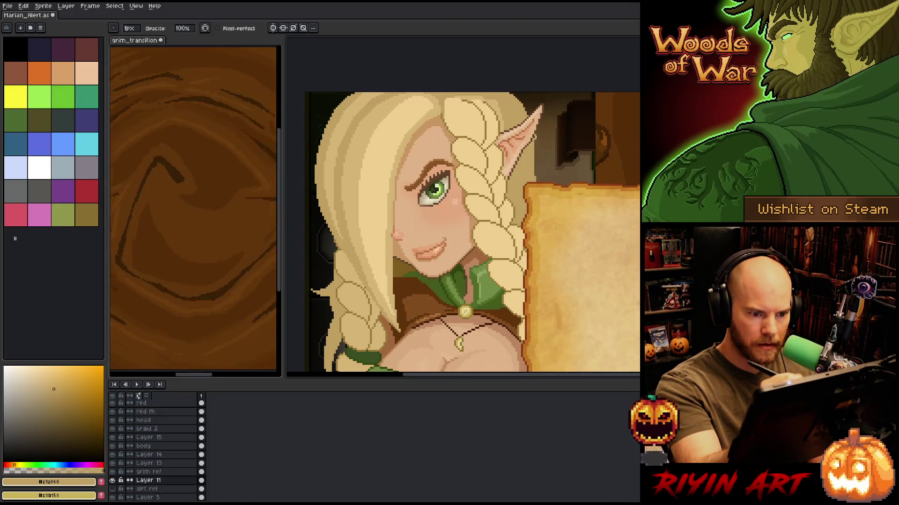
left_click(541, 143, "ctrl")
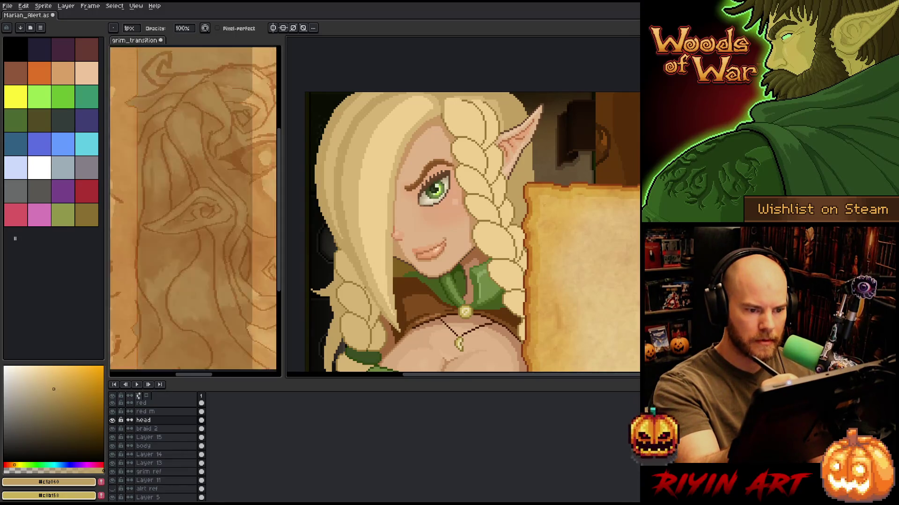
key("ctrl+s")
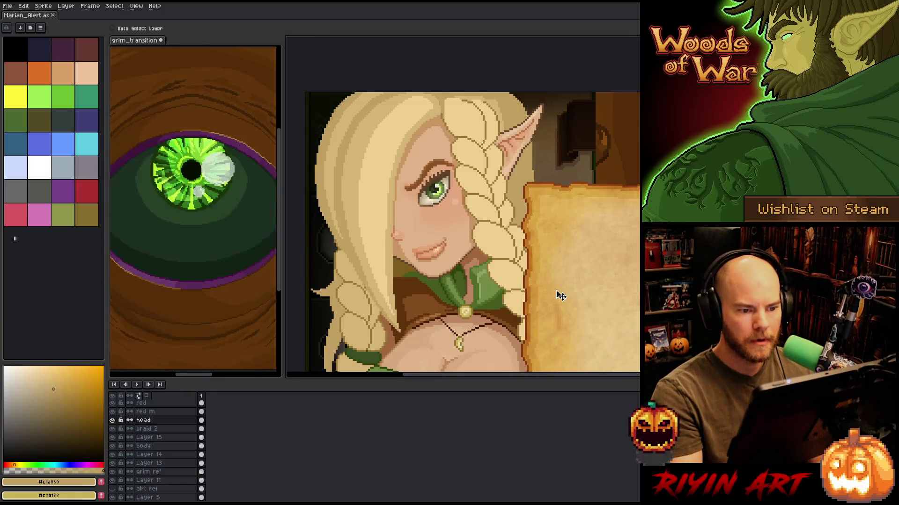
scroll(556, 290, "down", 5)
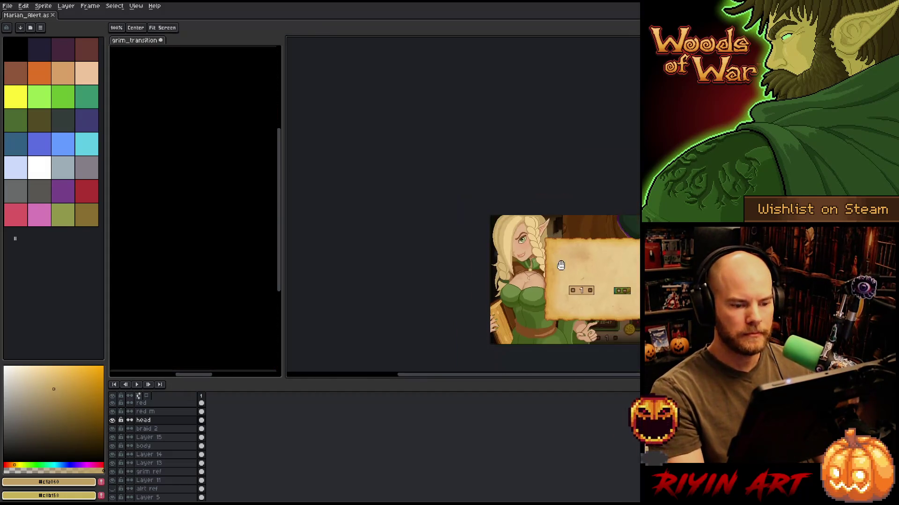
scroll(449, 228, "up", 1)
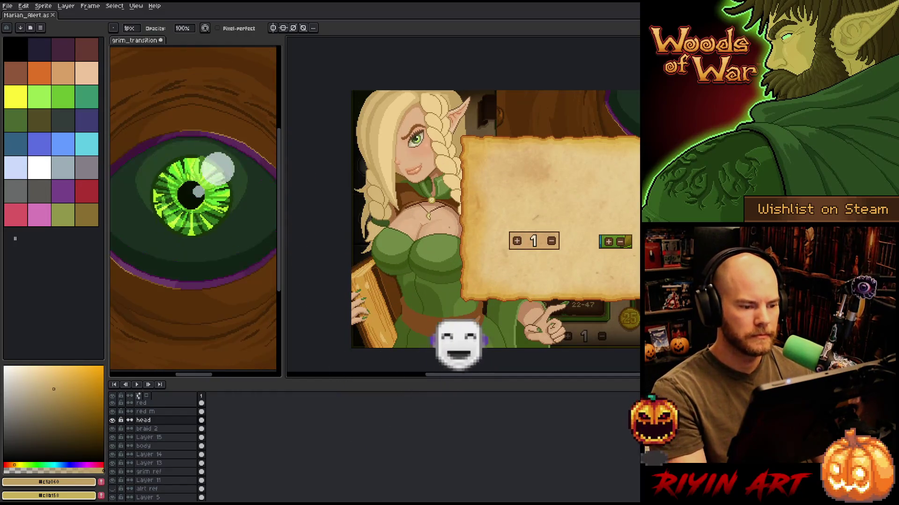
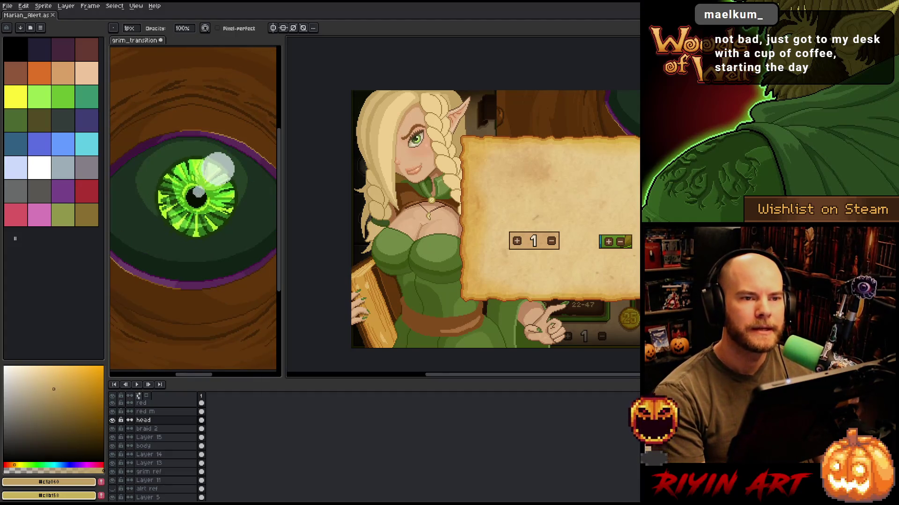
On the body layer, lasso the upper chest area just below the necklace.
scroll(440, 217, "up", 1)
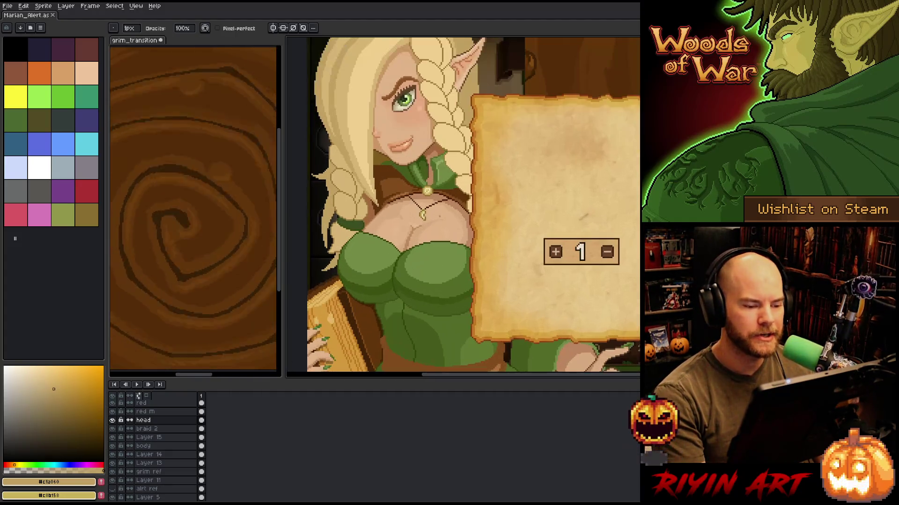
scroll(413, 229, "up", 1)
scroll(397, 235, "down", 1)
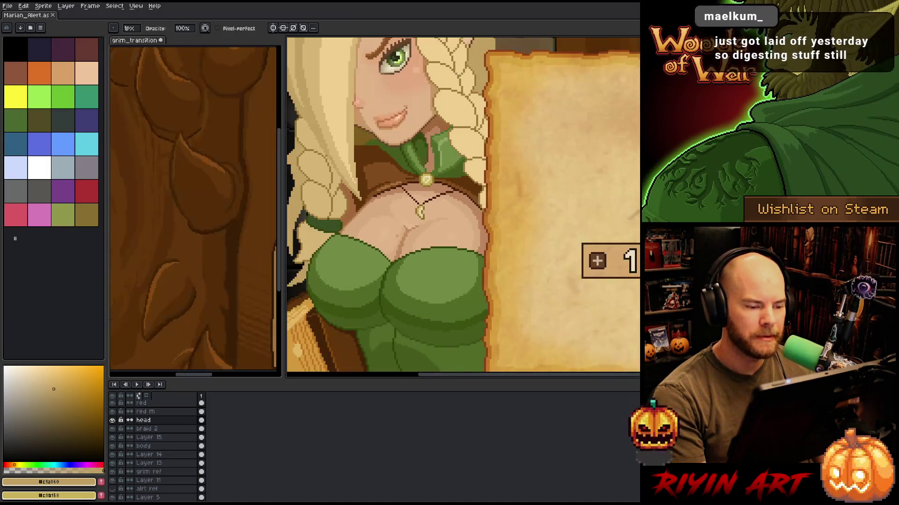
scroll(369, 263, "down", 2)
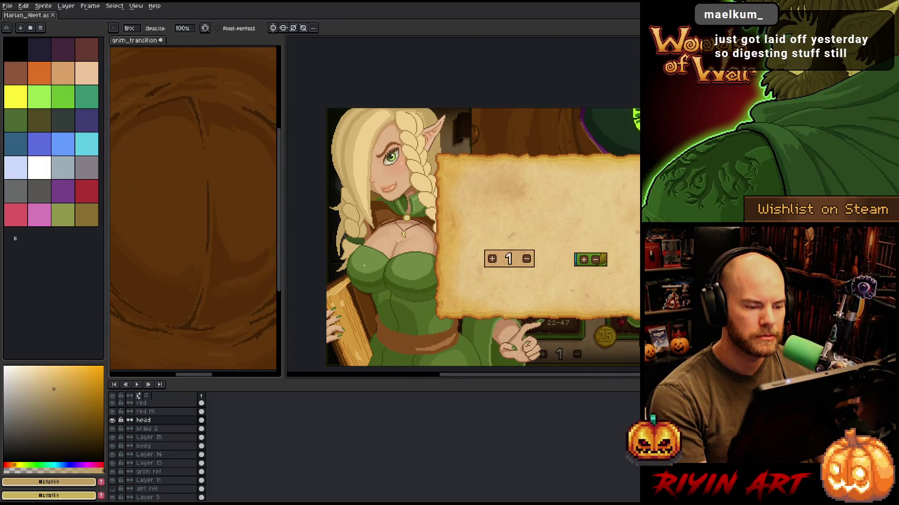
scroll(371, 245, "up", 1)
scroll(381, 241, "up", 1)
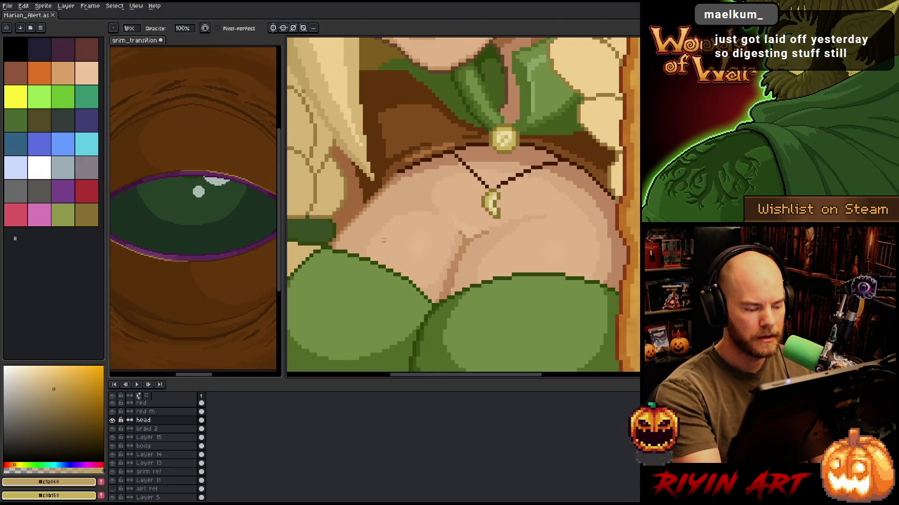
left_click(484, 247, "ctrl")
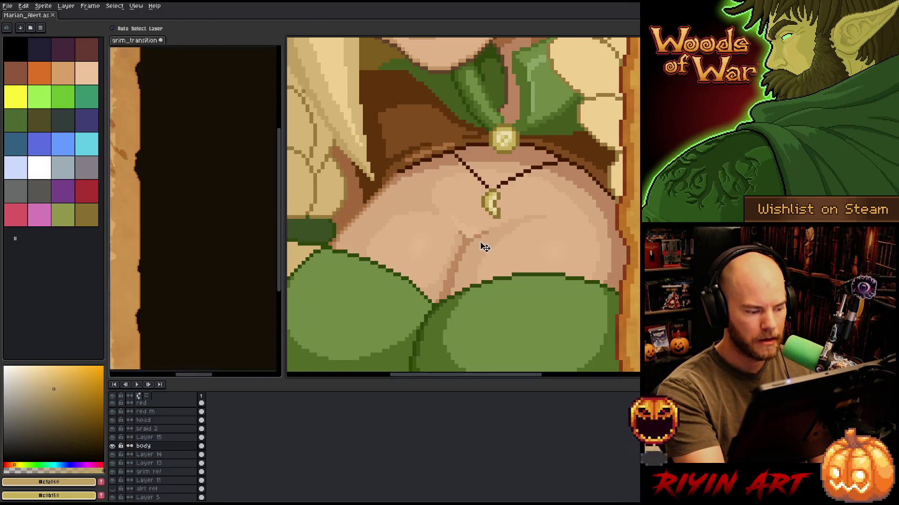
mouse_move(541, 201)
left_mouse_down()
mouse_move(547, 216)
mouse_move(455, 266)
left_mouse_up()
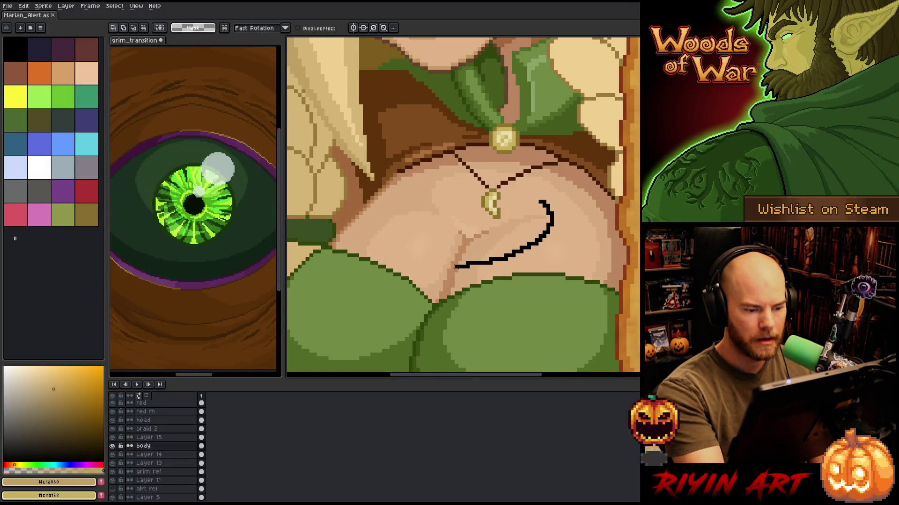
key("ctrl+z")
mouse_move(564, 201)
left_mouse_down()
mouse_move(464, 273)
mouse_move(433, 266)
mouse_move(391, 202)
mouse_move(465, 218)
mouse_move(567, 207)
left_mouse_up()
Nudge the selected chest pixels down one pixel and commit the move.
left_click_drag(504, 237, 507, 243)
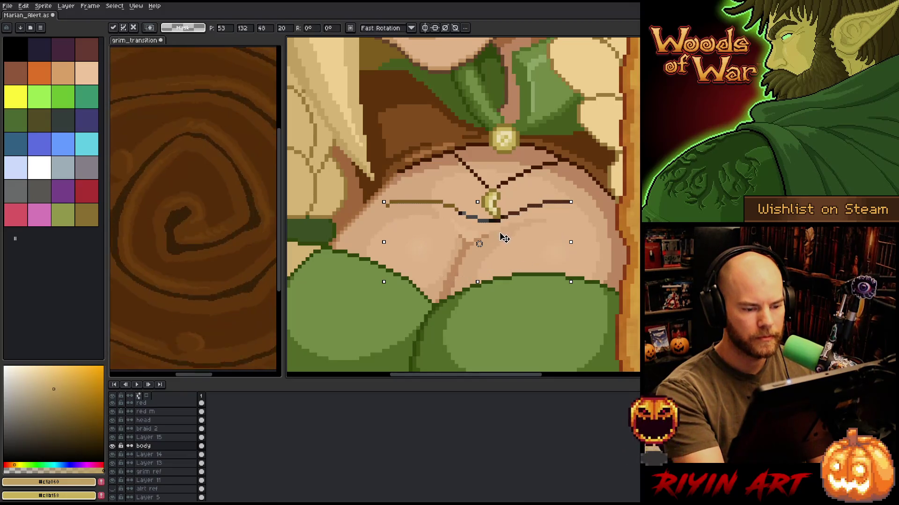
key("Down")
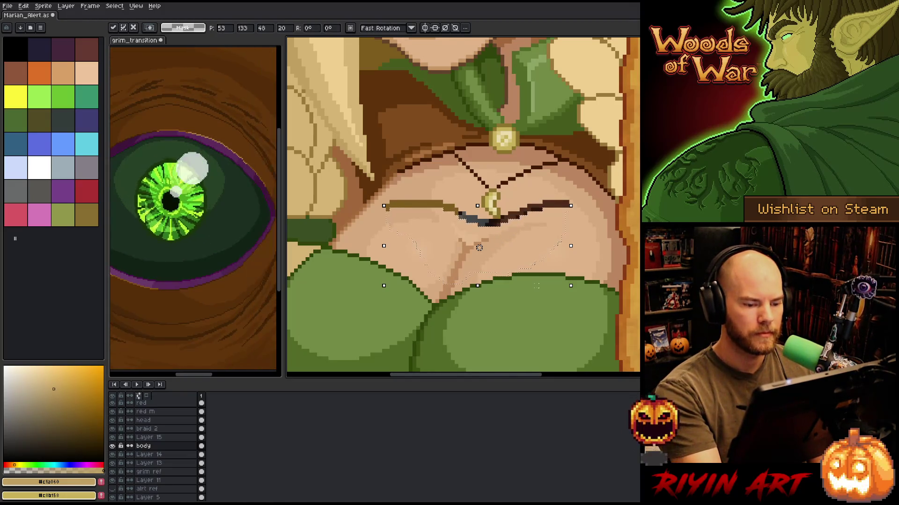
key("Return")
key("minus")
key("minus")
key("minus")
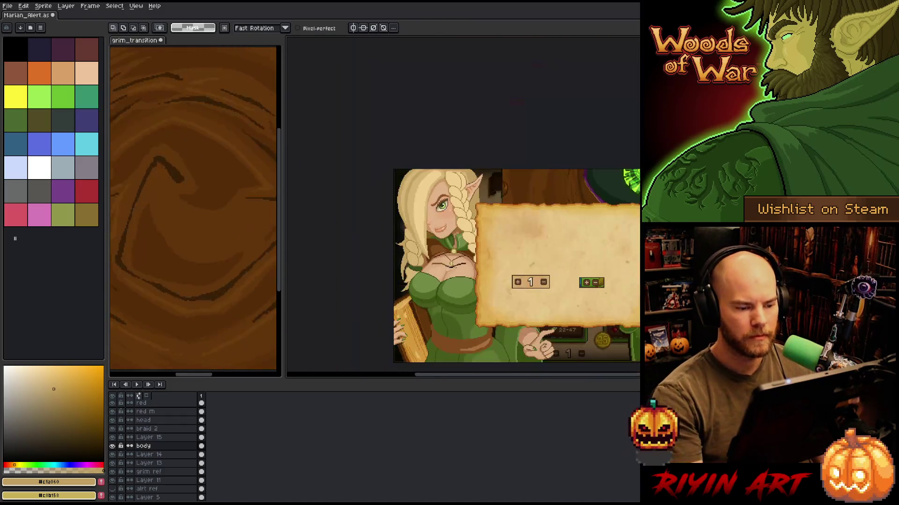
scroll(454, 269, "up", 4)
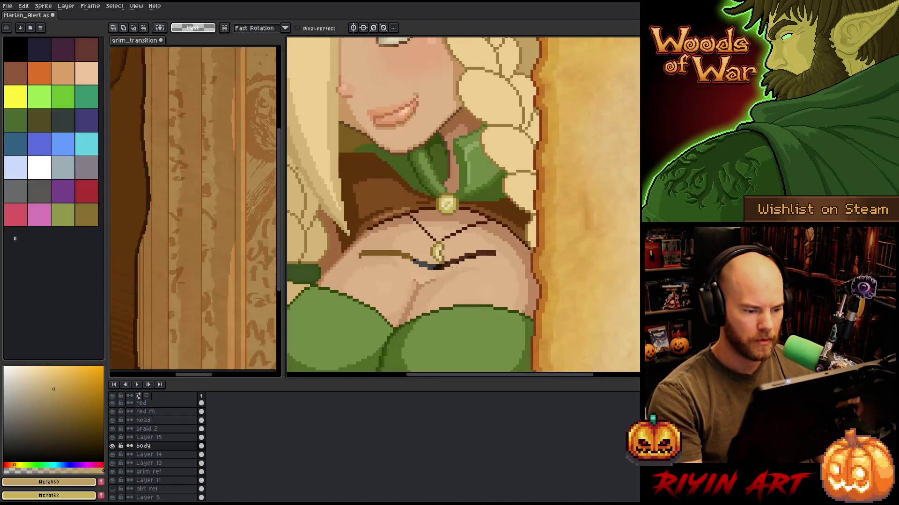
mouse_move(483, 314)
left_mouse_down()
mouse_move(508, 338)
mouse_move(530, 336)
left_mouse_up()
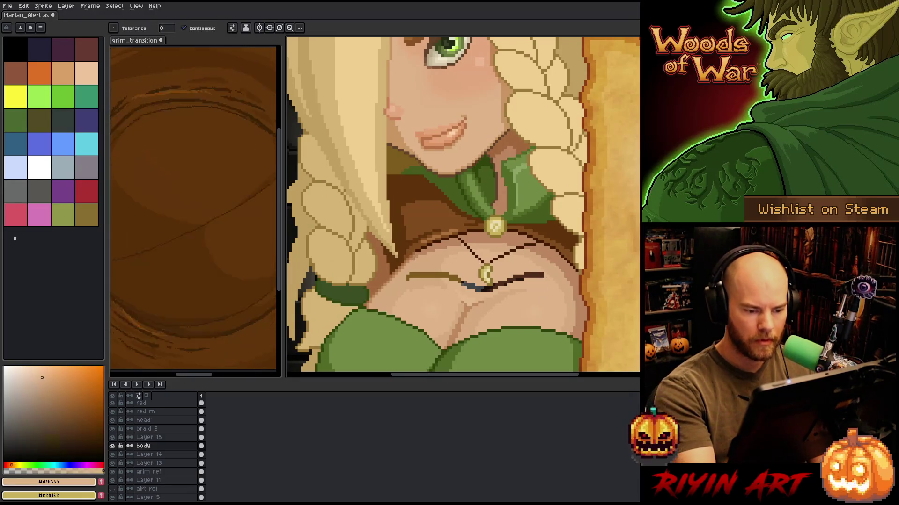
Fill the dark gap across the chest with skin tone and repaint light and dark skin shades.
left_click(473, 286)
key("b")
left_click(450, 267, "alt")
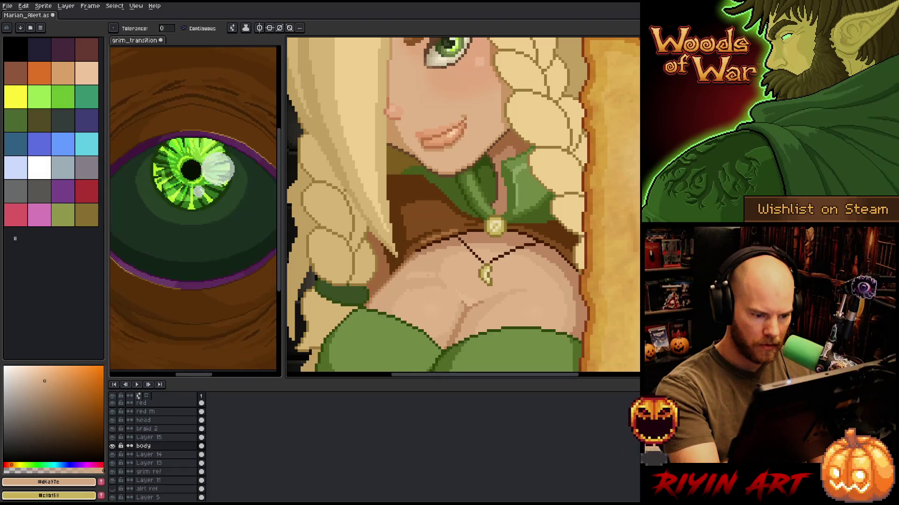
left_click(414, 294, "alt")
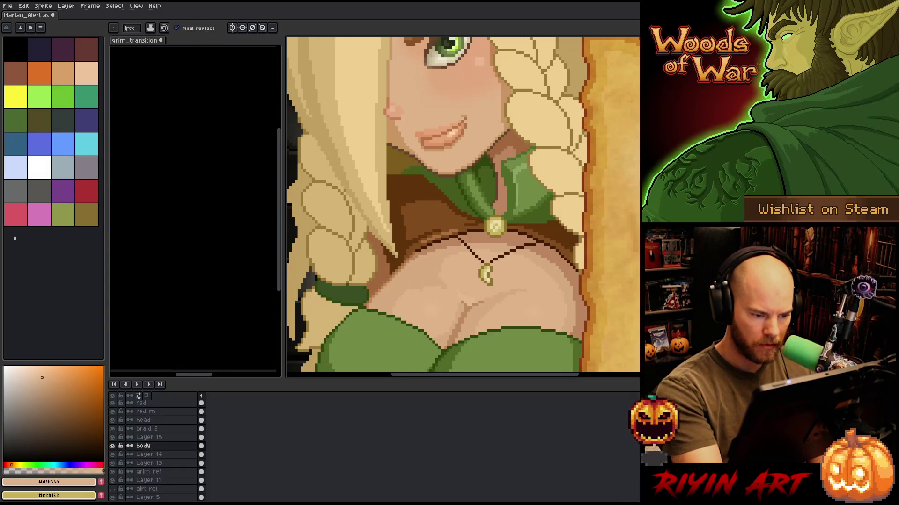
left_click(415, 277, "alt")
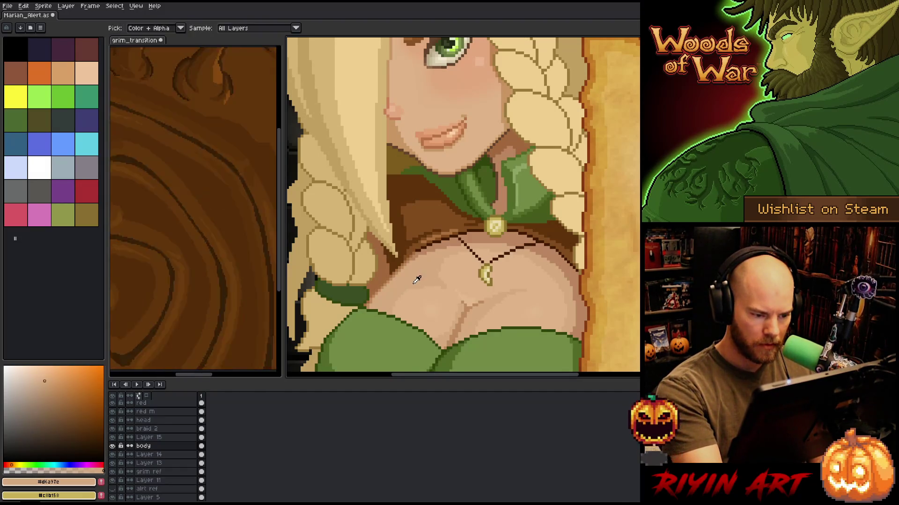
left_click(449, 256, "alt")
key("ctrl+s")
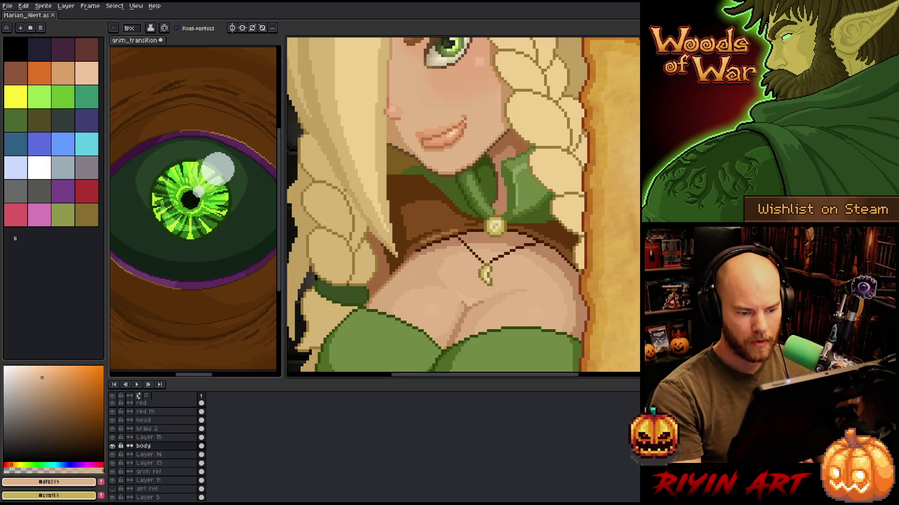
Touch up one more chest skin pixel with a canvas-sampled tone and save.
key("alt")
left_click(535, 267)
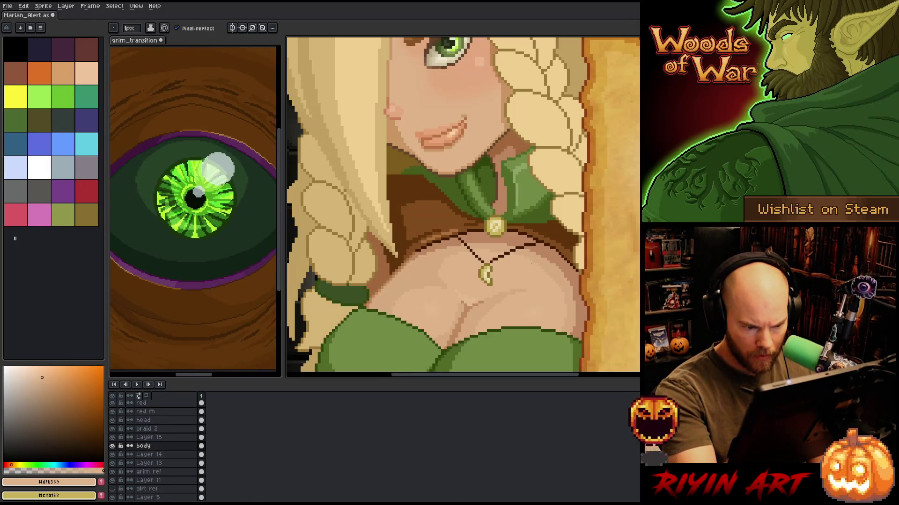
key("ctrl+s")
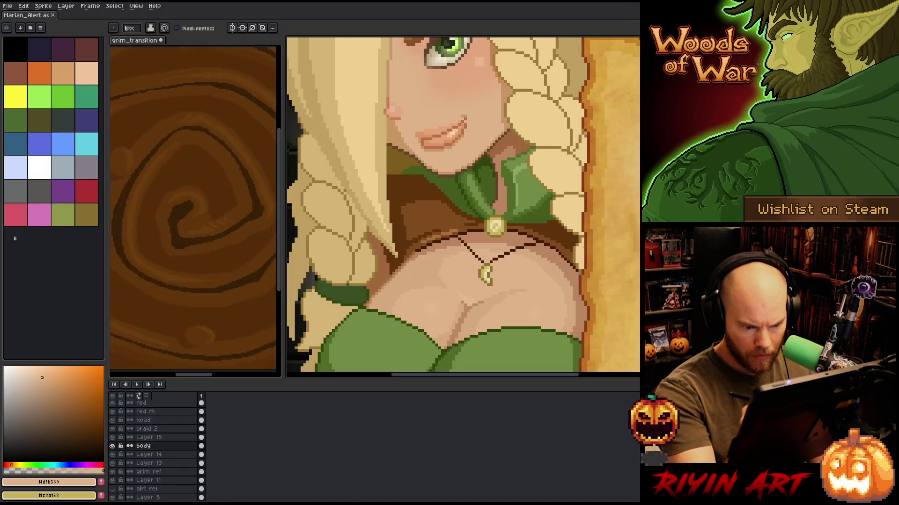
key("minus")
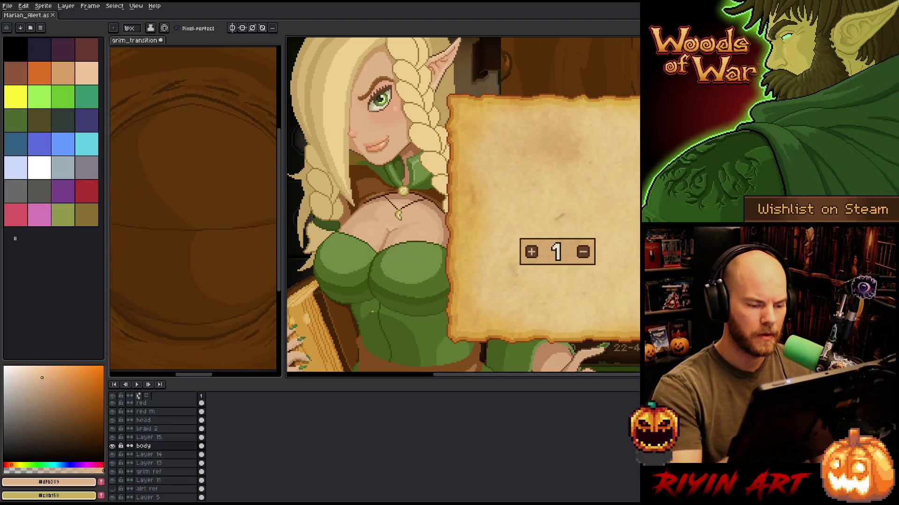
key("m")
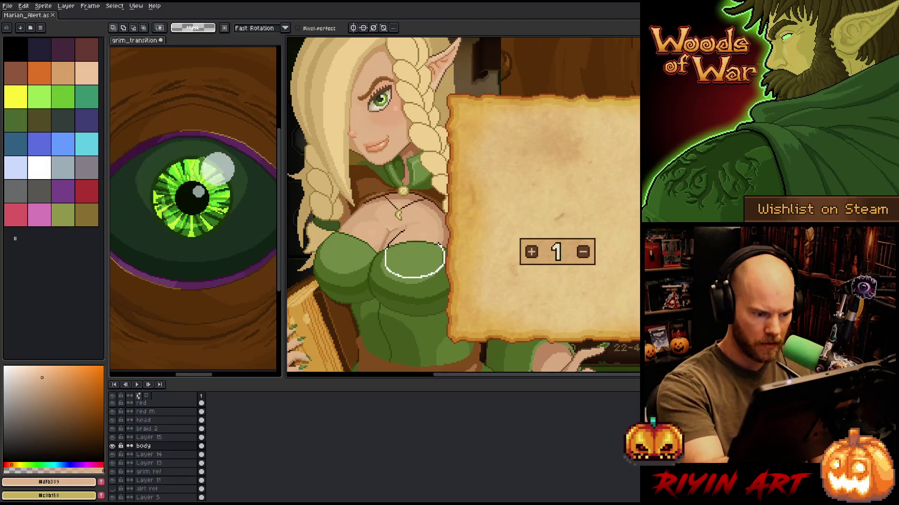
Select an oval over the dress bust and pick the deeper dress green.
left_click_drag(380, 219, 445, 280)
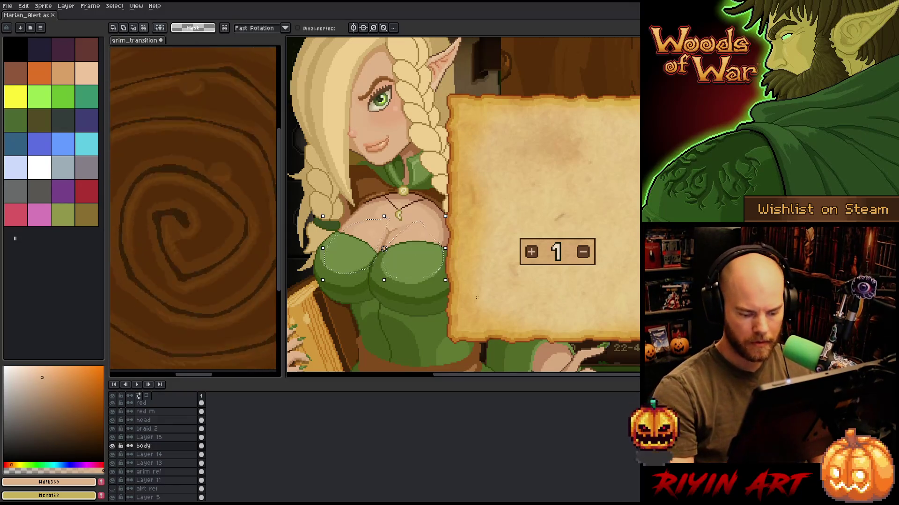
key("b")
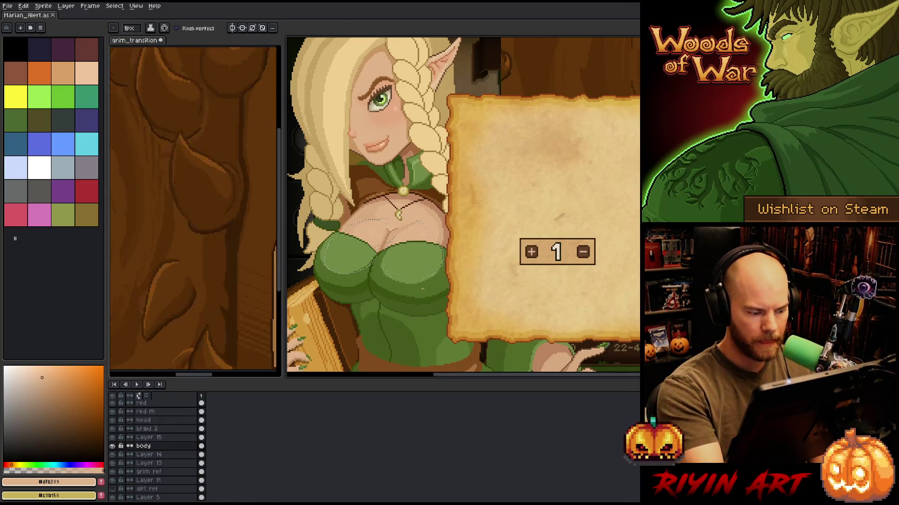
left_click(410, 280, "alt")
key("g")
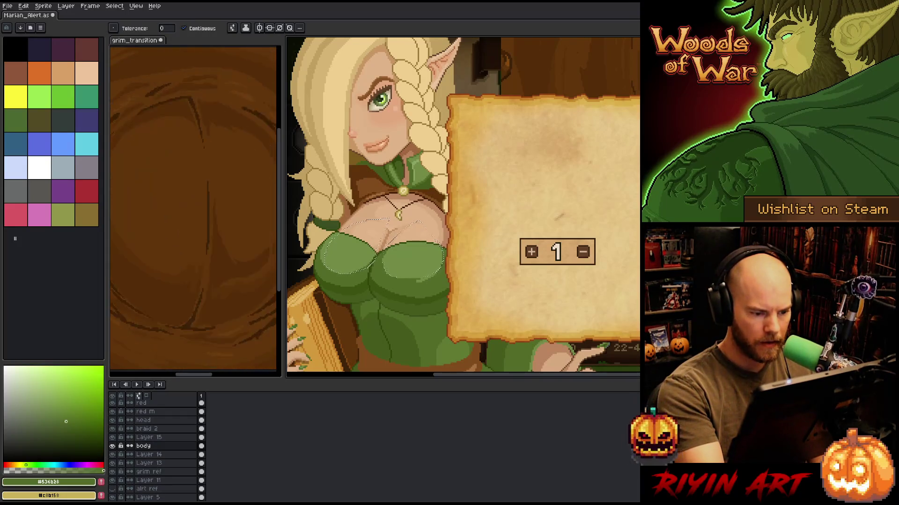
key("ctrl+s")
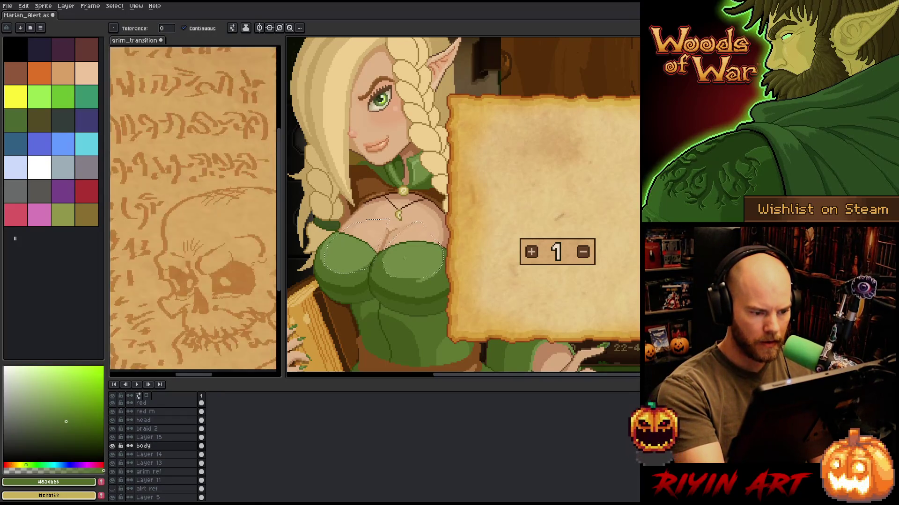
key("b")
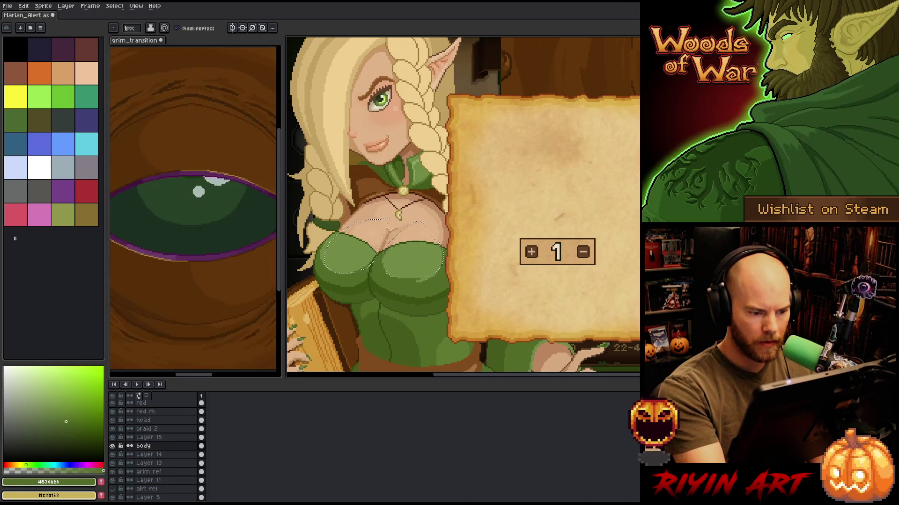
key("v")
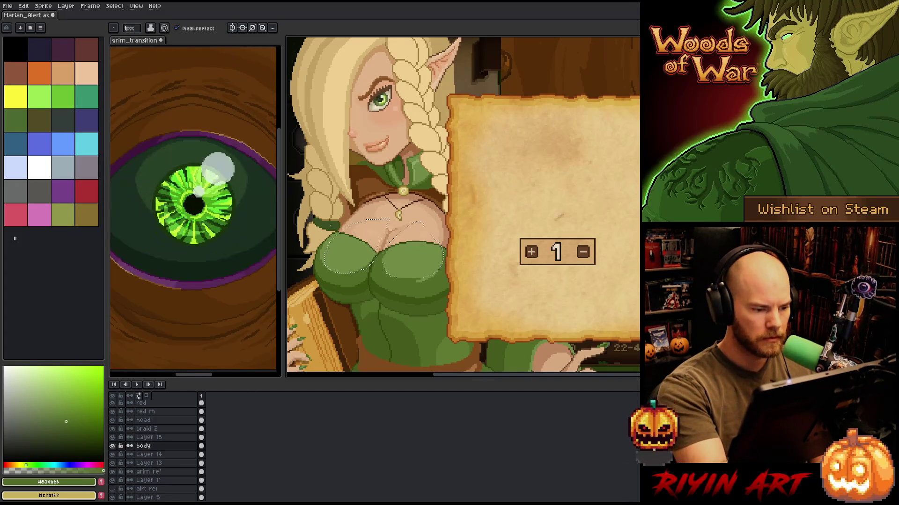
key("g")
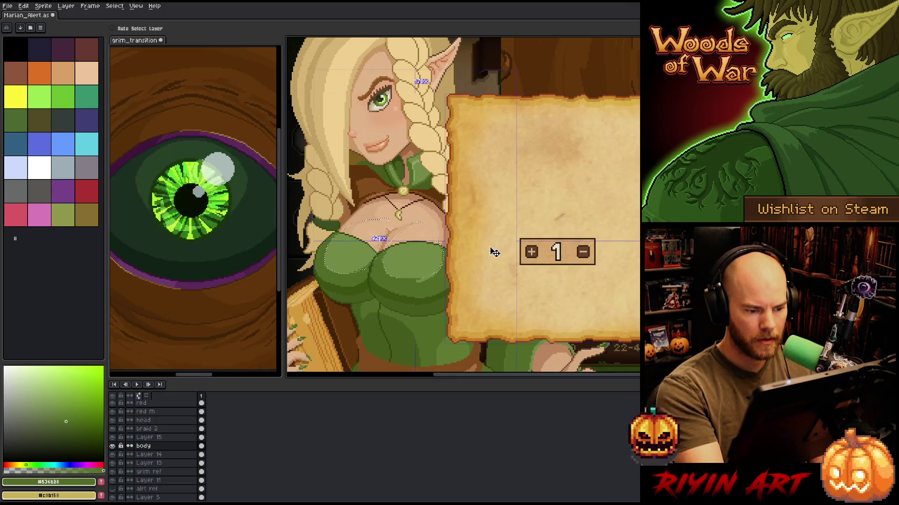
scroll(433, 281, "up", 5)
key("v")
On Layer 15, pencil the dark green over the stepped highlight edge, then clear the selection.
left_click(364, 258)
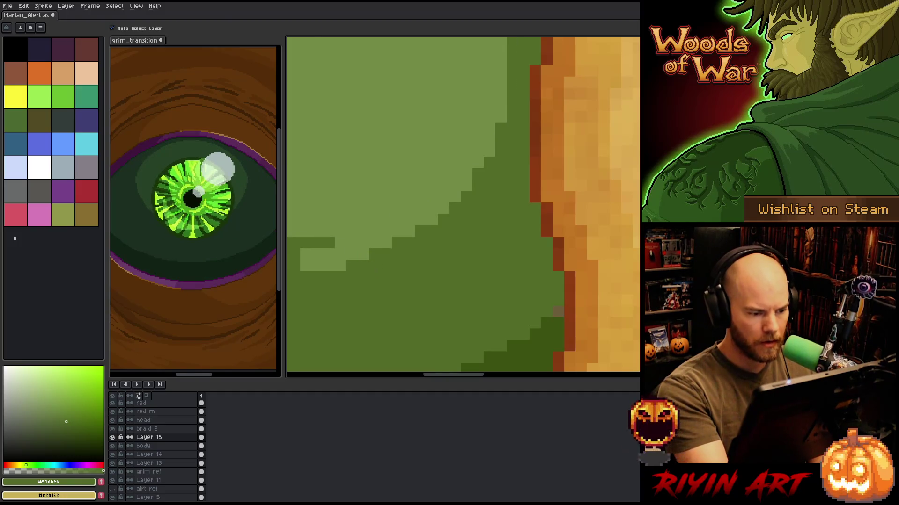
key("b")
left_click_drag(488, 160, 500, 126)
mouse_move(436, 206)
left_mouse_down()
mouse_move(407, 231)
mouse_move(365, 232)
left_mouse_up()
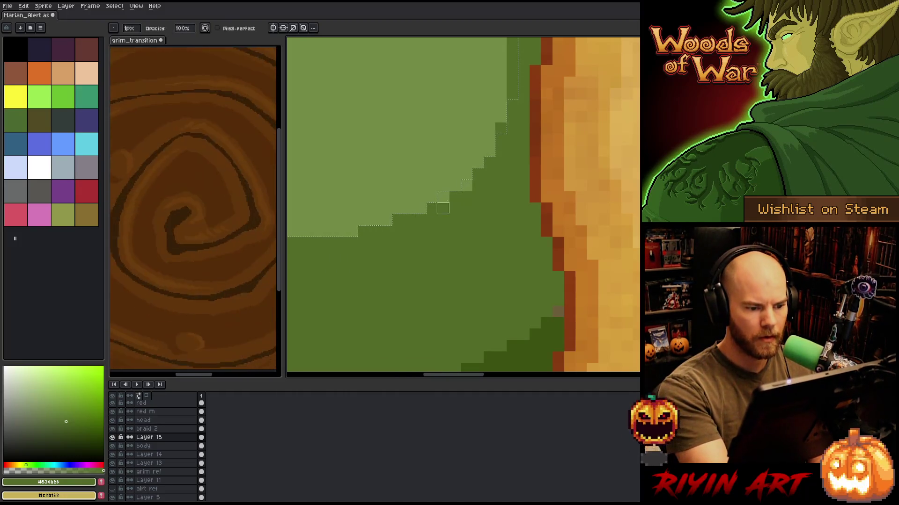
key("e")
key("Down")
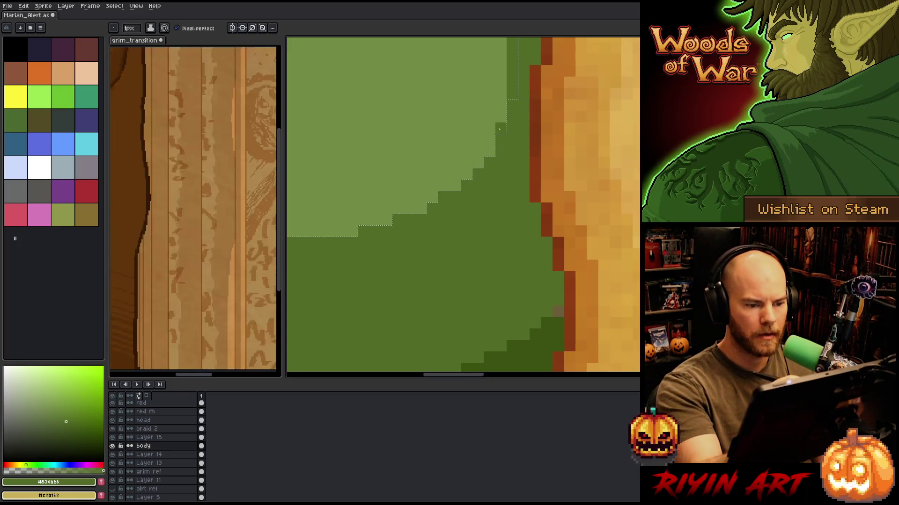
key("ctrl+d")
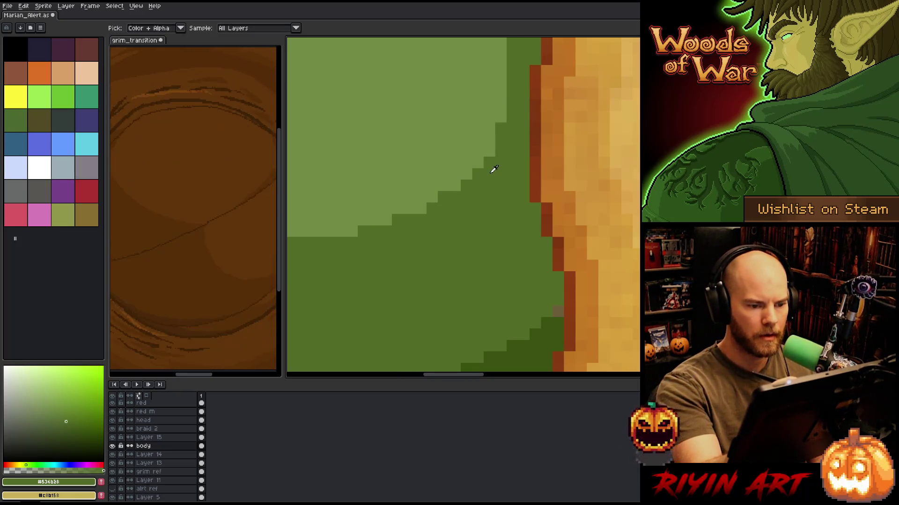
Sample a dress green and pencil a vertical column of light-green pixels on the bodice.
scroll(492, 232, "down", 3)
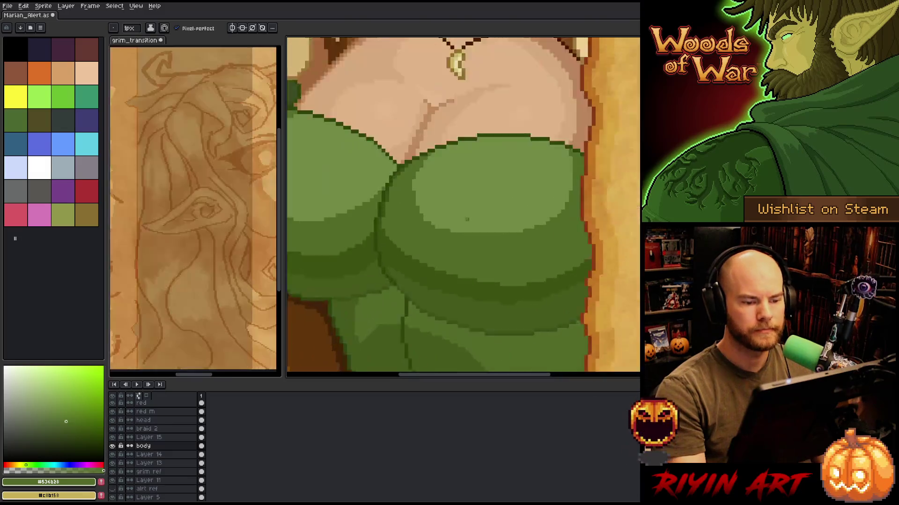
scroll(562, 220, "up", 3)
left_click(620, 215, "alt")
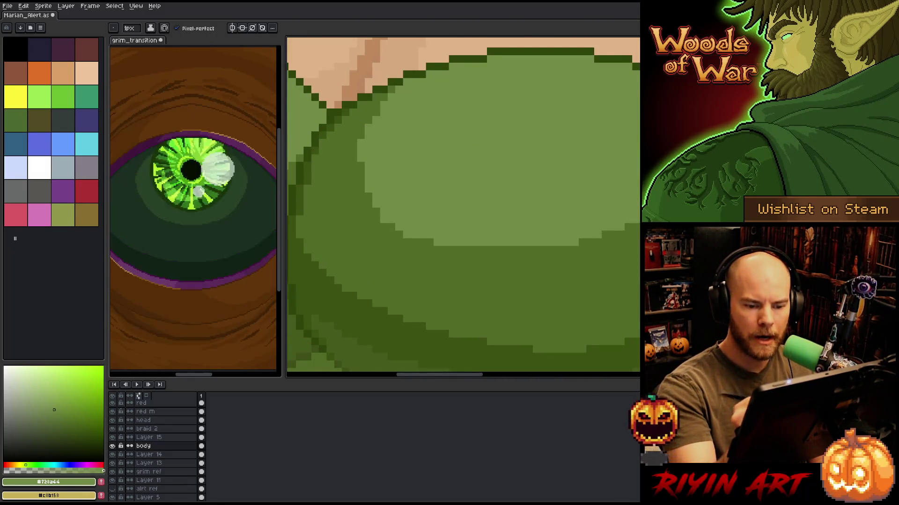
left_click_drag(515, 271, 561, 295)
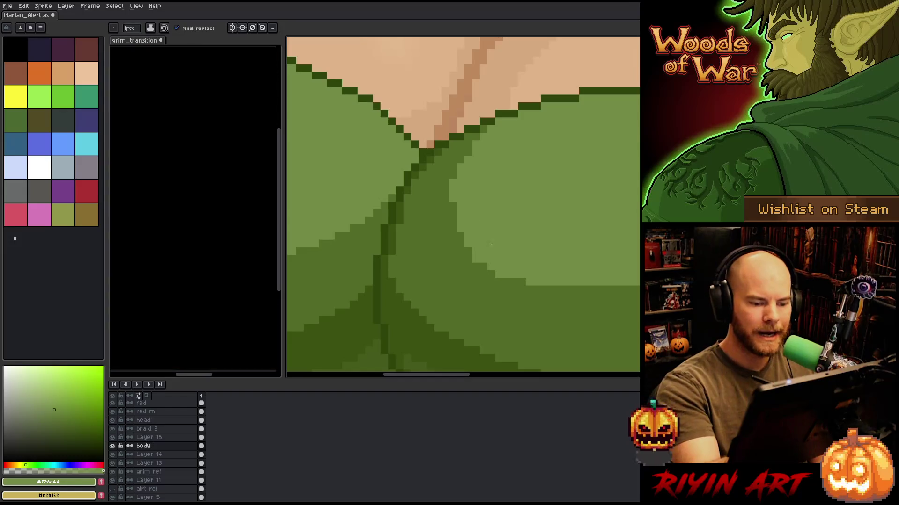
left_click_drag(458, 242, 459, 247)
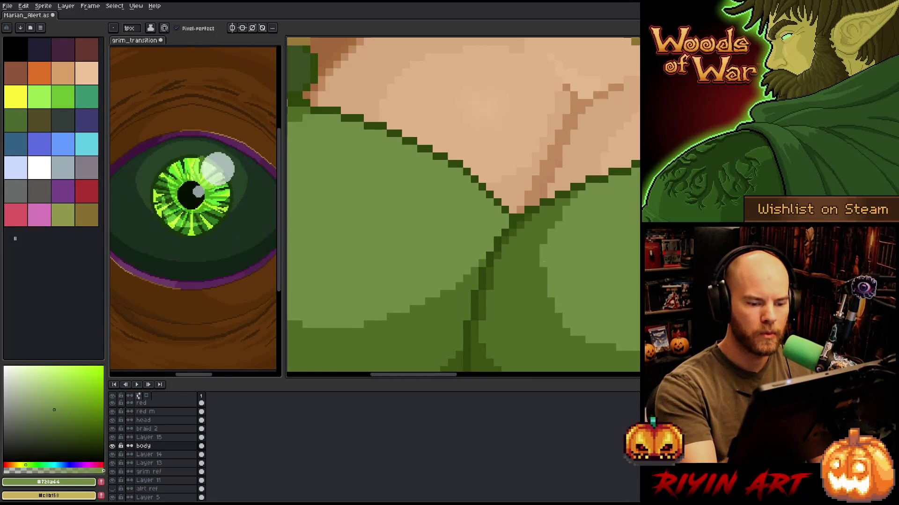
mouse_move(513, 256)
left_mouse_down()
mouse_move(598, 269)
mouse_move(545, 264)
left_mouse_up()
left_click_drag(373, 248, 373, 286)
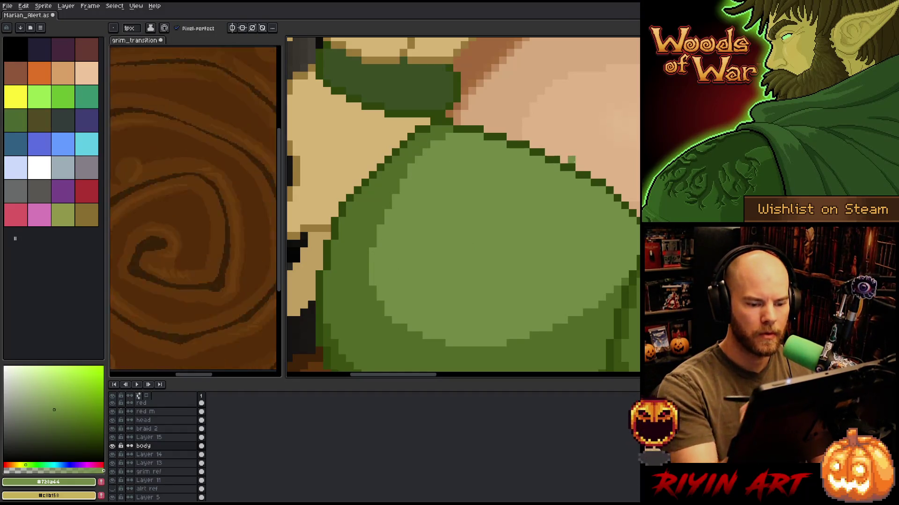
scroll(586, 211, "down", 5)
left_click_drag(586, 212, 497, 212)
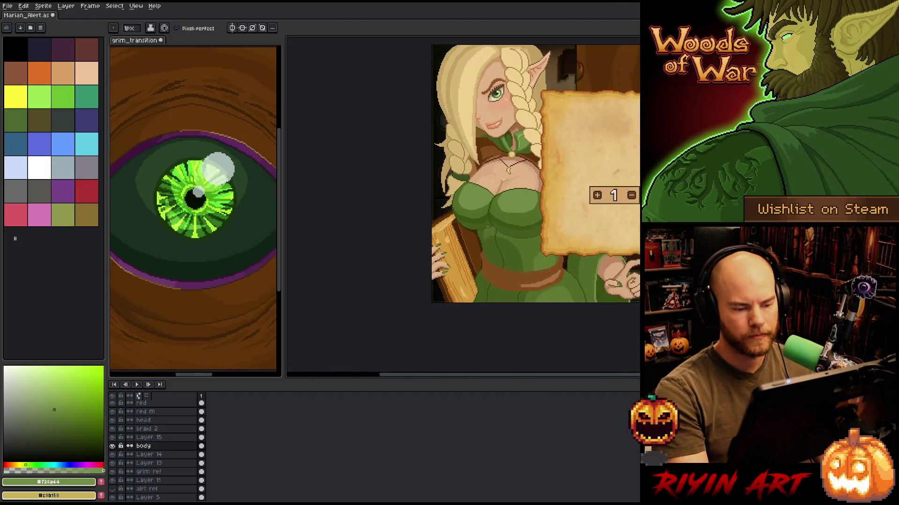
scroll(496, 211, "up", 4)
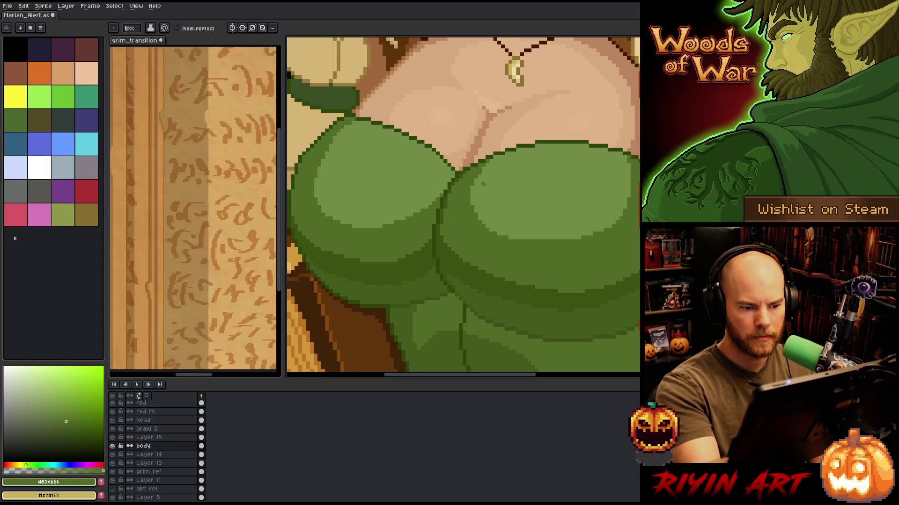
Magic-wand the left breast's light shading area, repaint it with mid green, and deselect.
left_click(481, 175, "alt")
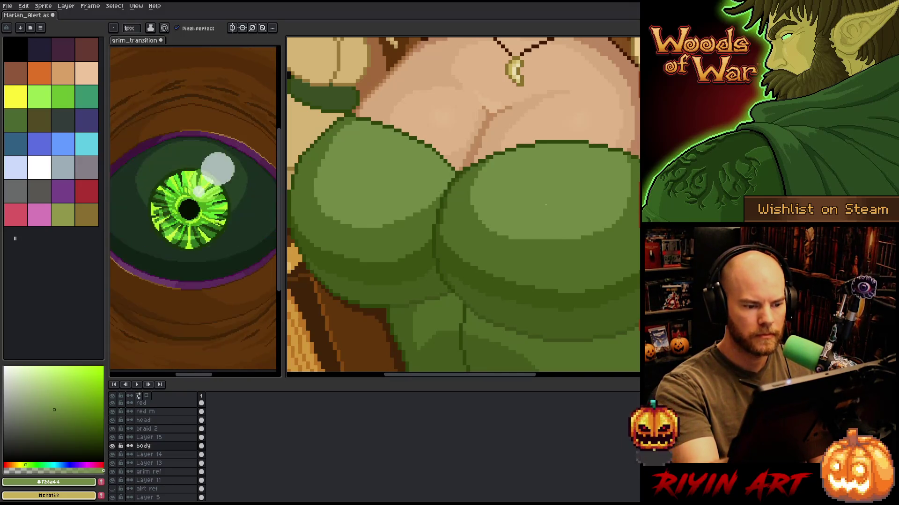
scroll(518, 212, "down", 5)
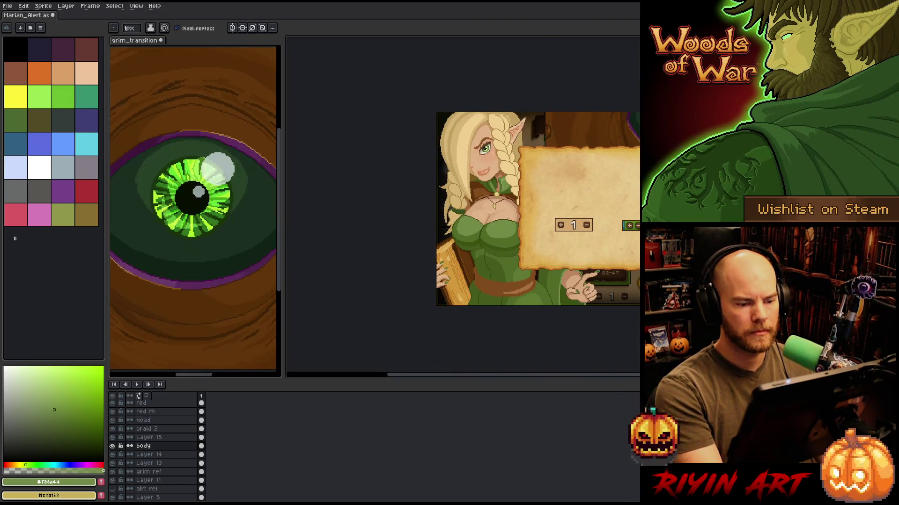
scroll(452, 239, "up", 5)
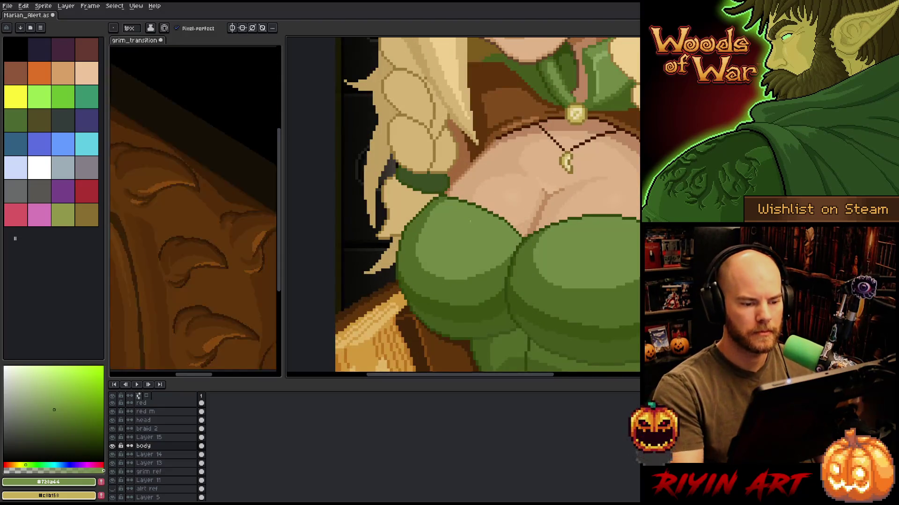
key("w")
left_click(451, 239)
key("b")
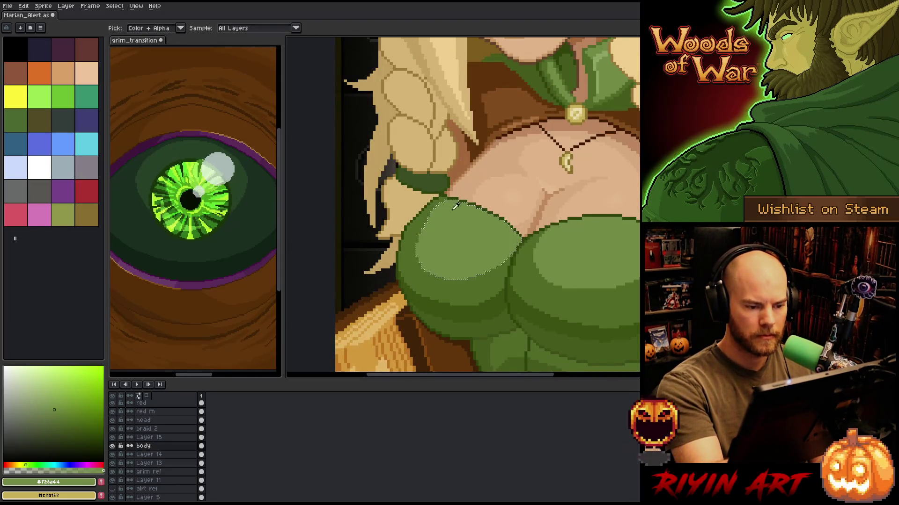
left_click(461, 201, "alt")
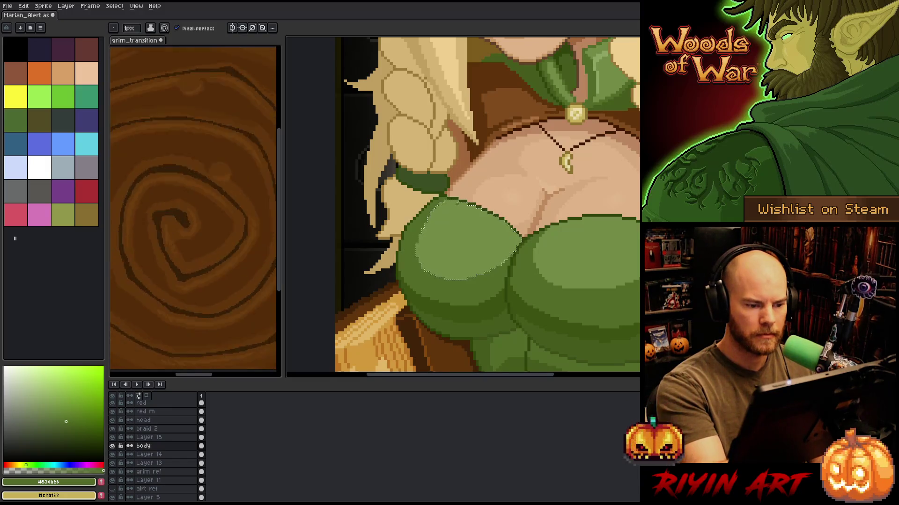
key("ctrl+d")
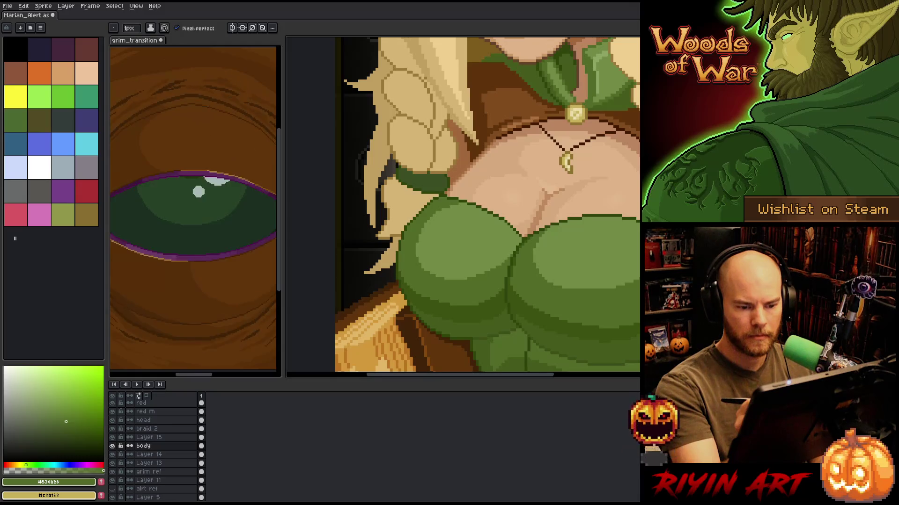
Magic-wand the light-green area on the right breast and fill it with green.
key("w")
left_click(566, 253)
key("f")
key("i")
key("b")
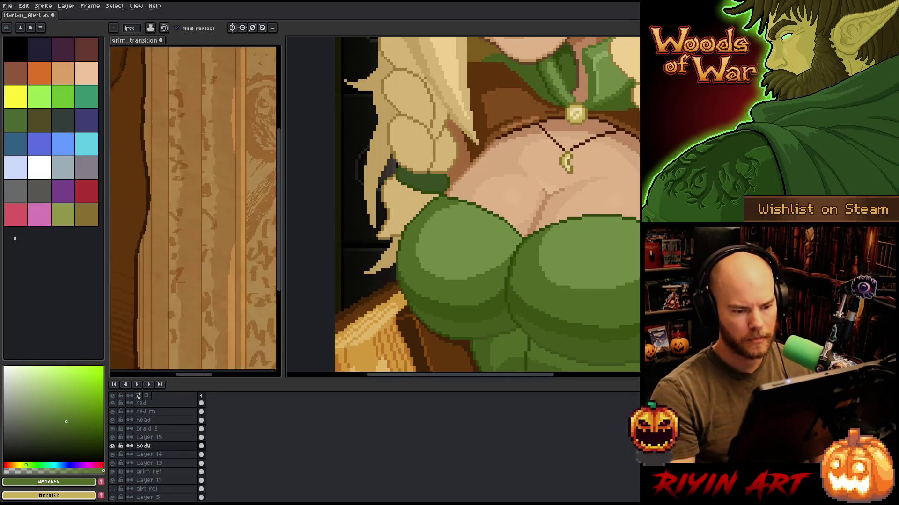
scroll(555, 225, "down", 5)
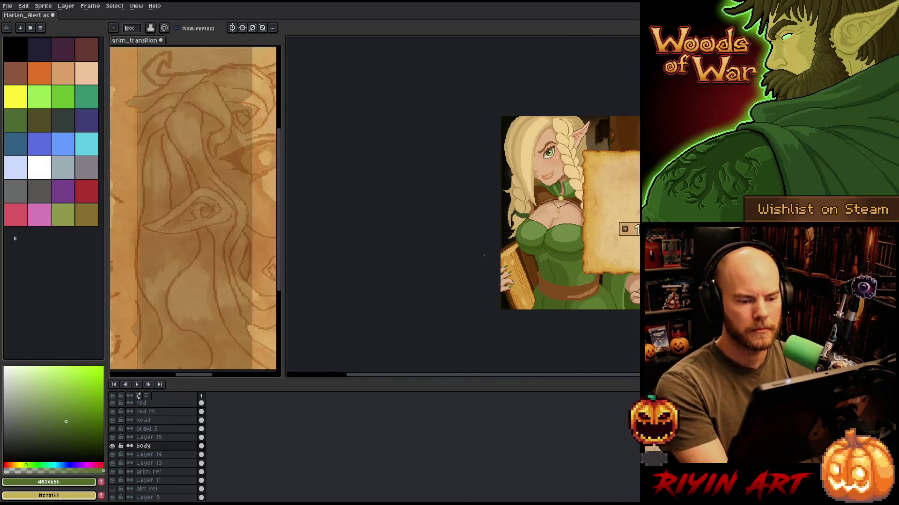
left_click_drag(485, 255, 378, 343)
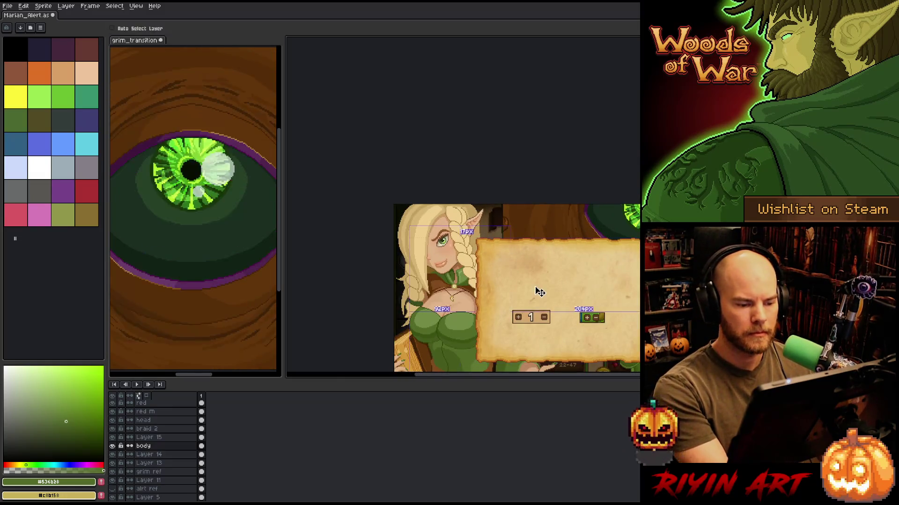
mouse_move(542, 253)
left_mouse_down()
mouse_move(517, 186)
mouse_move(490, 194)
left_mouse_up()
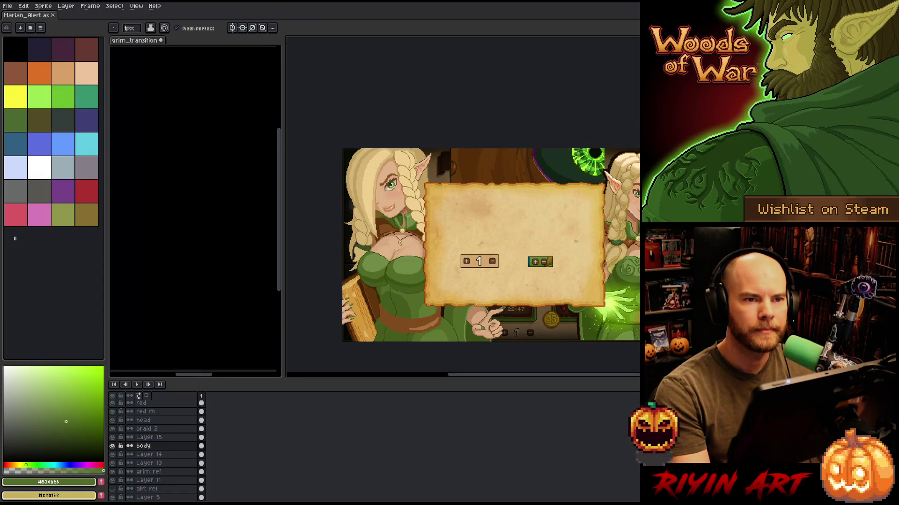
key("space")
left_click_drag(469, 268, 441, 245)
scroll(422, 248, "up", 1)
left_click_drag(383, 254, 426, 256)
scroll(398, 259, "up", 1)
scroll(430, 260, "up", 4)
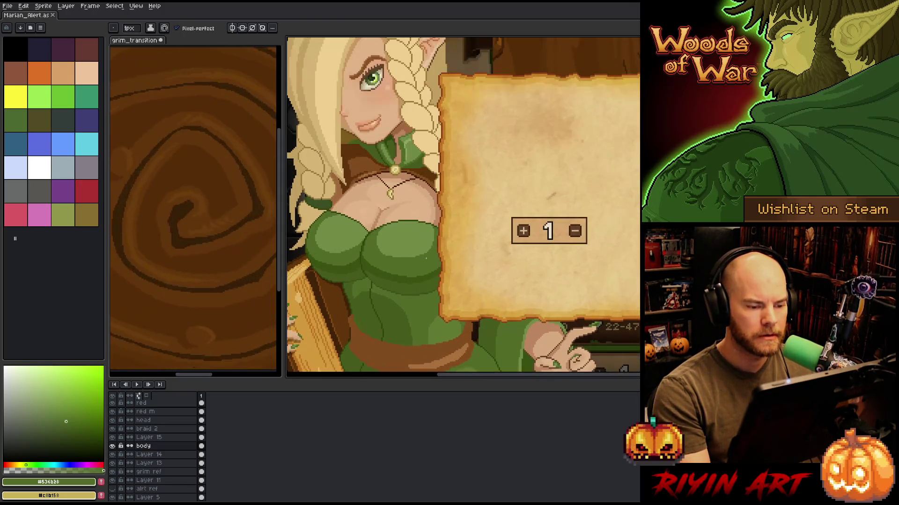
scroll(457, 232, "down", 3)
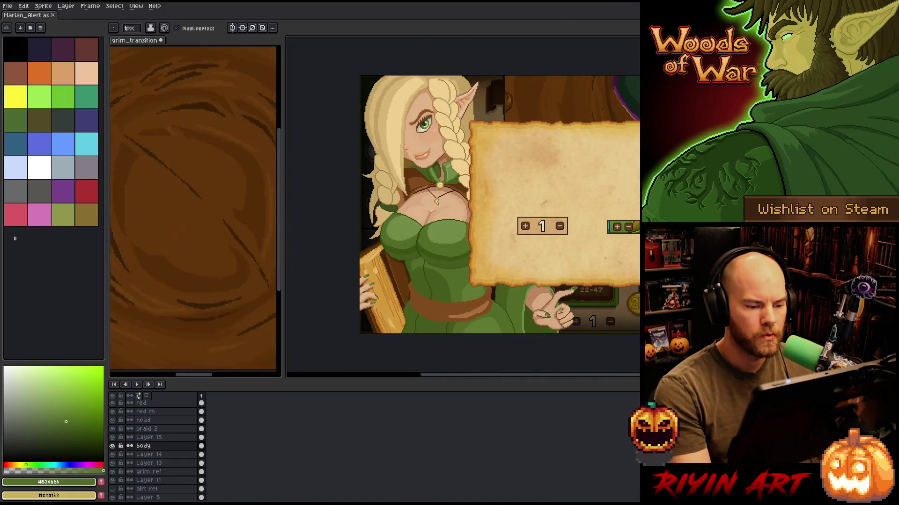
scroll(485, 262, "up", 4)
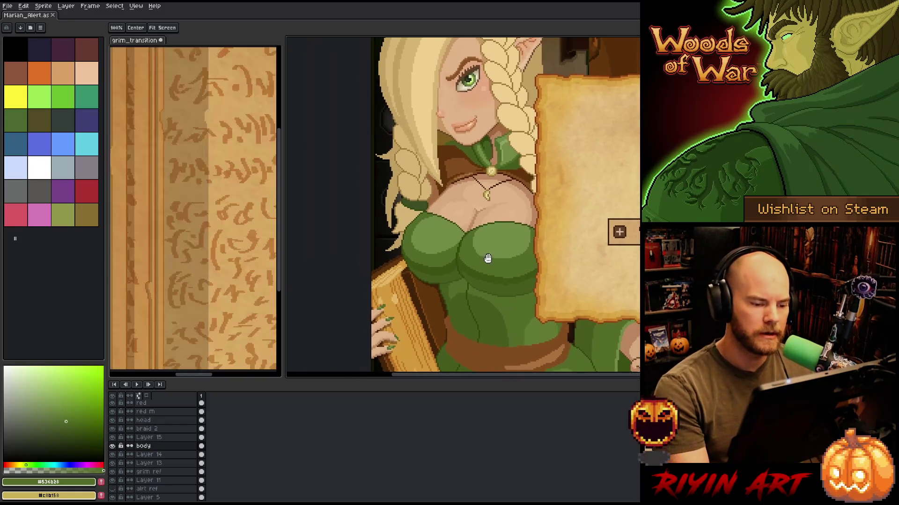
scroll(484, 262, "down", 3)
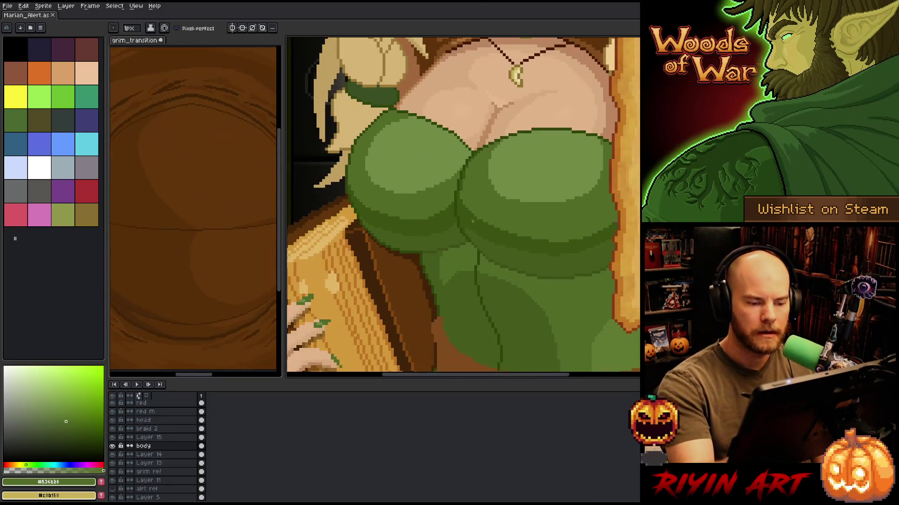
Magic-wand the lower bodice green and dark-green patch, paint dark green #455b1c, then deselect.
key("w")
left_click(584, 289)
key("b")
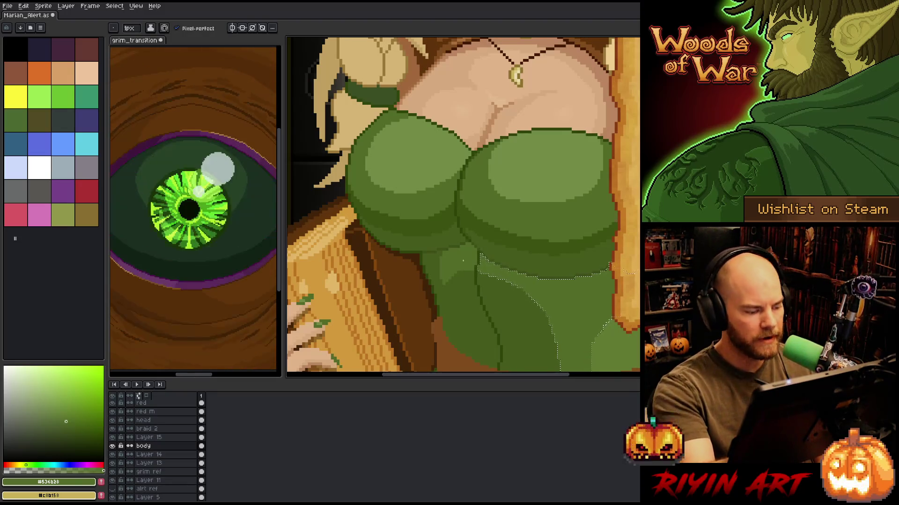
key("w")
left_click(449, 267, "shift")
key("b")
left_click(504, 297, "alt")
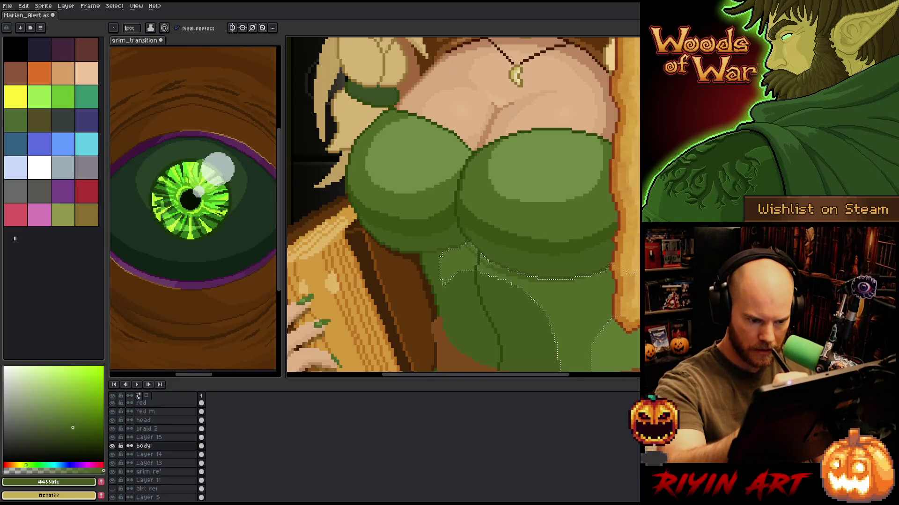
key("ctrl+d")
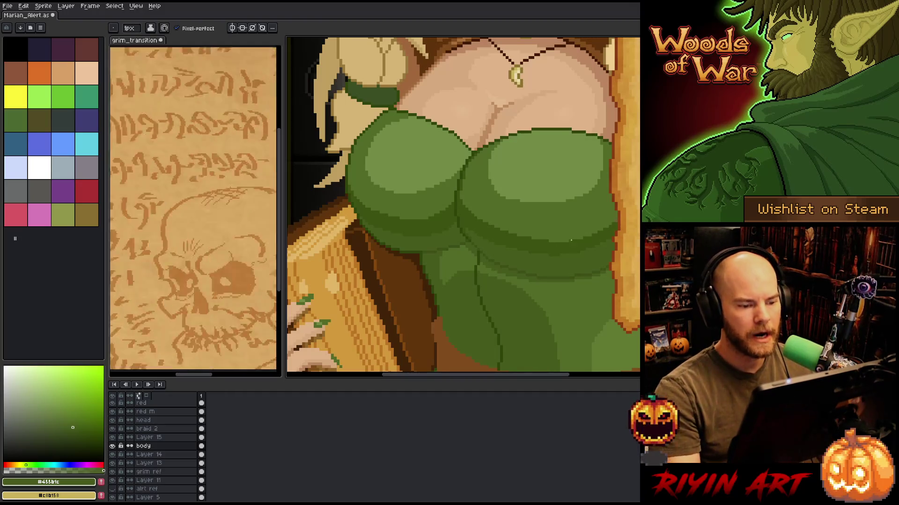
Paint a dark green row across the lower bodice and save.
scroll(563, 244, "down", 3)
scroll(533, 252, "up", 5)
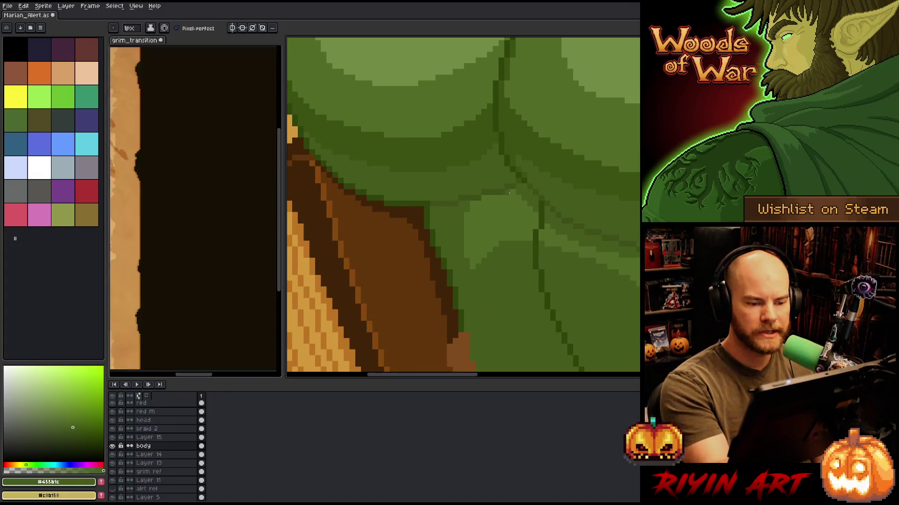
left_click_drag(485, 198, 501, 198)
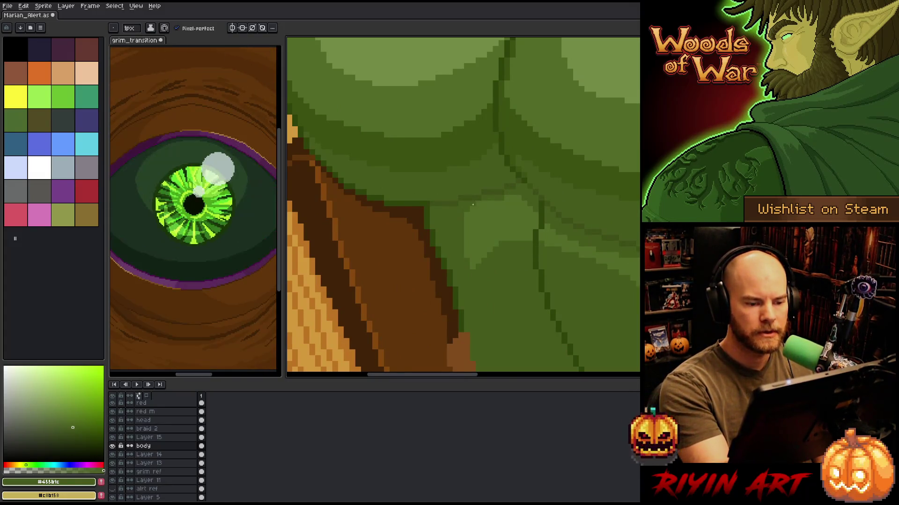
scroll(512, 187, "down", 4)
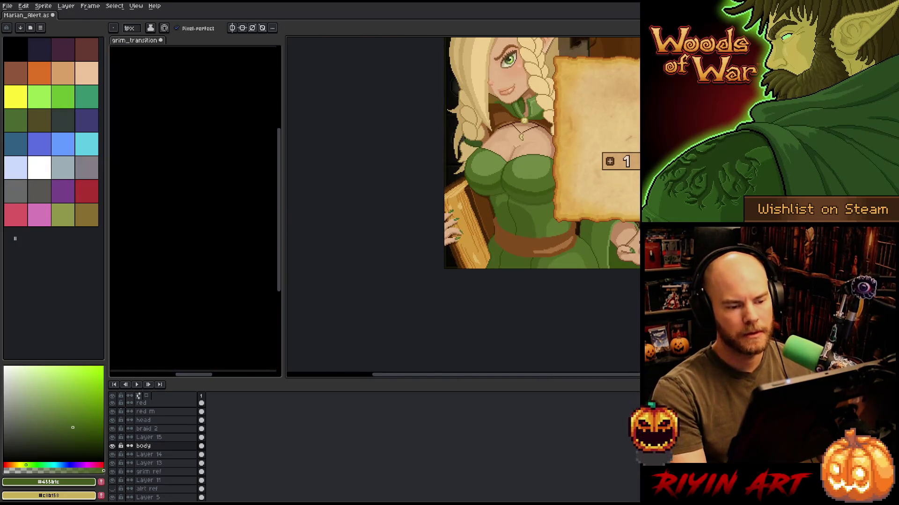
scroll(435, 189, "up", 4)
left_click(435, 190, "alt")
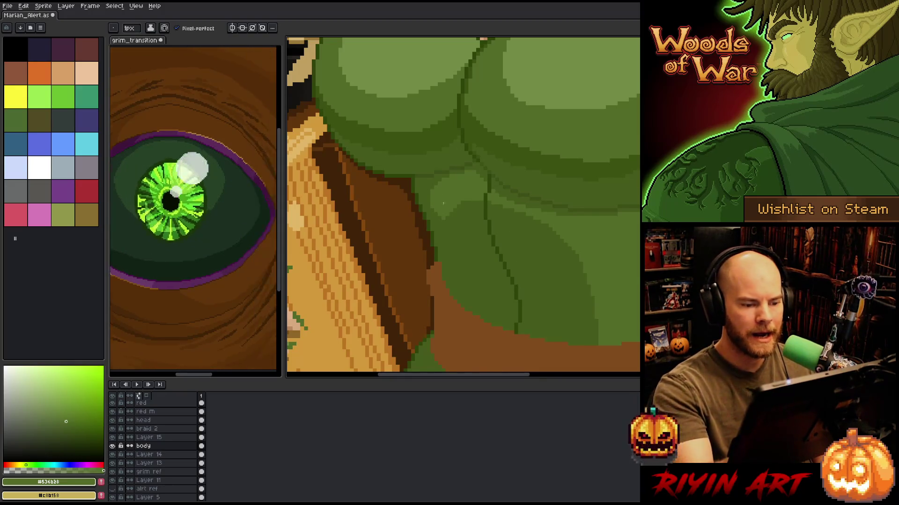
left_click(435, 213, "alt")
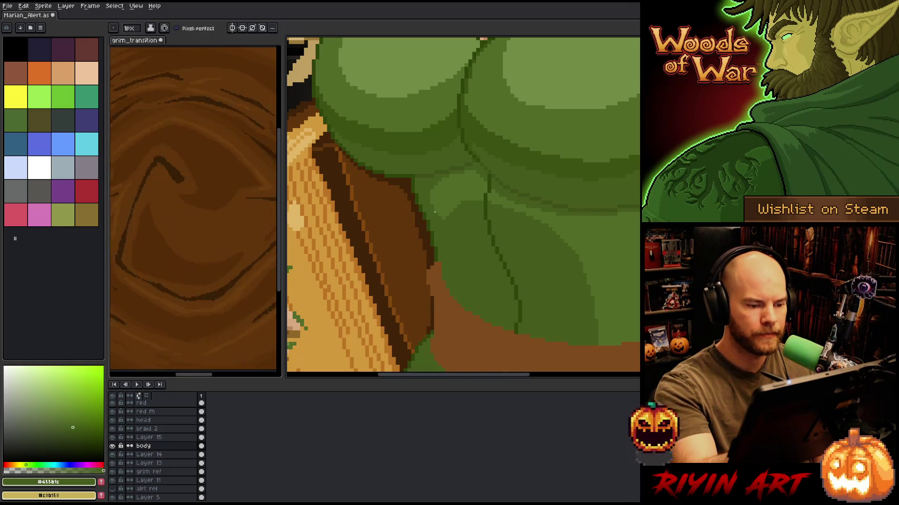
key("ctrl+s")
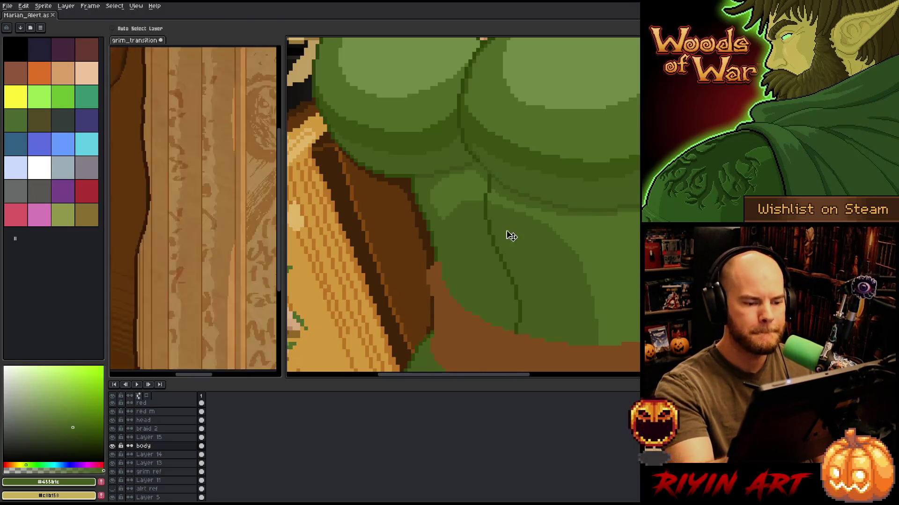
Touch up the bodice with mid green and save the sprite again.
left_click(470, 190)
left_click(465, 191, "alt")
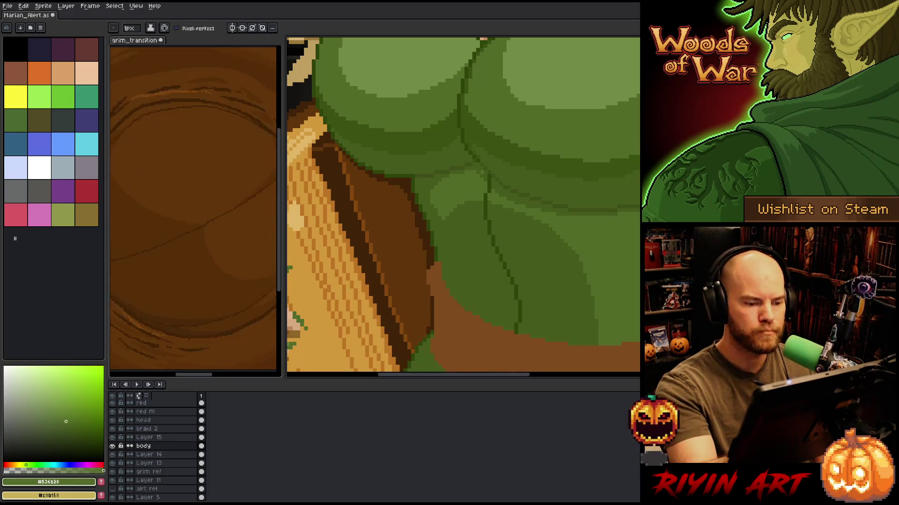
key("v")
key("b")
key("ctrl+s")
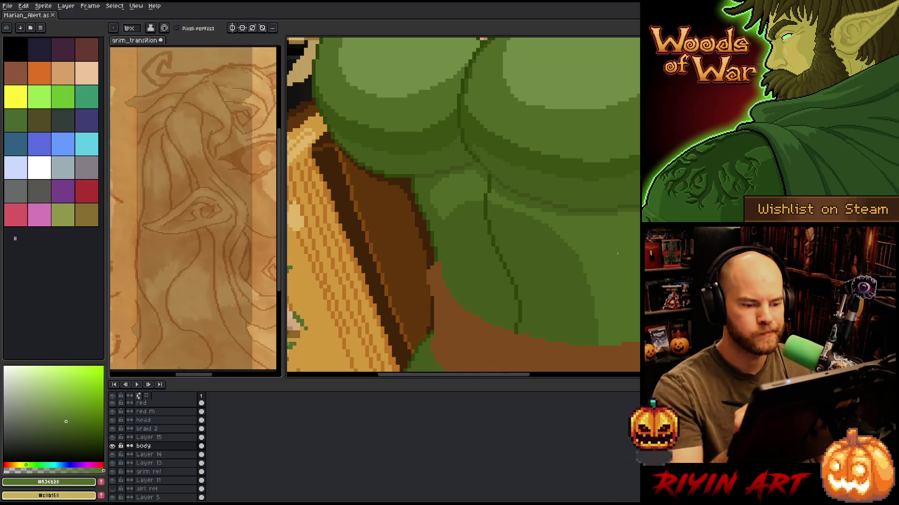
scroll(613, 247, "down", 3)
scroll(572, 262, "up", 5)
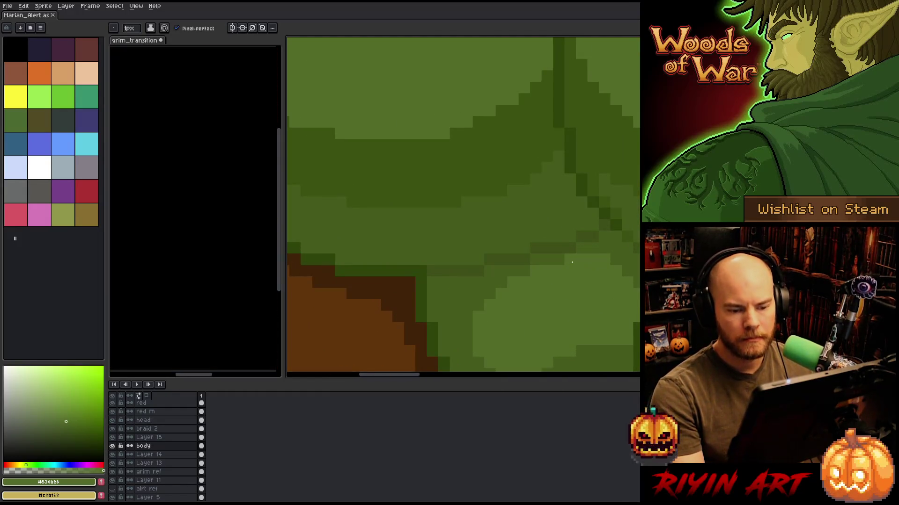
Darken a stray pixel and add dark shading pixels to the dress, then save.
scroll(571, 262, "down", 1)
scroll(572, 262, "up", 1)
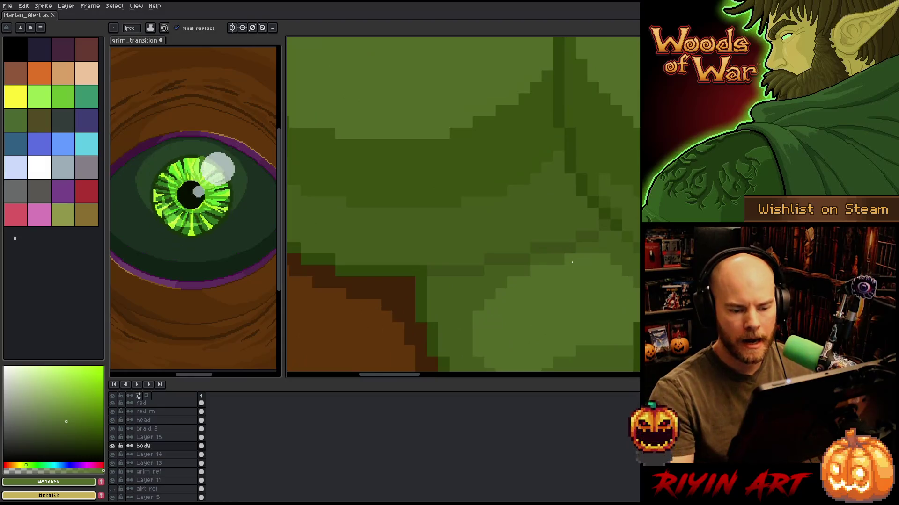
left_click(571, 259)
left_click(636, 248)
left_click_drag(627, 237, 627, 225)
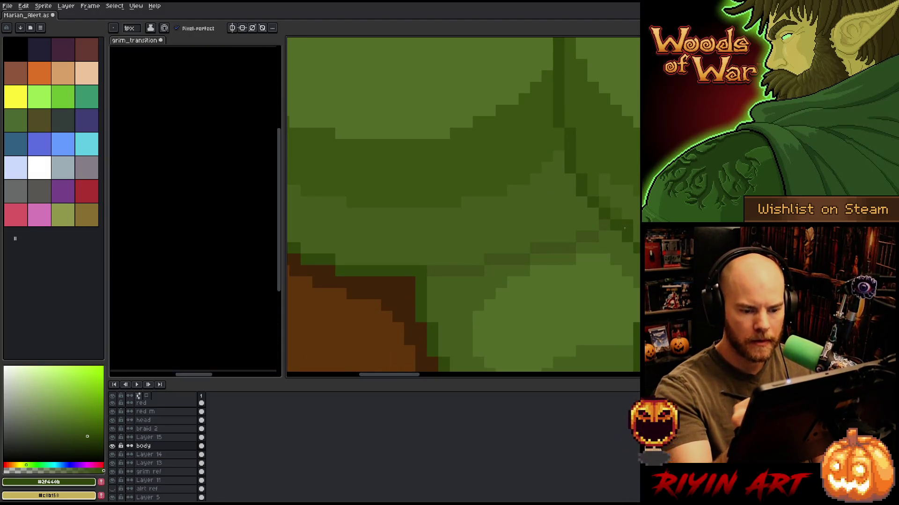
scroll(598, 314, "down", 2)
scroll(598, 314, "down", 1)
scroll(599, 314, "up", 2)
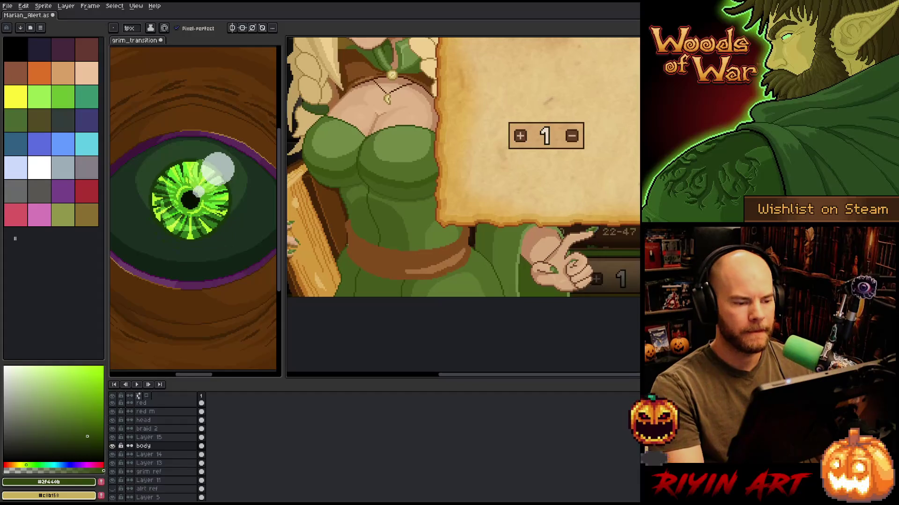
scroll(363, 204, "up", 3)
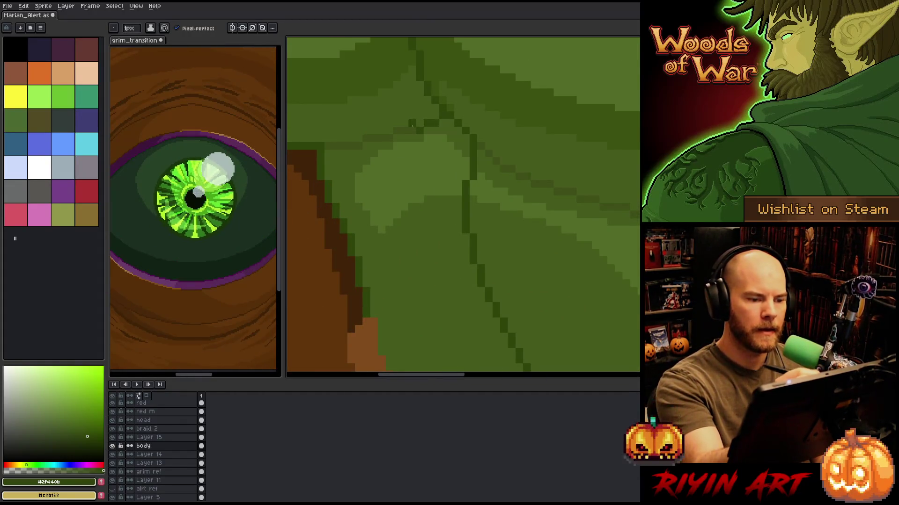
scroll(492, 131, "down", 4)
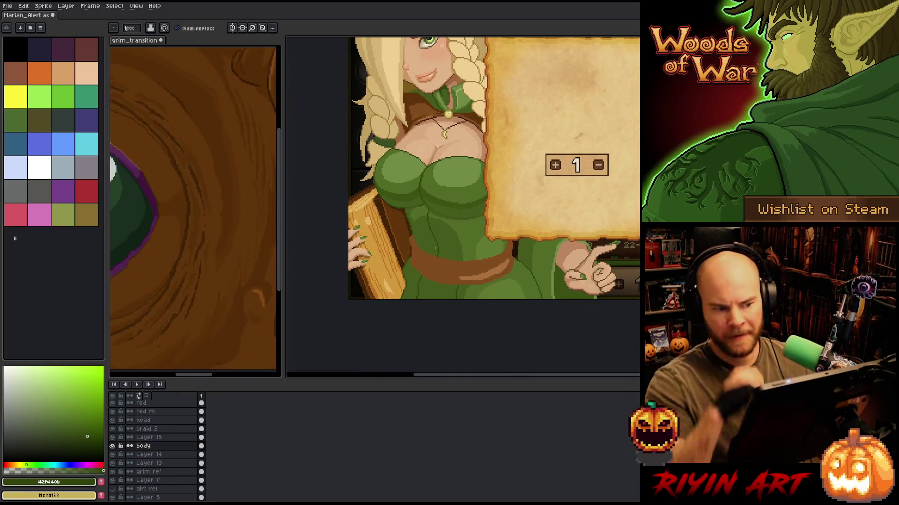
scroll(441, 237, "down", 1)
scroll(473, 220, "up", 3)
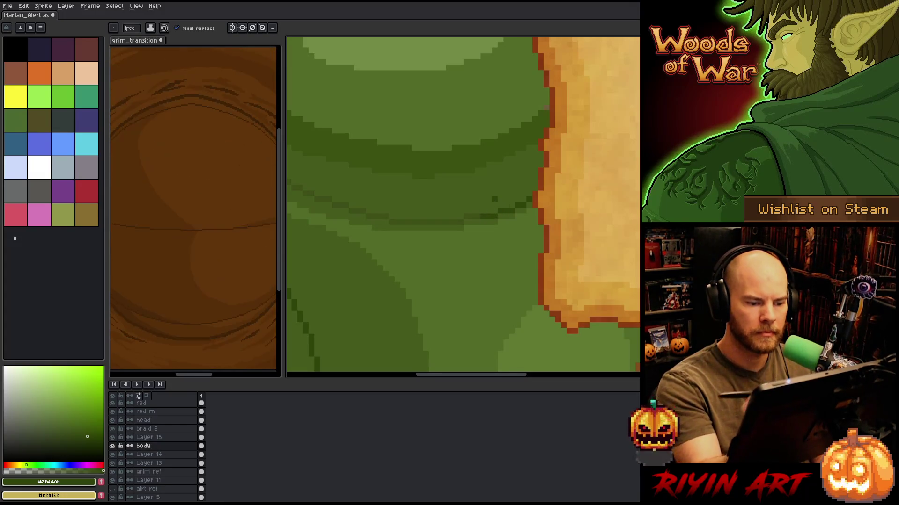
scroll(501, 226, "down", 3)
key("ctrl+s")
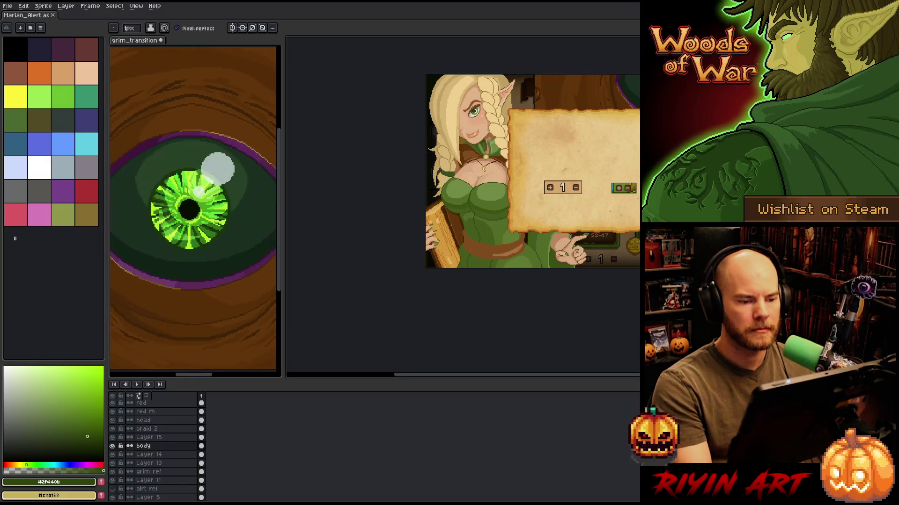
Add a mid-green pixel to the dress and bring the torso and waist into view.
scroll(475, 273, "up", 5)
left_click(475, 273, "alt")
left_click(476, 273)
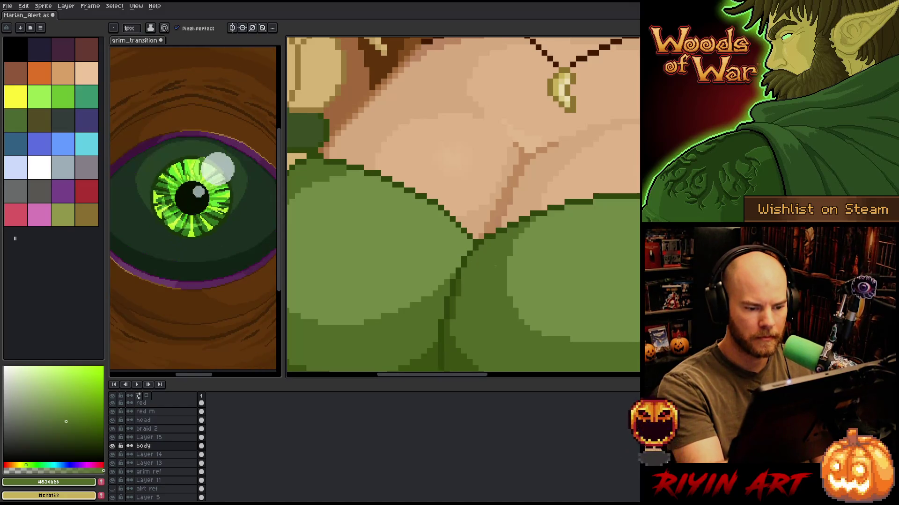
key("1")
scroll(536, 262, "up", 5)
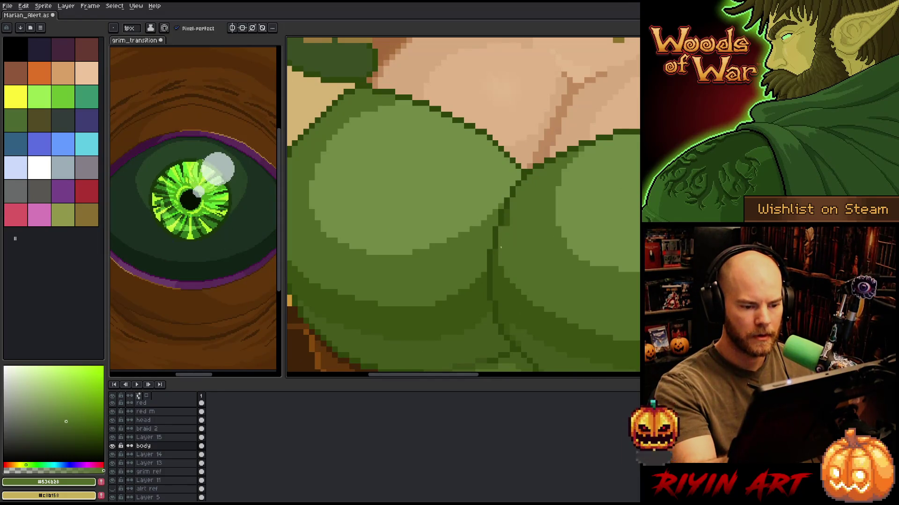
scroll(528, 215, "down", 5)
scroll(630, 207, "down", 2)
scroll(553, 196, "up", 4)
left_click_drag(553, 197, 437, 257)
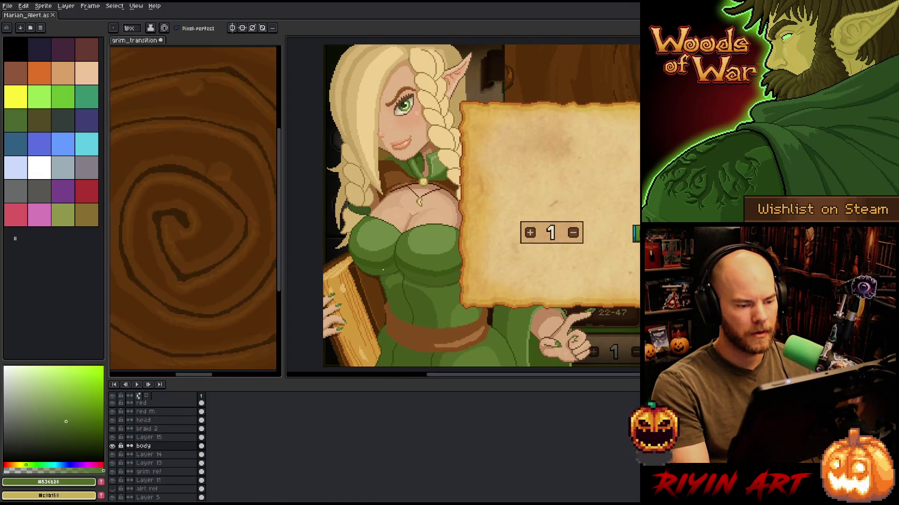
scroll(386, 267, "down", 3)
scroll(385, 267, "up", 3)
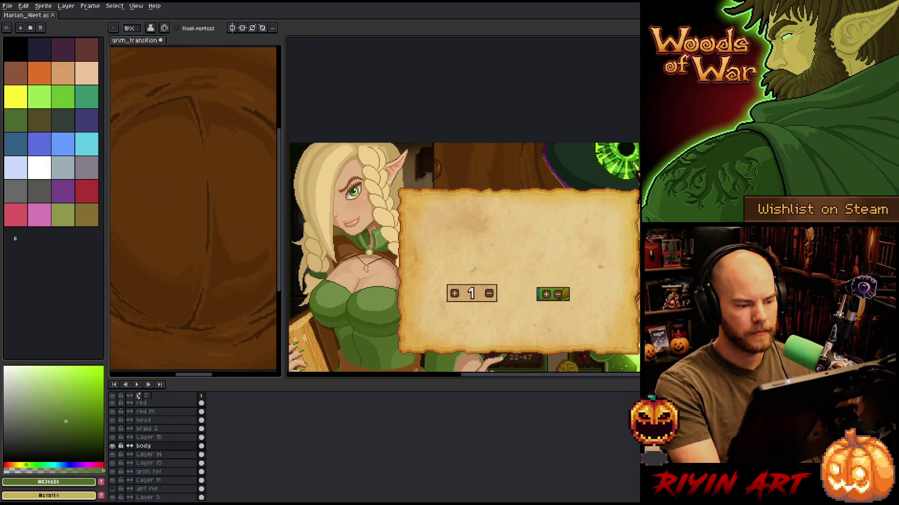
scroll(421, 188, "down", 3)
scroll(421, 187, "up", 3)
left_click_drag(420, 182, 424, 225)
scroll(424, 225, "up", 2)
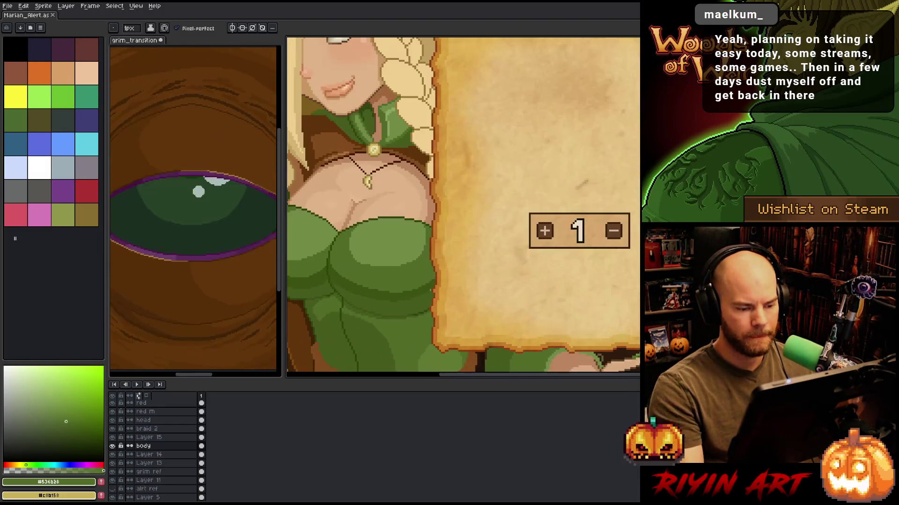
left_click_drag(446, 342, 467, 274)
key("b")
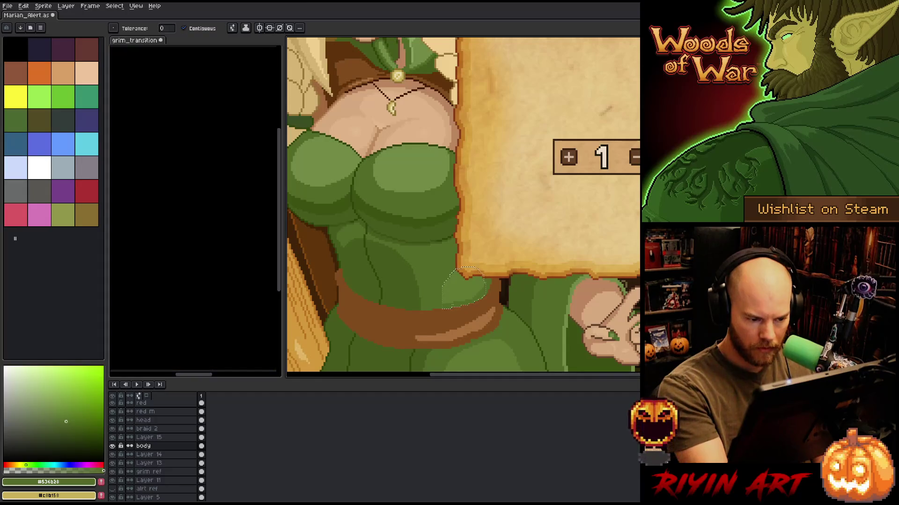
Paint pixels by the waist, clear the selection, and sample the lighter dress green.
left_click(439, 297)
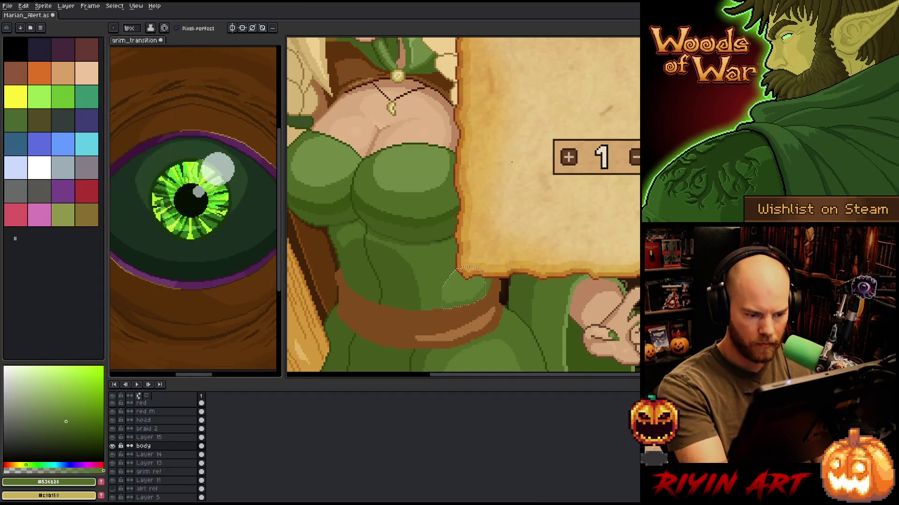
key("ctrl+d")
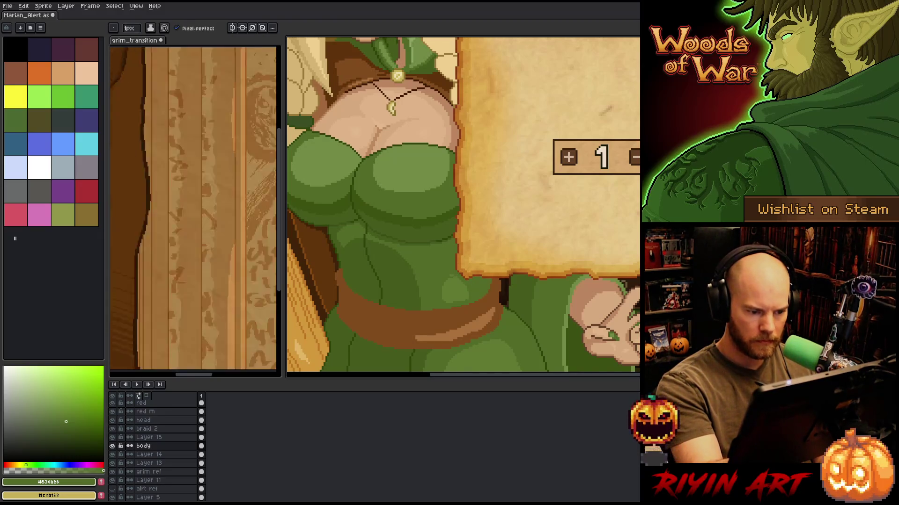
left_click_drag(537, 318, 532, 246)
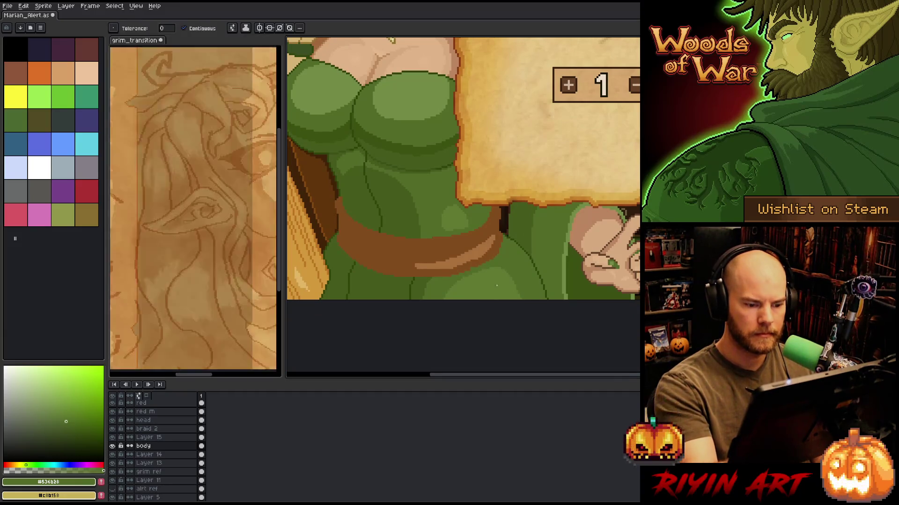
left_click(501, 267, "alt")
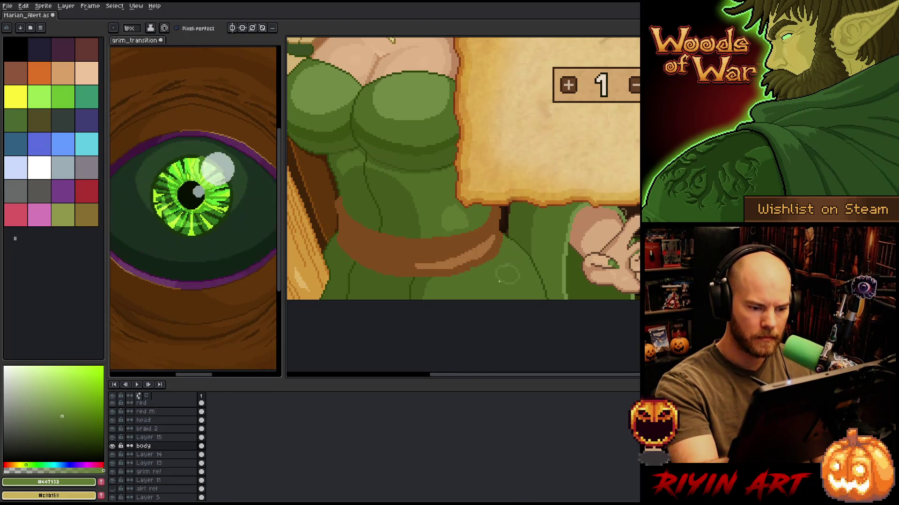
key("g")
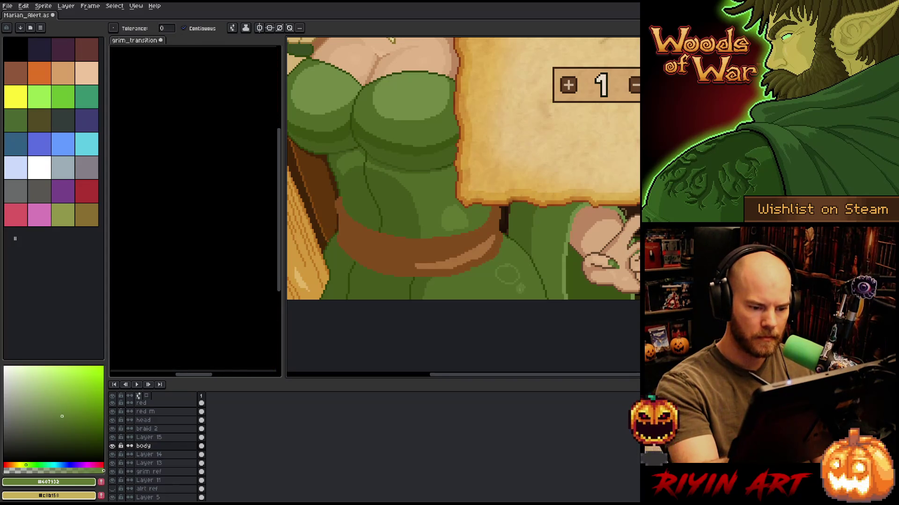
key("b")
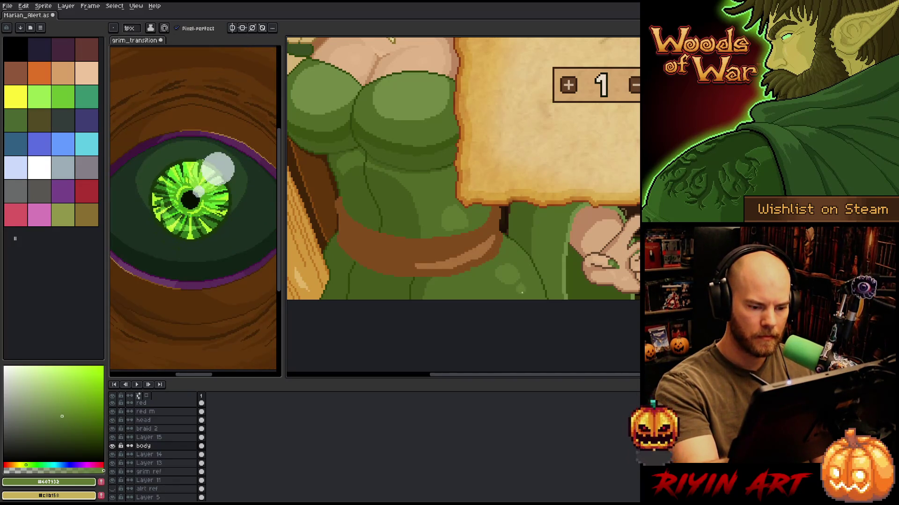
Bucket-fill the skirt highlight below the belt with the lighter green and save.
scroll(480, 197, "down", 4)
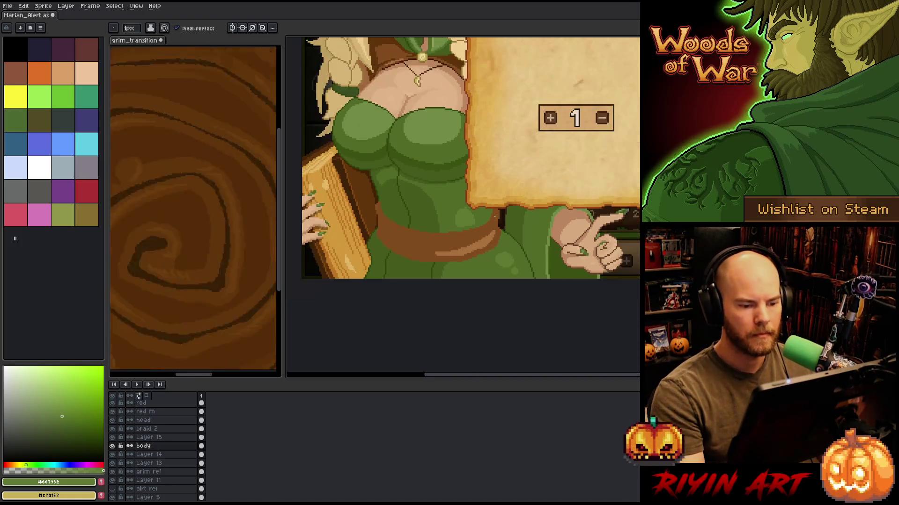
left_click_drag(480, 196, 457, 282)
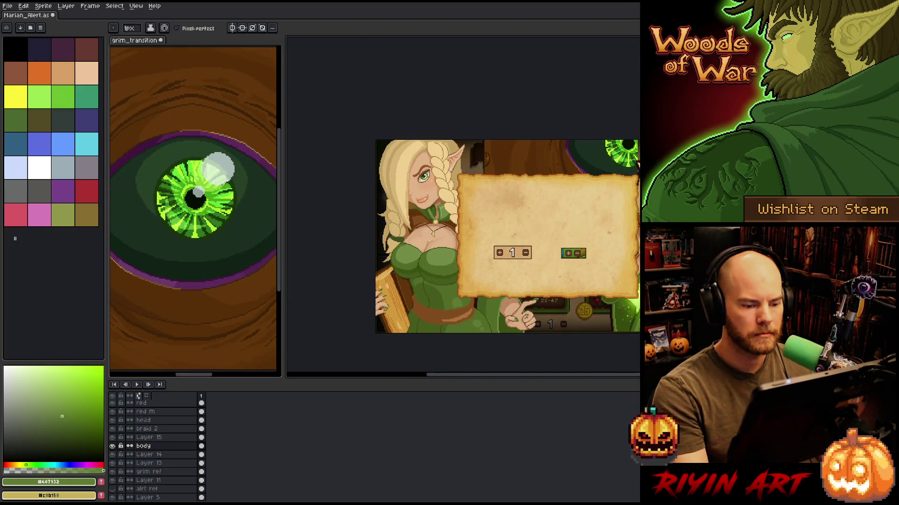
scroll(451, 261, "up", 3)
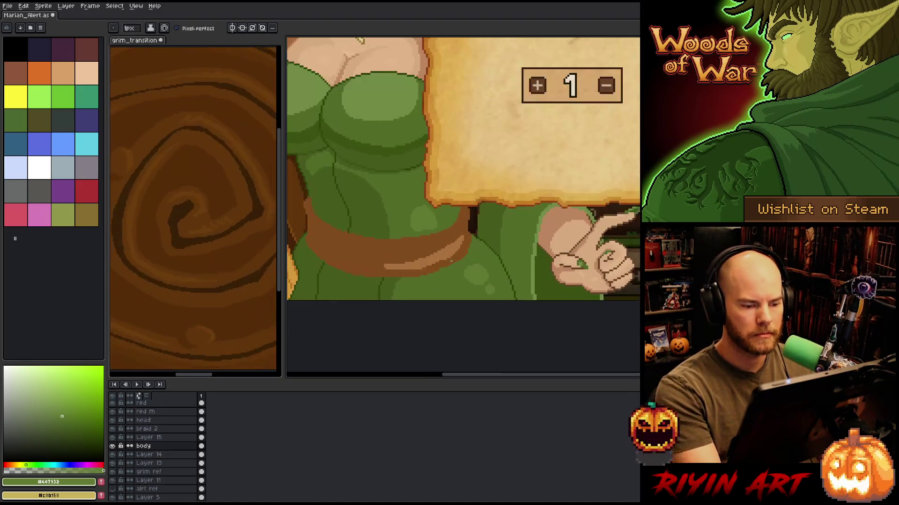
scroll(451, 261, "up", 1)
key("v")
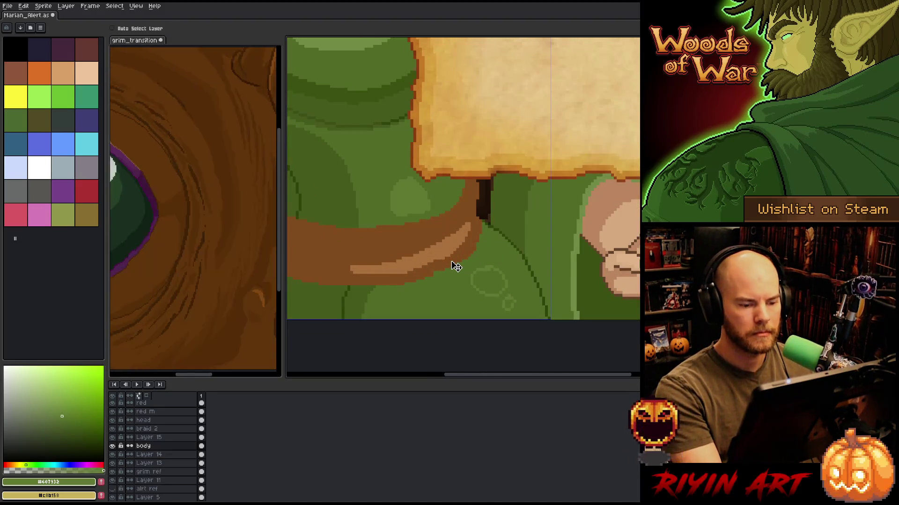
key("b")
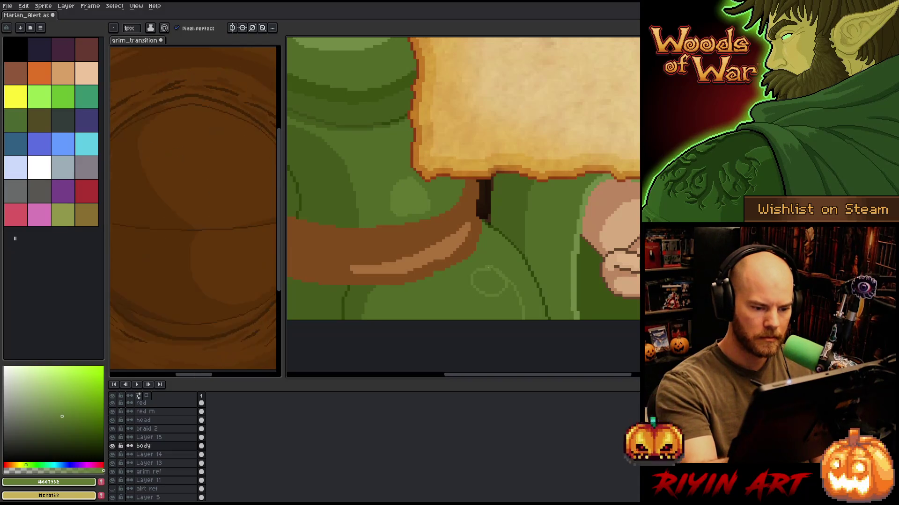
key("g")
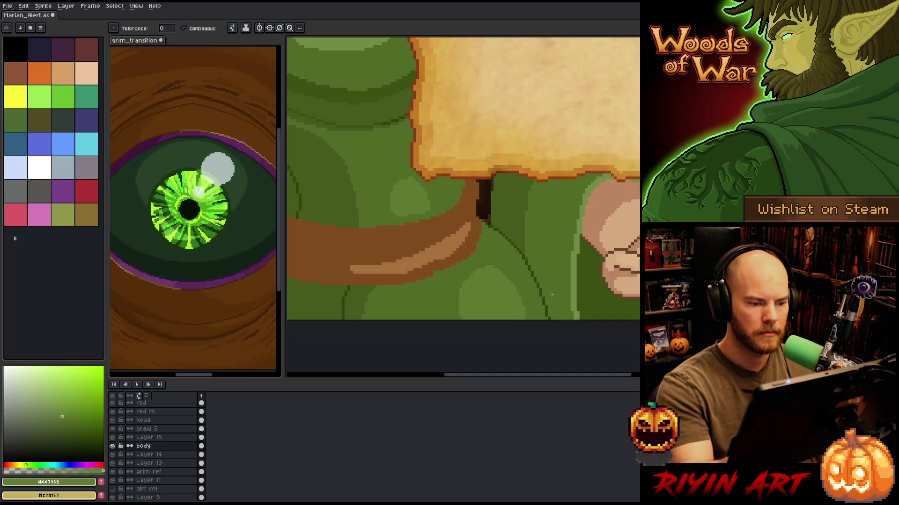
scroll(546, 235, "down", 5)
scroll(531, 291, "up", 3)
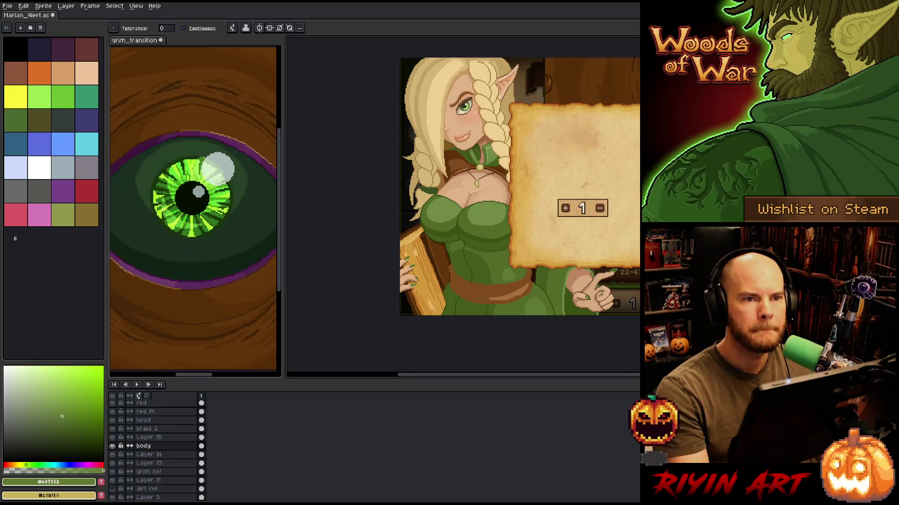
scroll(532, 260, "down", 1)
scroll(518, 261, "up", 1)
mouse_move(499, 286)
left_mouse_down()
mouse_move(528, 252)
mouse_move(515, 262)
left_mouse_up()
scroll(528, 253, "up", 1)
scroll(528, 253, "down", 1)
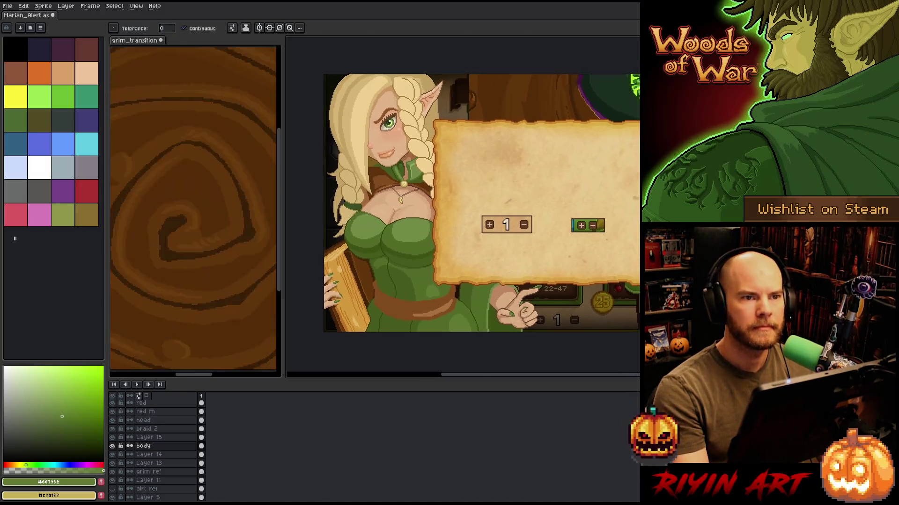
right_click(511, 275)
key("Escape")
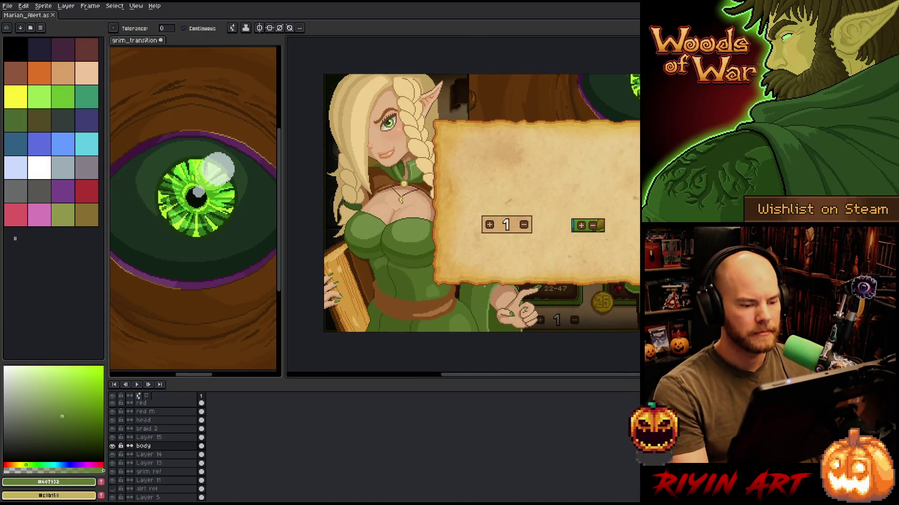
Sample the belt brown for touch-ups, toggling between magic wand and pencil.
scroll(485, 286, "up", 1)
left_click_drag(485, 286, 469, 286)
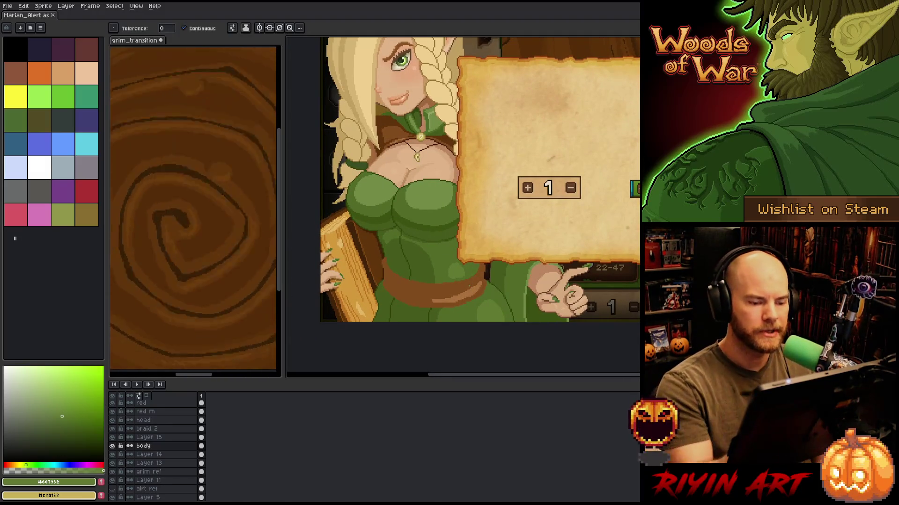
key("b")
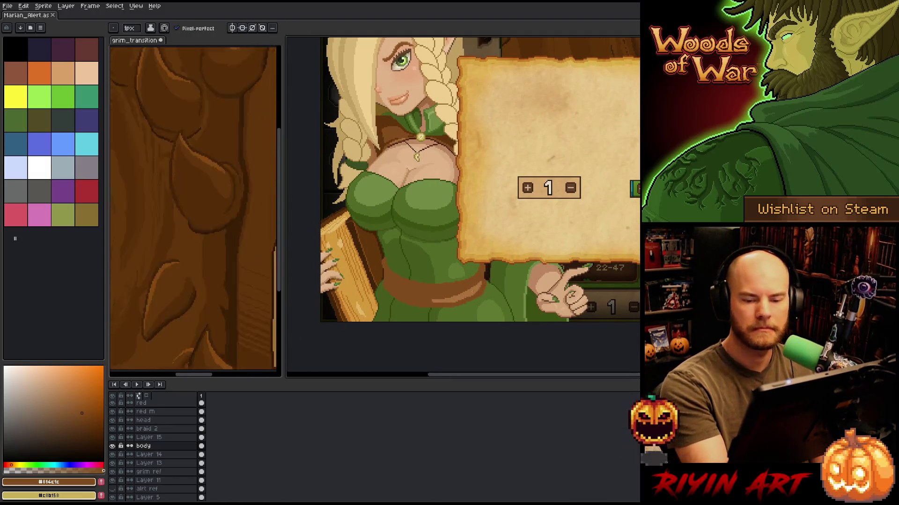
key("i")
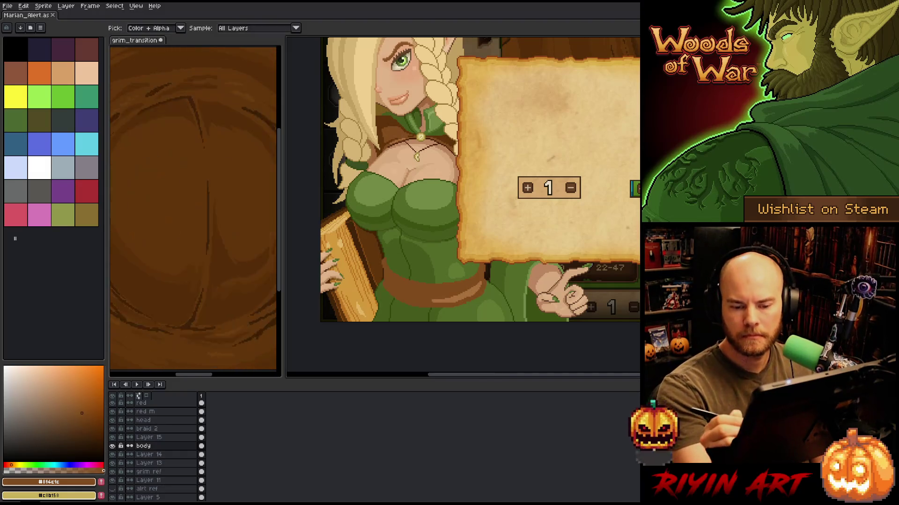
left_click(451, 291)
key("b")
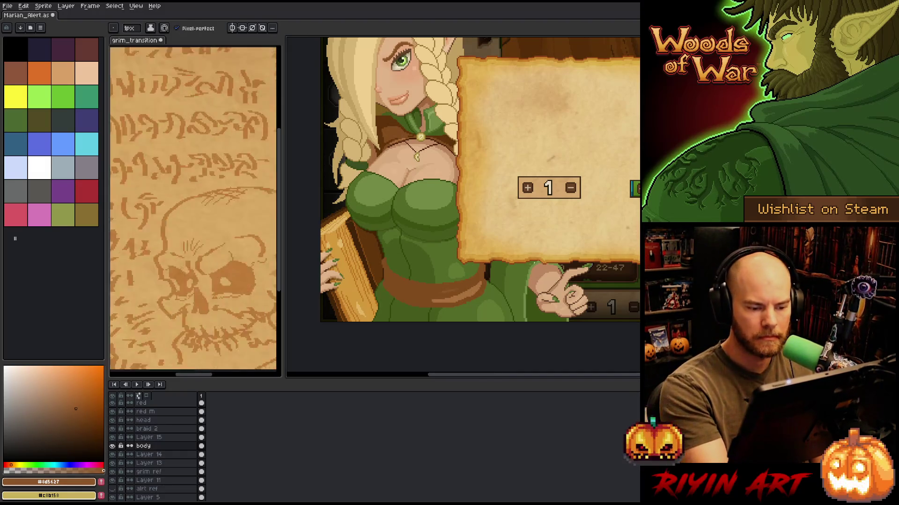
key("w")
key("b")
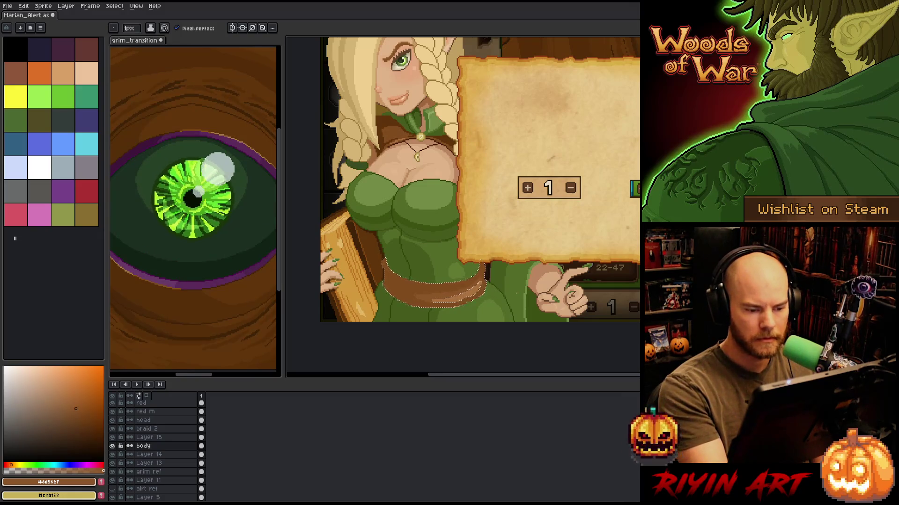
Magic-wand the belt, add a new layer above body, and fill the selection brown.
key("v")
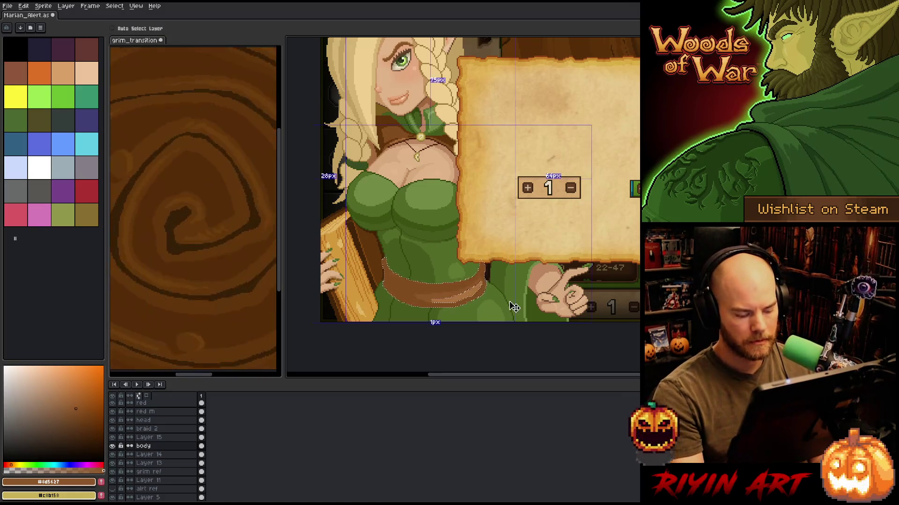
key("b")
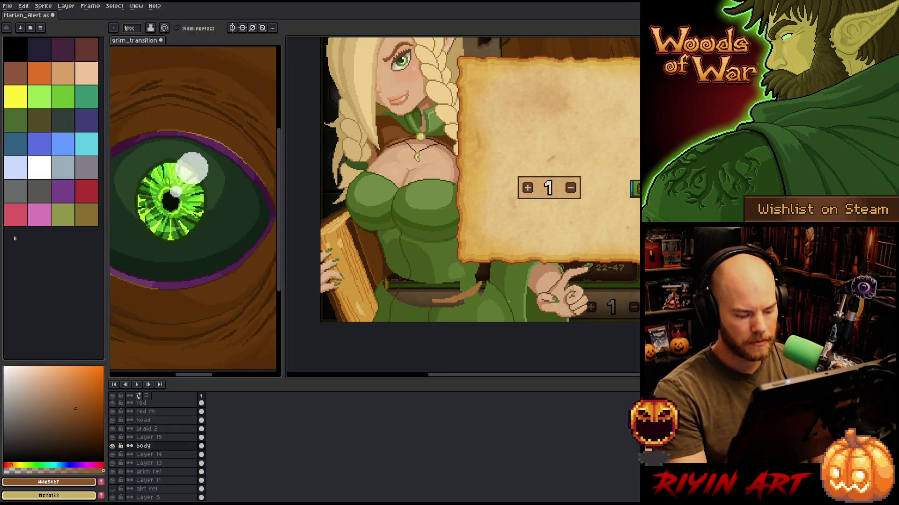
key("v")
key("w")
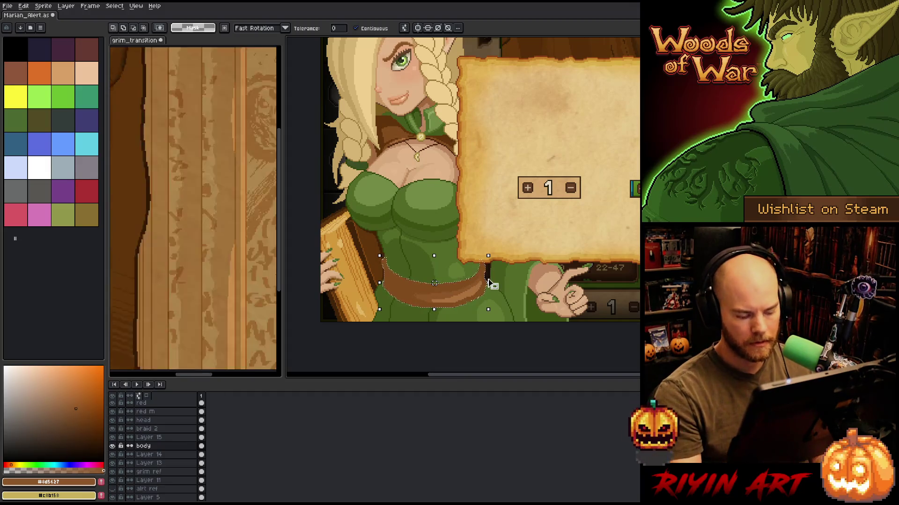
key("shift+n")
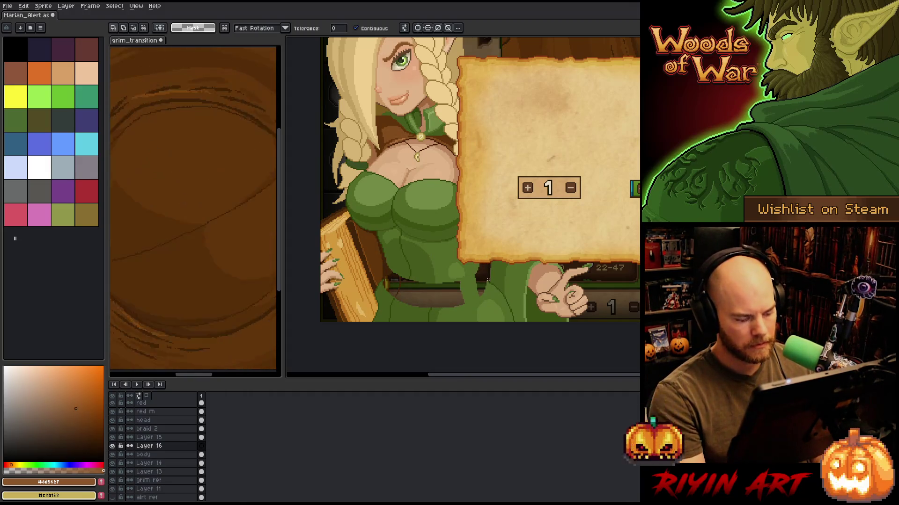
key("f")
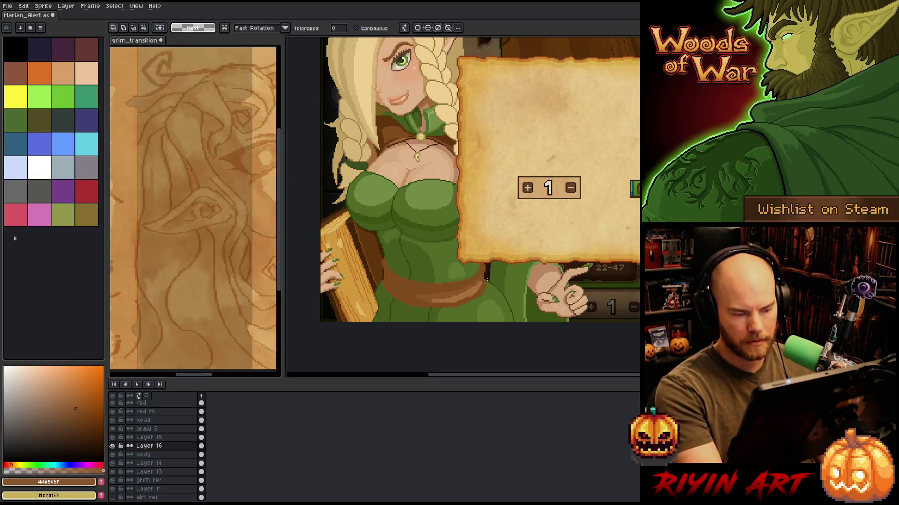
Outline the belt in dark brown #401a00, then merge the layer down into body.
scroll(463, 206, "up", 5)
key("i")
left_click(453, 317)
scroll(453, 317, "down", 5)
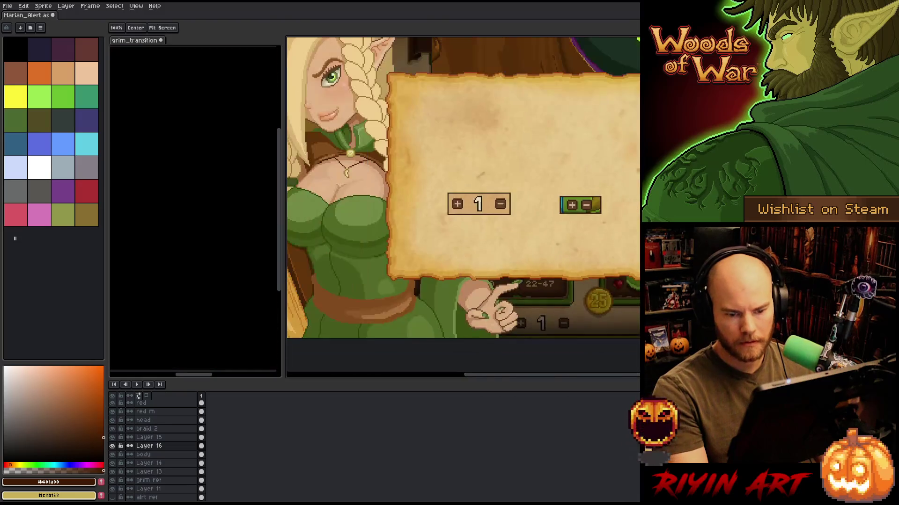
key("shift+o")
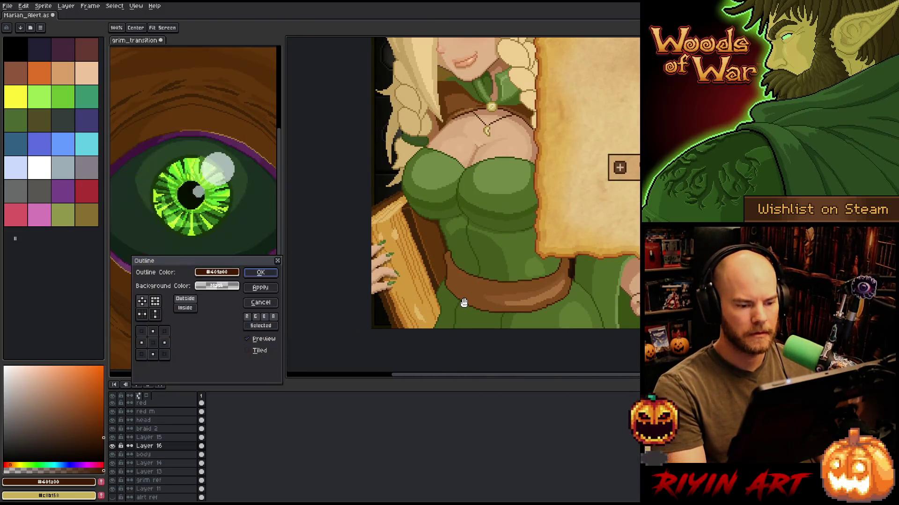
key("Return")
scroll(461, 241, "down", 3)
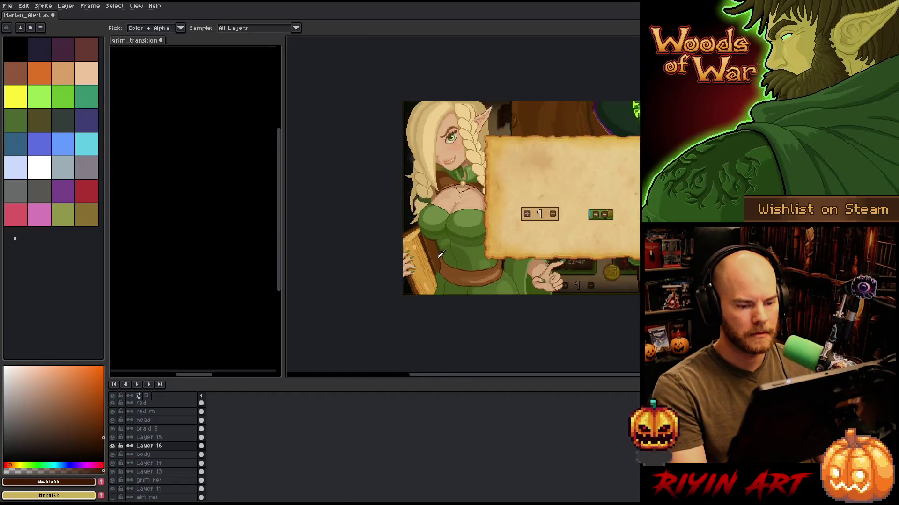
scroll(462, 241, "up", 1)
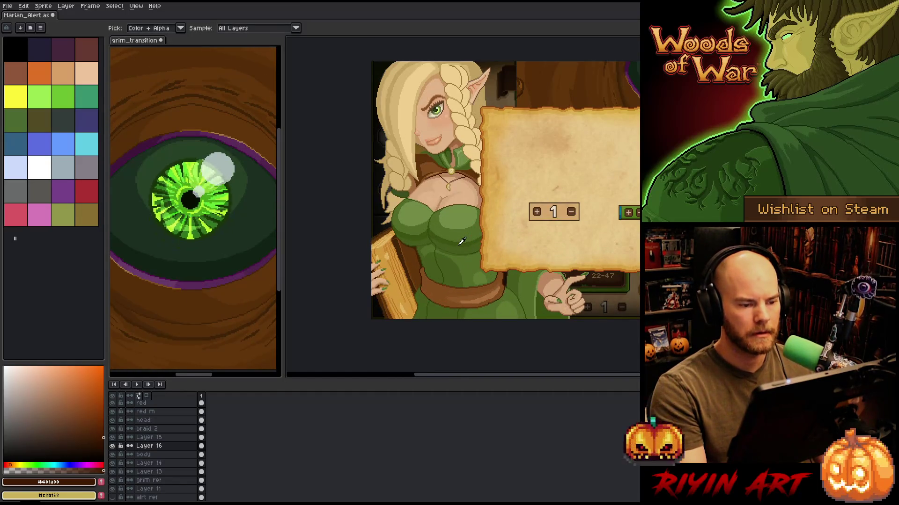
scroll(462, 241, "up", 1)
key("ctrl+e")
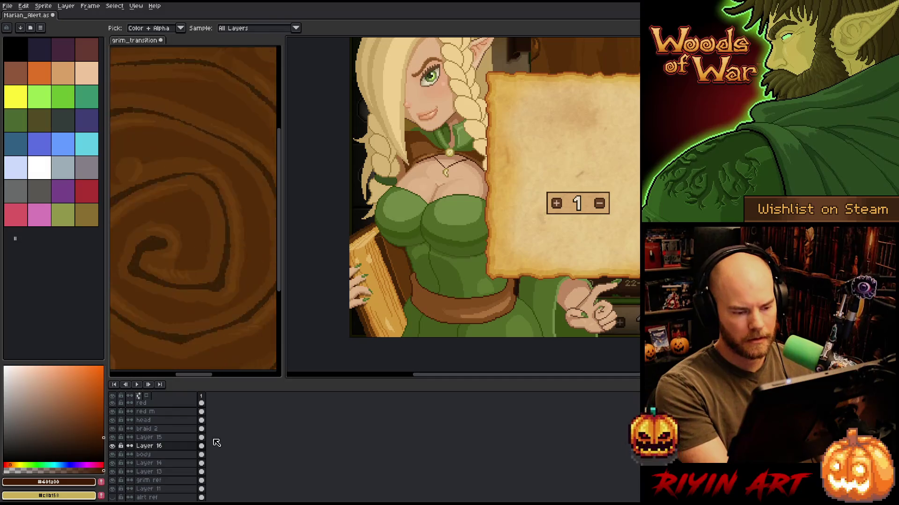
scroll(463, 311, "up", 1)
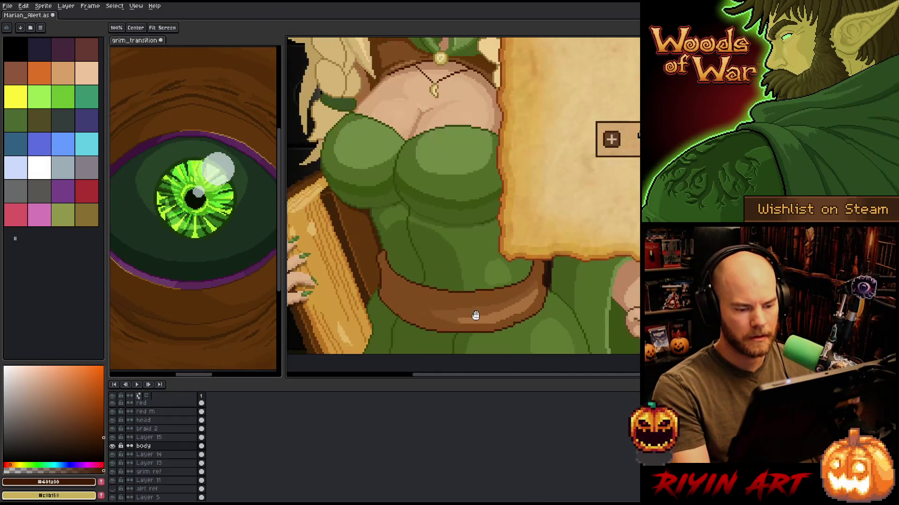
Place dark brown pixels along the belt's edge near the parchment.
scroll(440, 271, "up", 3)
key("i")
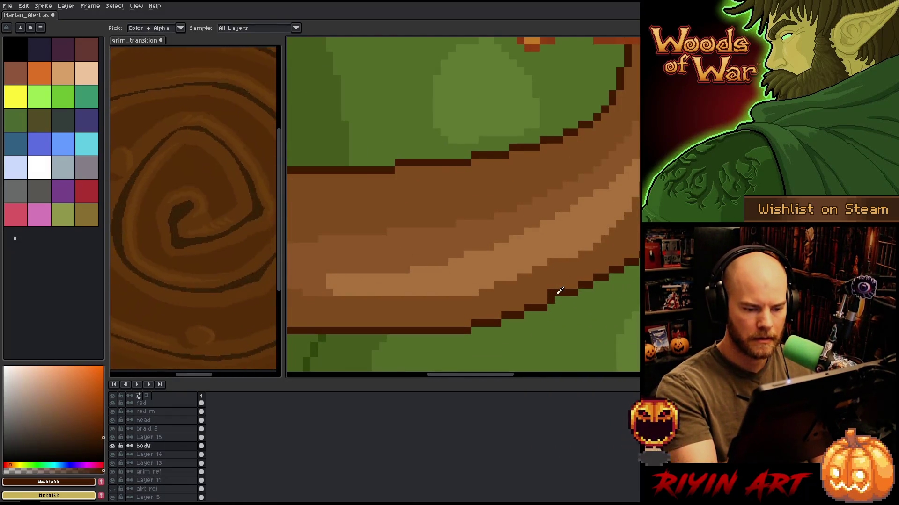
left_click(558, 283, "alt")
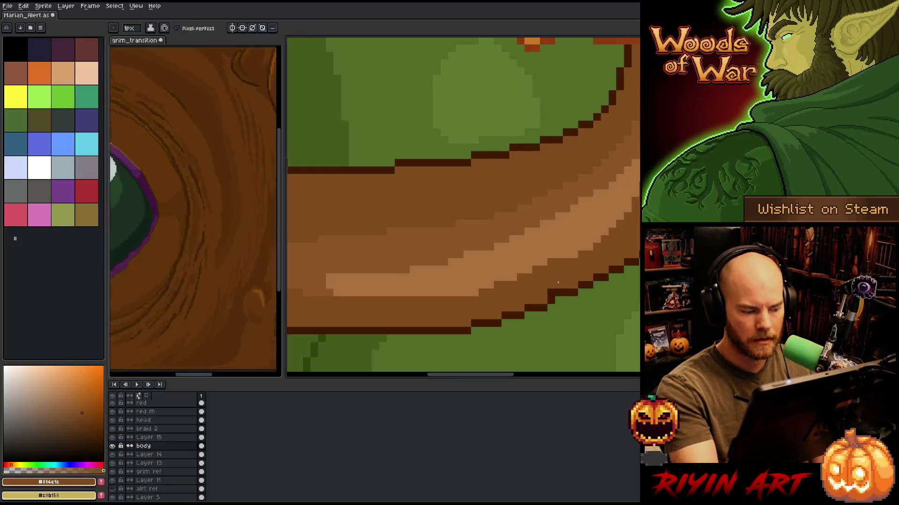
left_click(560, 295, "alt")
left_click(588, 262)
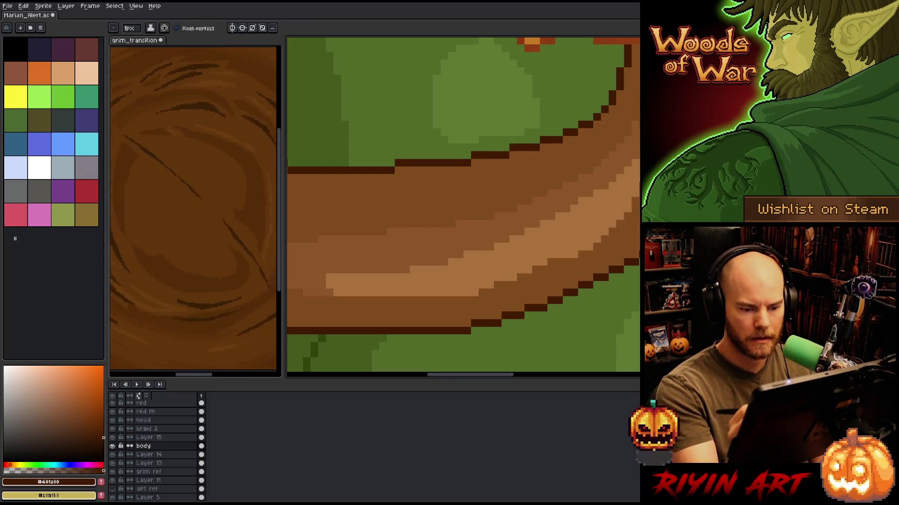
mouse_move(590, 260)
left_mouse_down()
mouse_move(541, 321)
mouse_move(563, 293)
mouse_move(559, 271)
left_mouse_up()
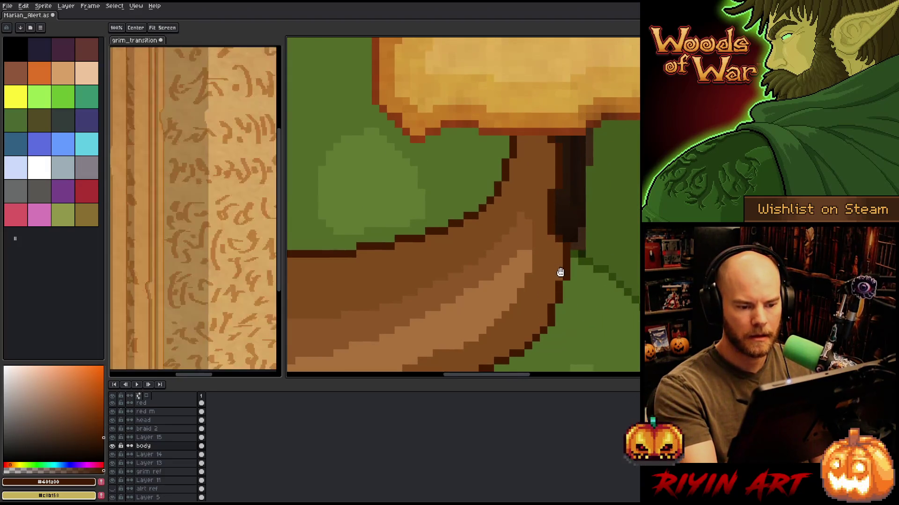
scroll(559, 272, "down", 2)
scroll(564, 287, "up", 3)
scroll(566, 301, "down", 1)
scroll(554, 278, "up", 1)
Recolour stray dark edge pixels with the darker dress green.
key("i")
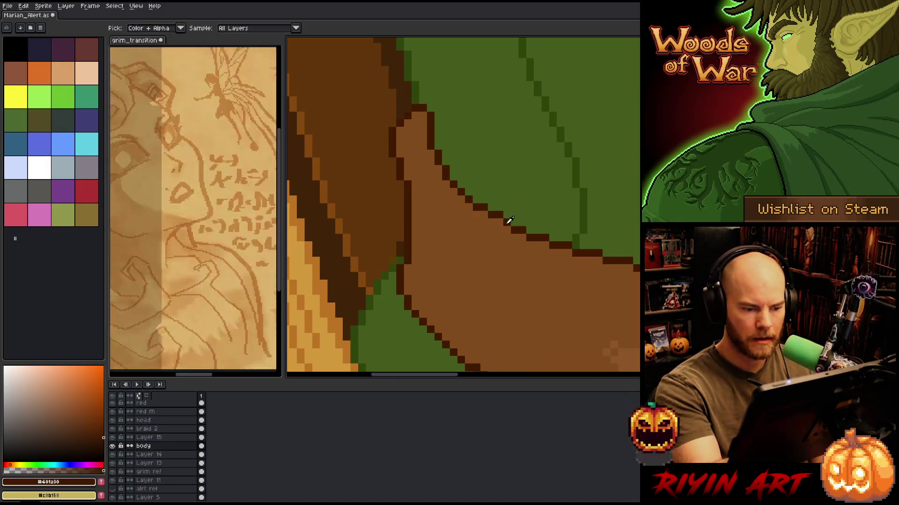
left_click(506, 205)
key("b")
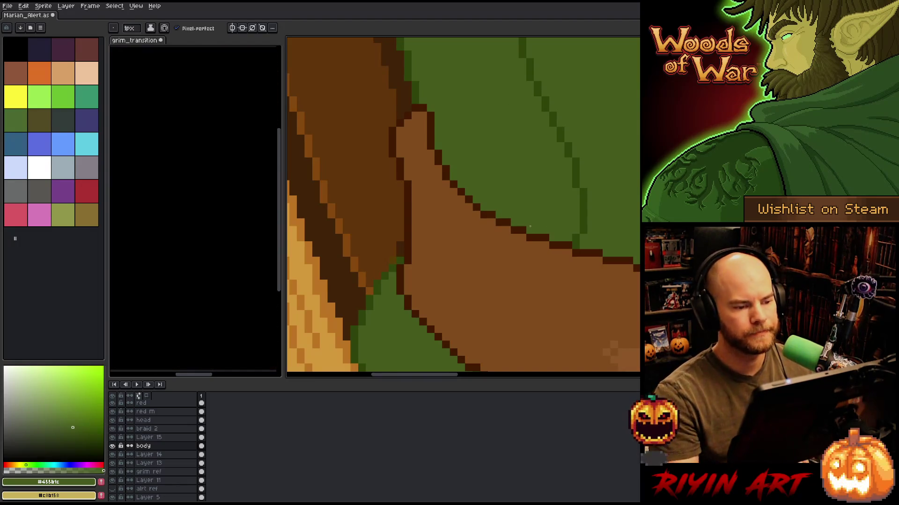
key("i")
left_click(417, 88)
key("b")
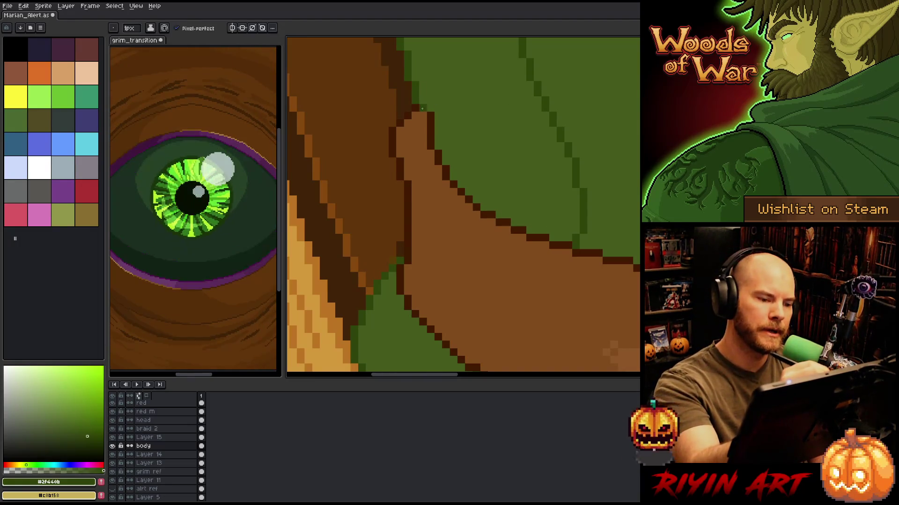
left_click(431, 116)
left_click(423, 108)
left_click(463, 164, "alt")
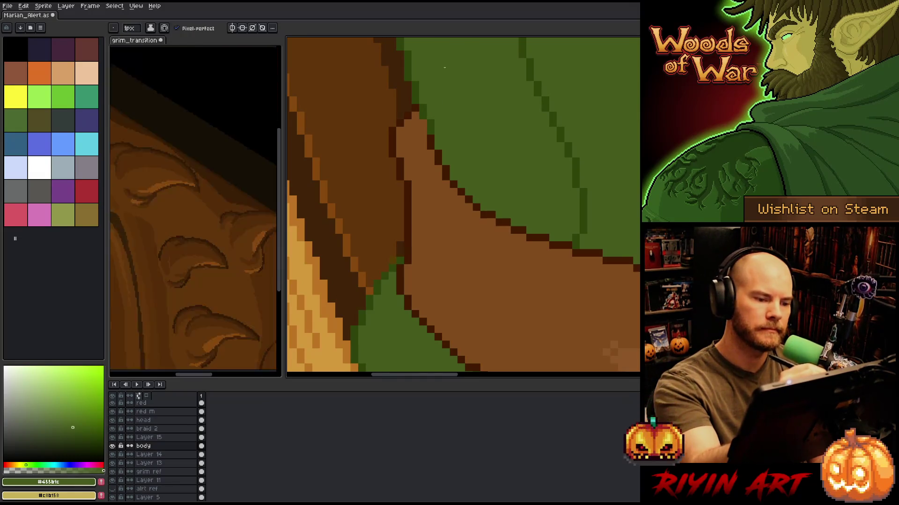
scroll(484, 246, "down", 2)
scroll(449, 250, "up", 3)
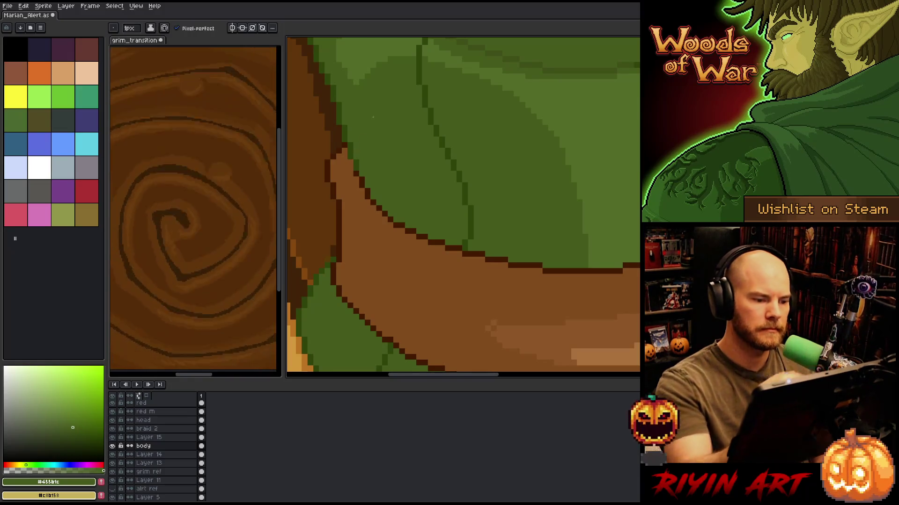
Draw a run of dark brown outline pixels along the belt's edge.
scroll(357, 157, "down", 3)
left_click_drag(386, 158, 386, 212)
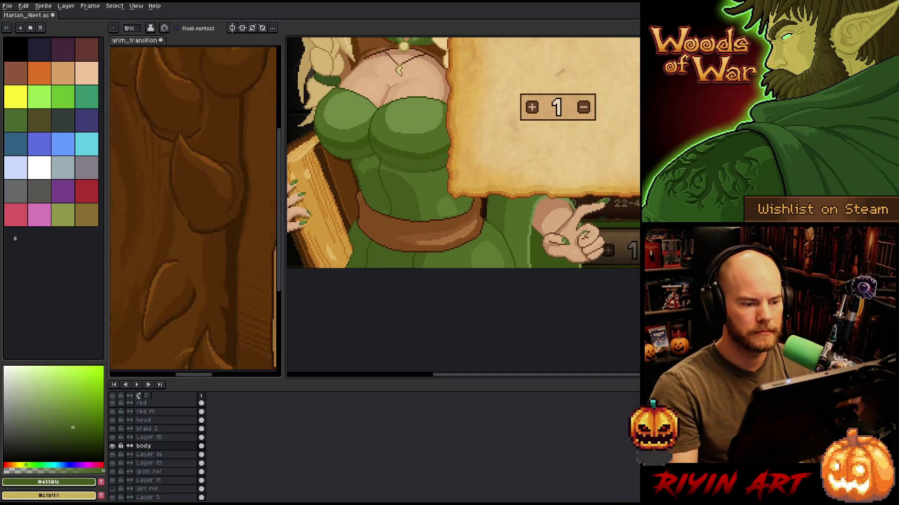
scroll(358, 196, "up", 3)
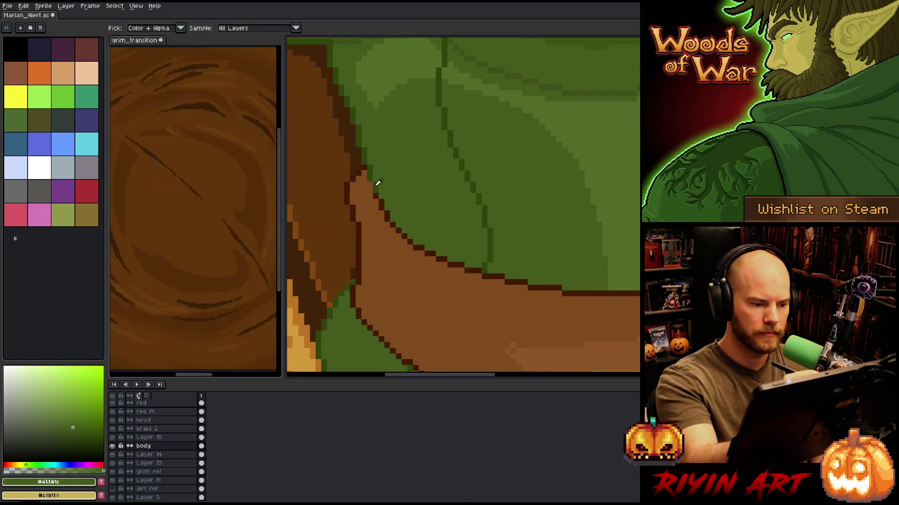
left_click(380, 196, "alt")
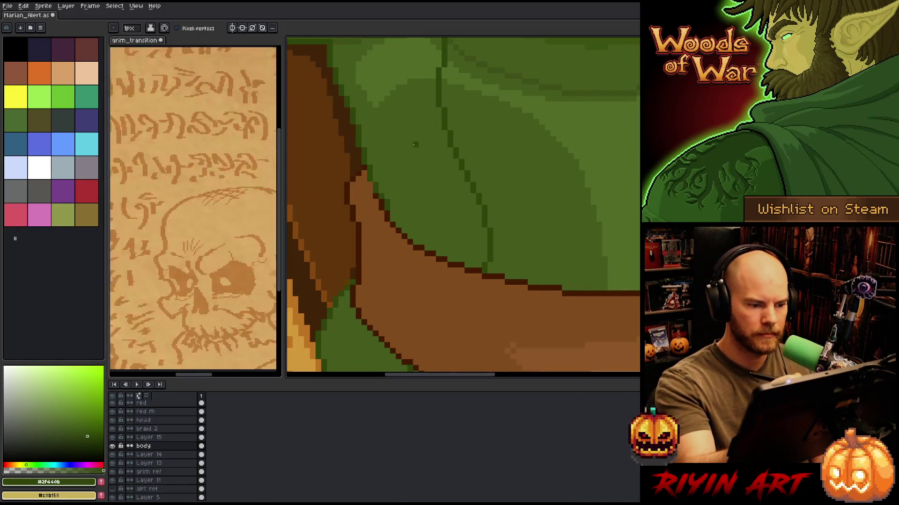
left_click(379, 196, "alt")
left_click_drag(380, 196, 390, 217)
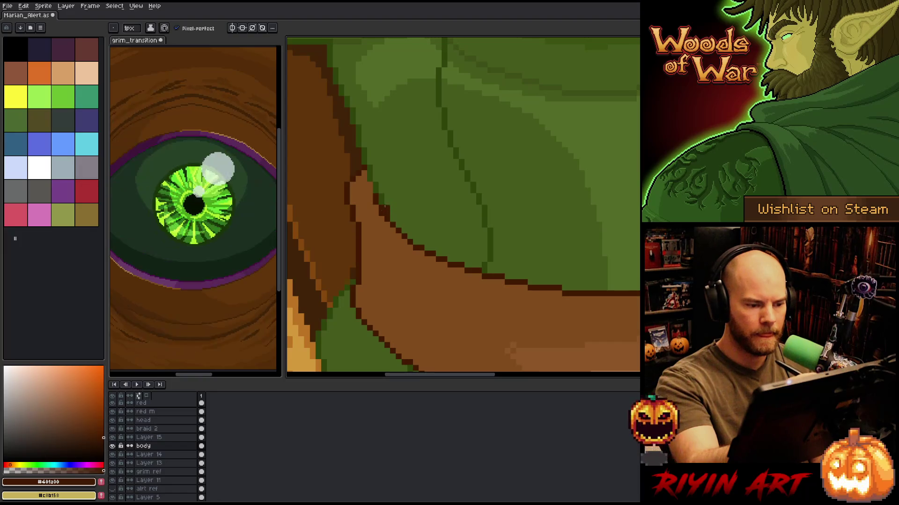
left_click(397, 166, "alt")
scroll(397, 166, "down", 5)
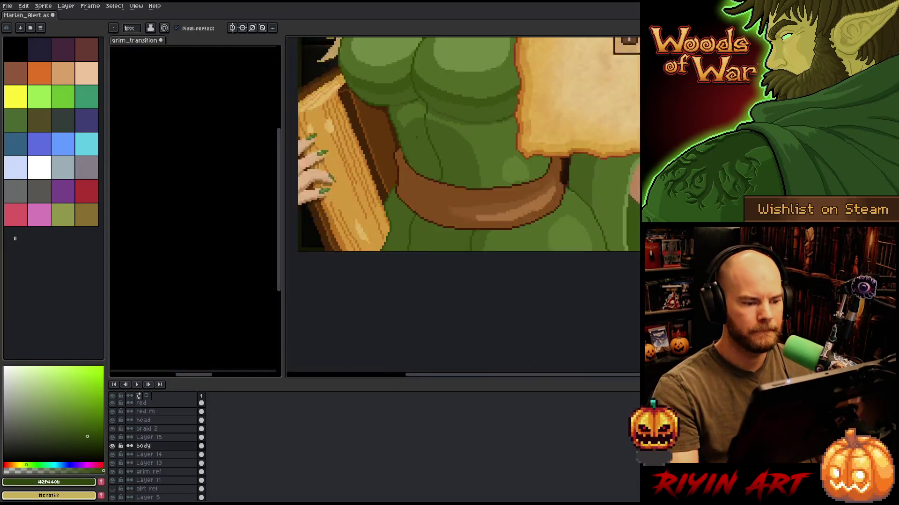
scroll(405, 237, "down", 1)
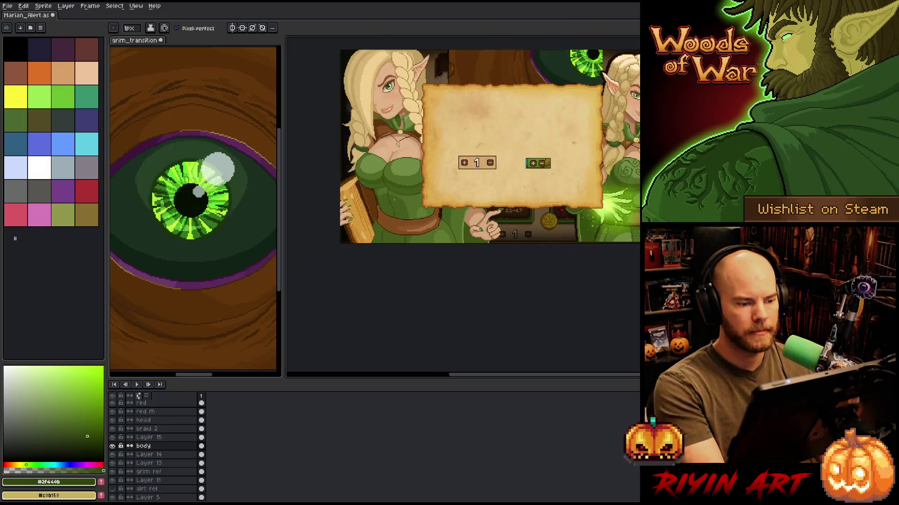
scroll(392, 182, "up", 1)
scroll(390, 178, "down", 1)
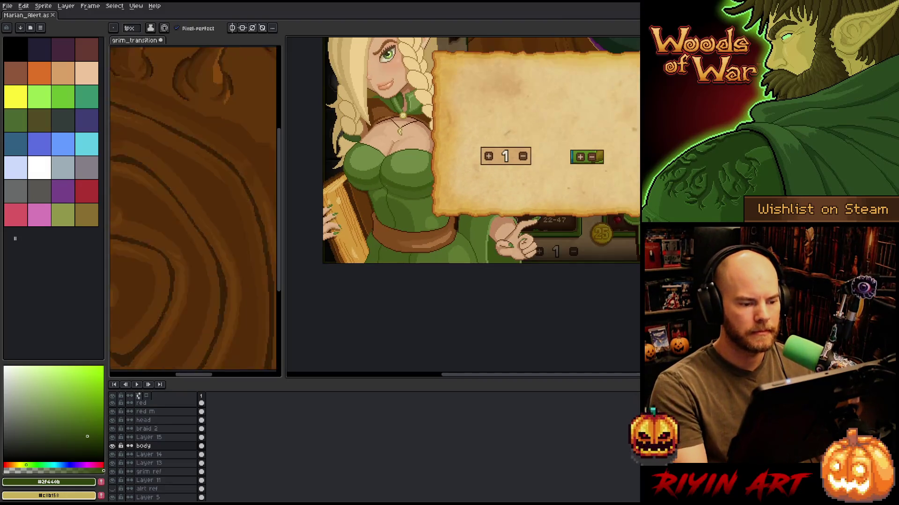
left_click_drag(386, 247, 401, 283)
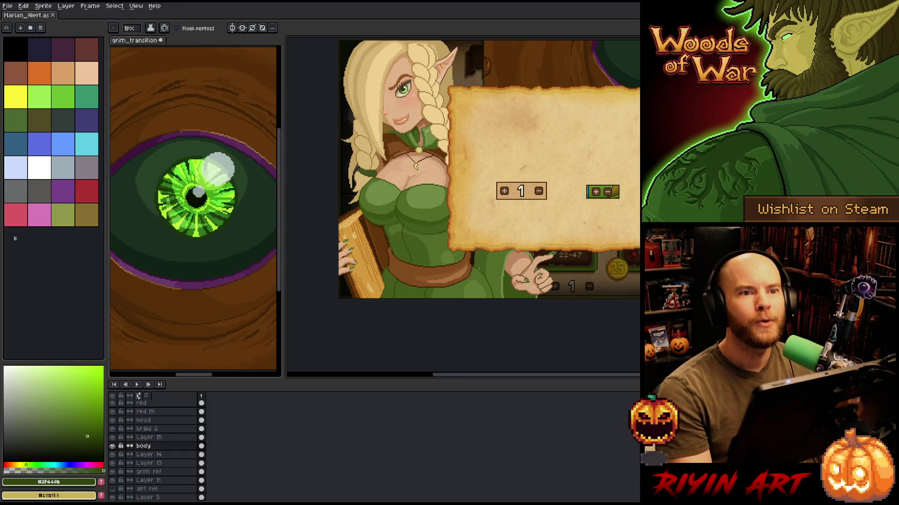
scroll(488, 265, "up", 1)
scroll(488, 265, "down", 1)
left_click_drag(466, 215, 451, 247)
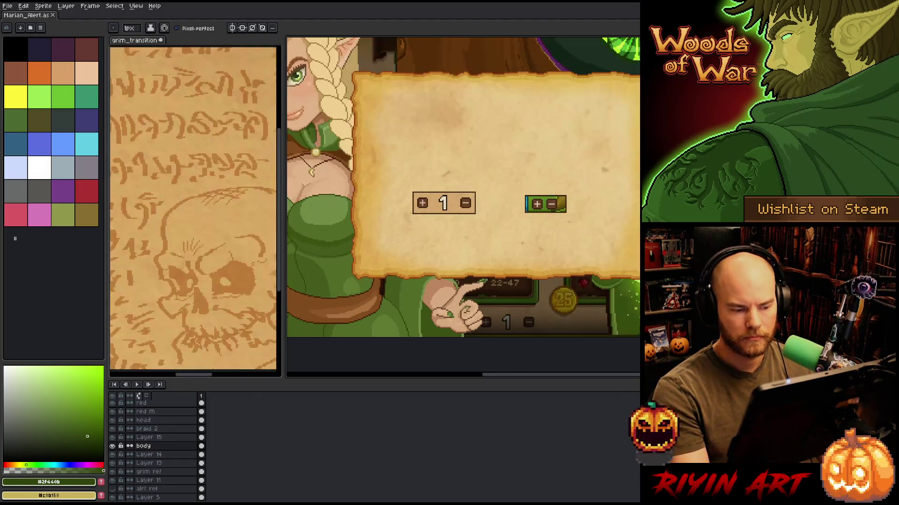
scroll(468, 211, "up", 3)
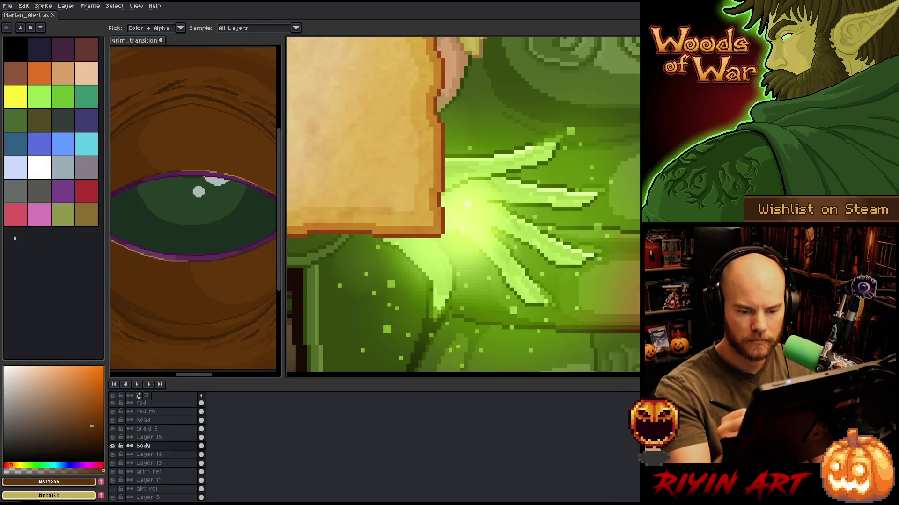
scroll(468, 211, "down", 5)
scroll(538, 311, "up", 3)
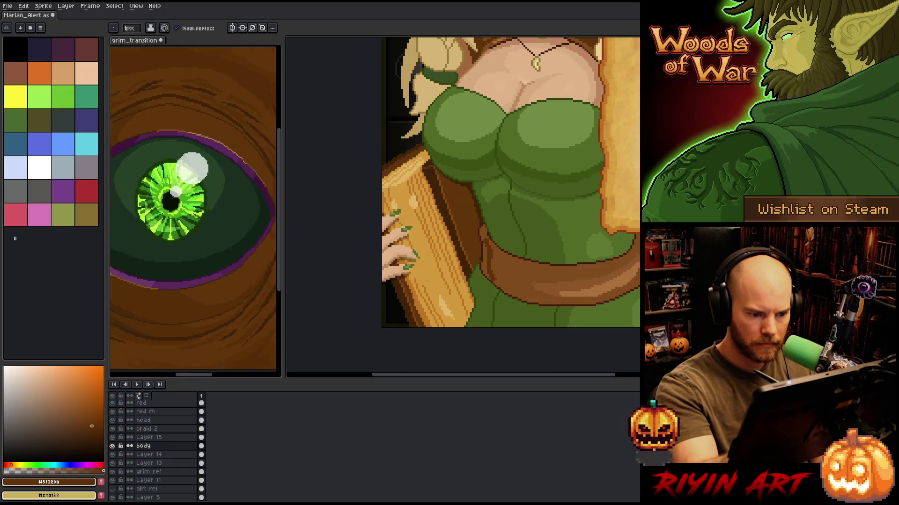
left_click_drag(516, 225, 423, 207)
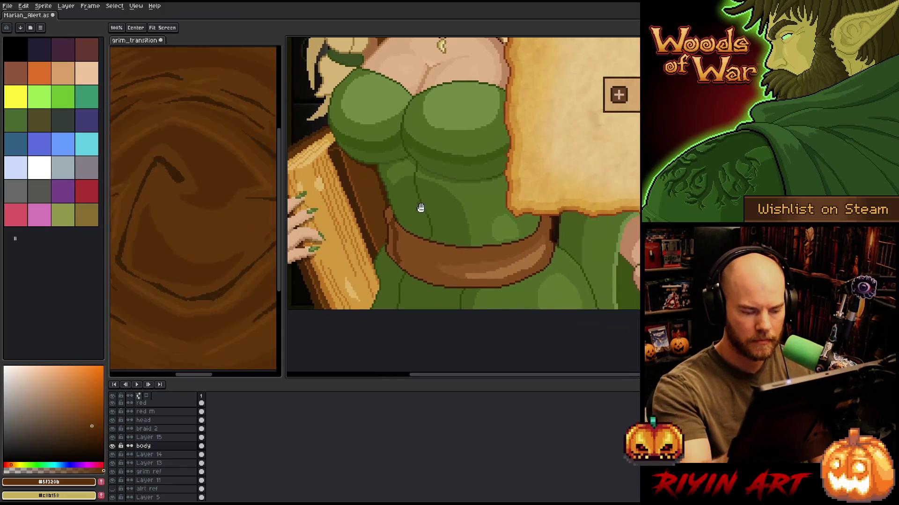
Select the belt area, clear the selection, and pick a brown from the belt.
left_click(468, 262)
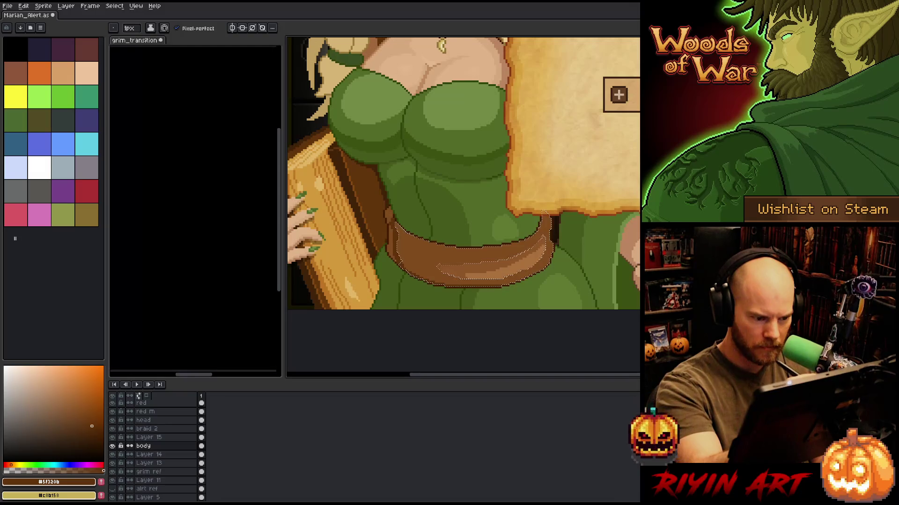
key("ctrl+d")
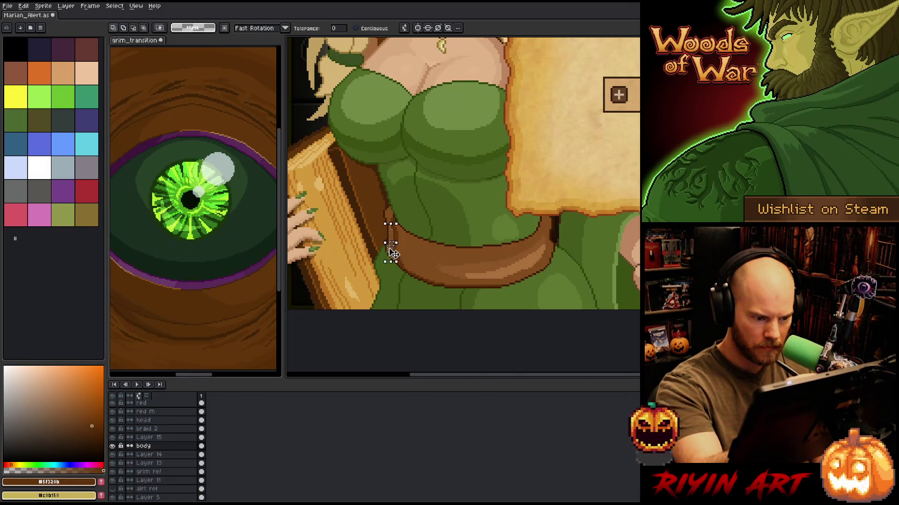
key("v")
key("b")
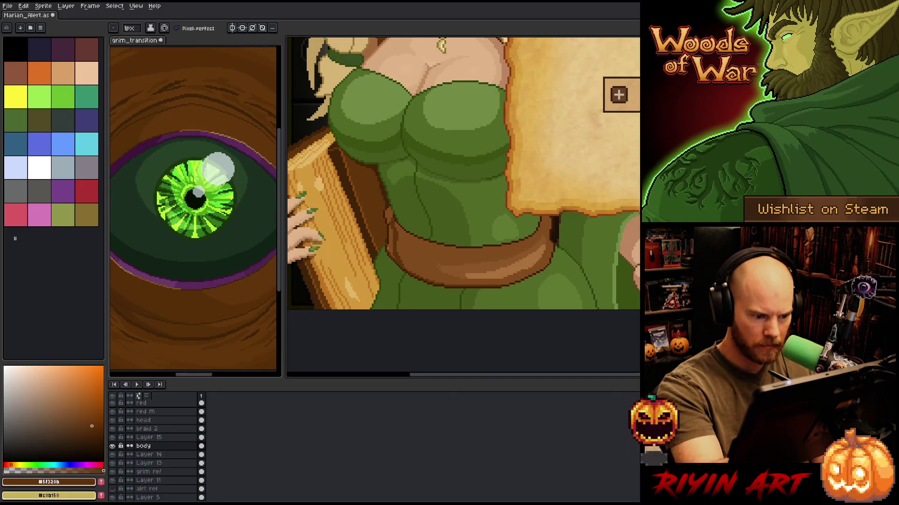
key("i")
left_click(394, 228)
key("b")
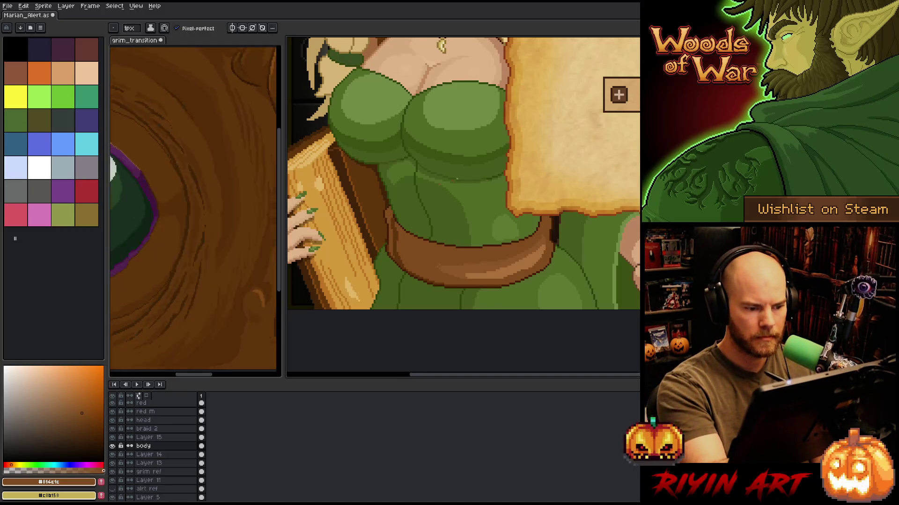
Recentre on the belt and choose the dark outline brown and a lighter highlight brown.
left_click_drag(569, 281, 431, 278)
left_click_drag(463, 187, 396, 187)
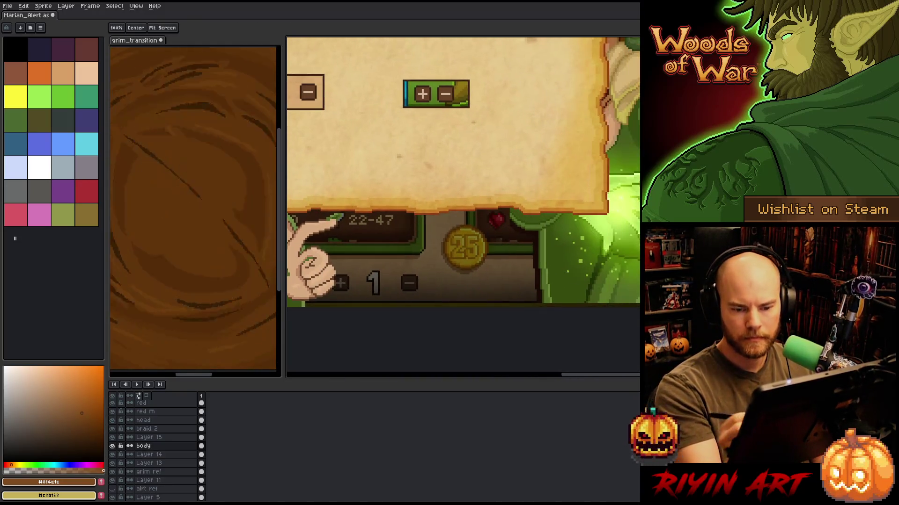
left_click_drag(328, 178, 626, 189)
left_click_drag(338, 196, 418, 206)
key("w")
key("b")
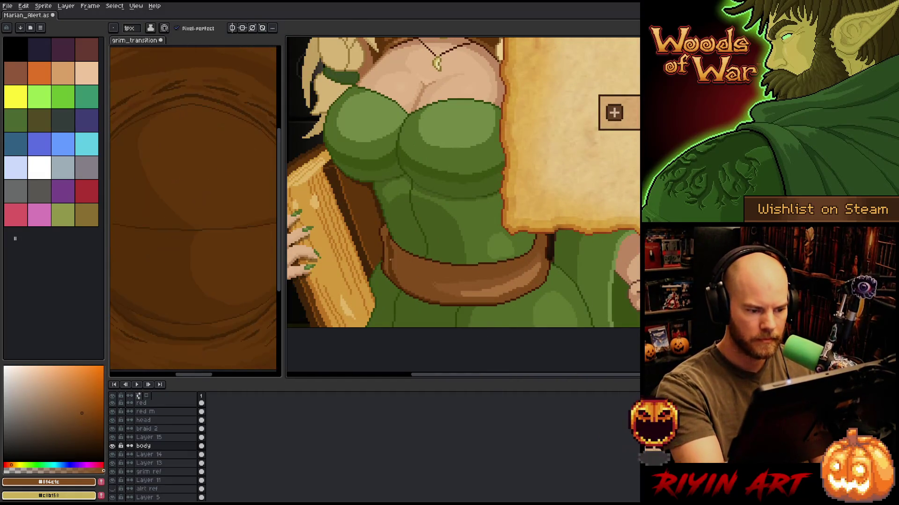
left_click(389, 272, "alt")
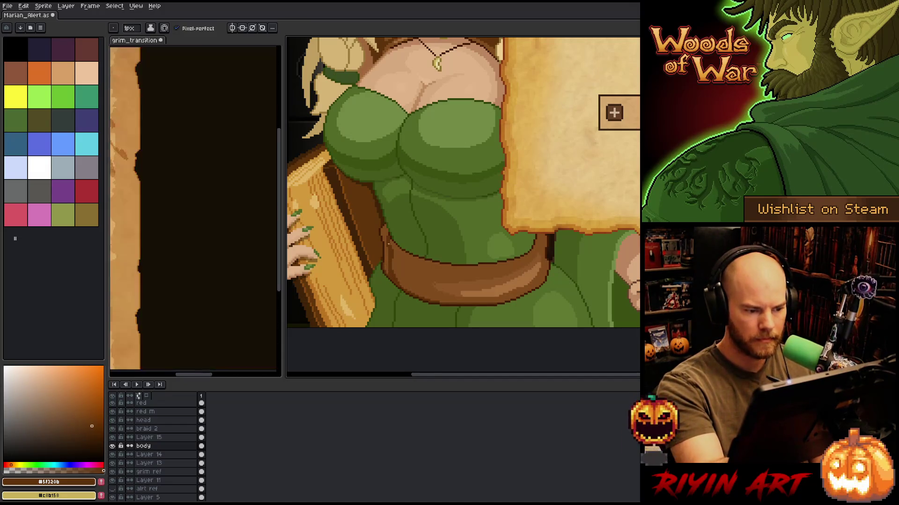
key("w")
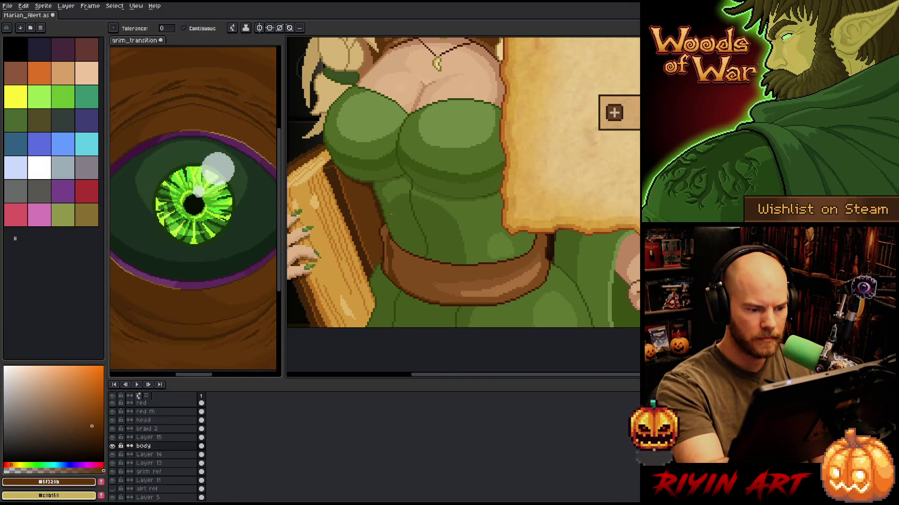
key("b")
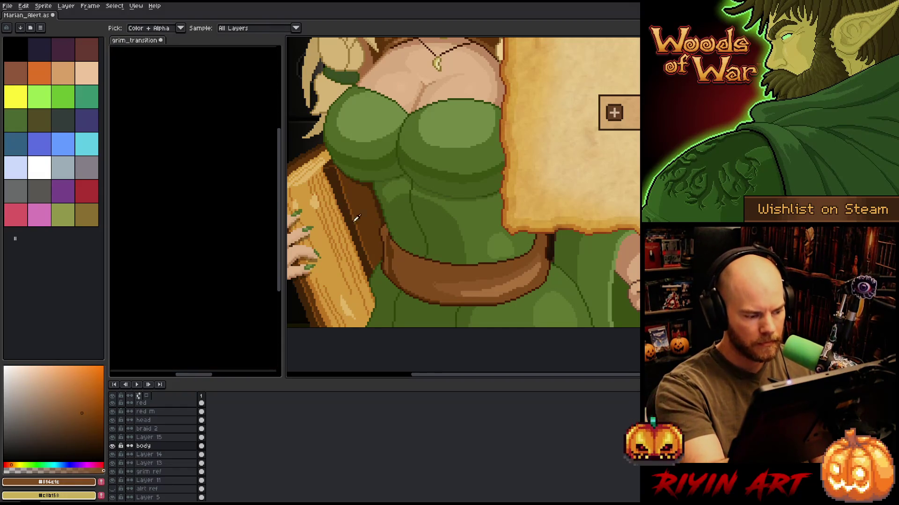
left_click(87, 421)
key("w")
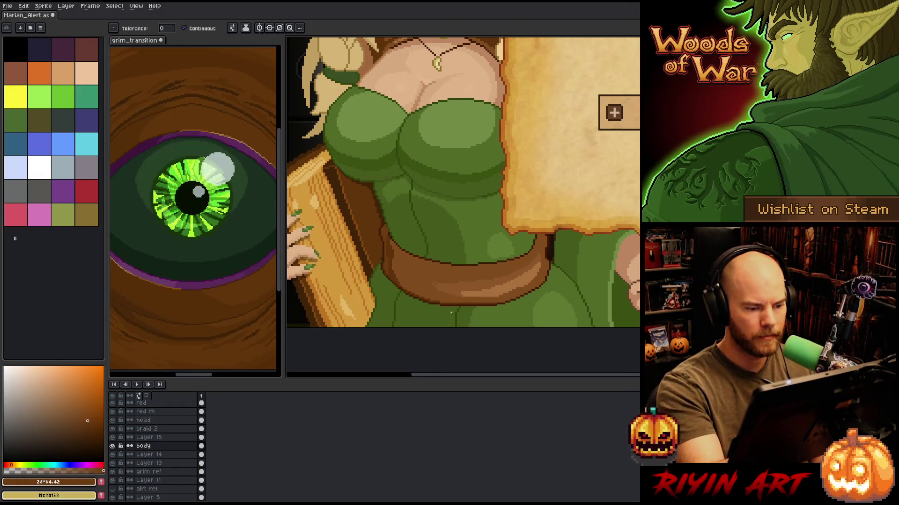
mouse_move(453, 352)
left_mouse_down()
mouse_move(512, 301)
mouse_move(499, 236)
left_mouse_up()
Wand-select the belt, paint light and dark brown shading pixels inside it, then deselect.
key("b")
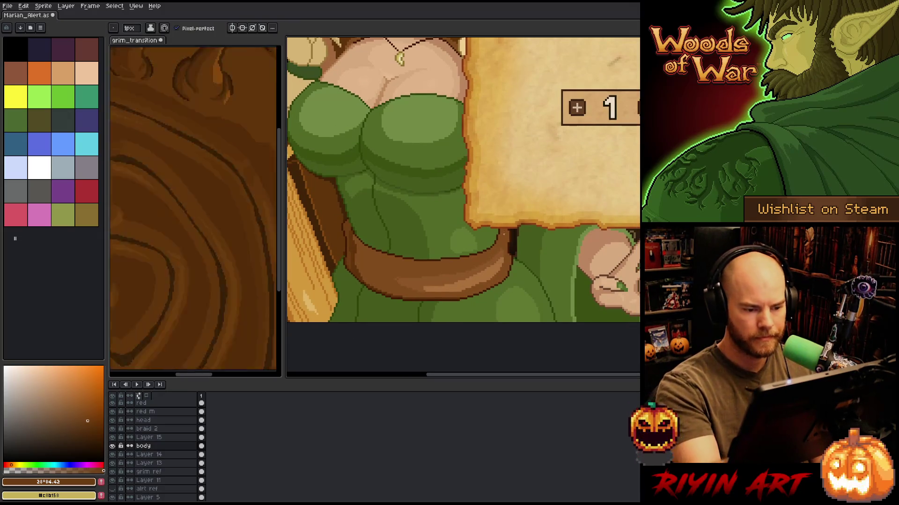
key("w")
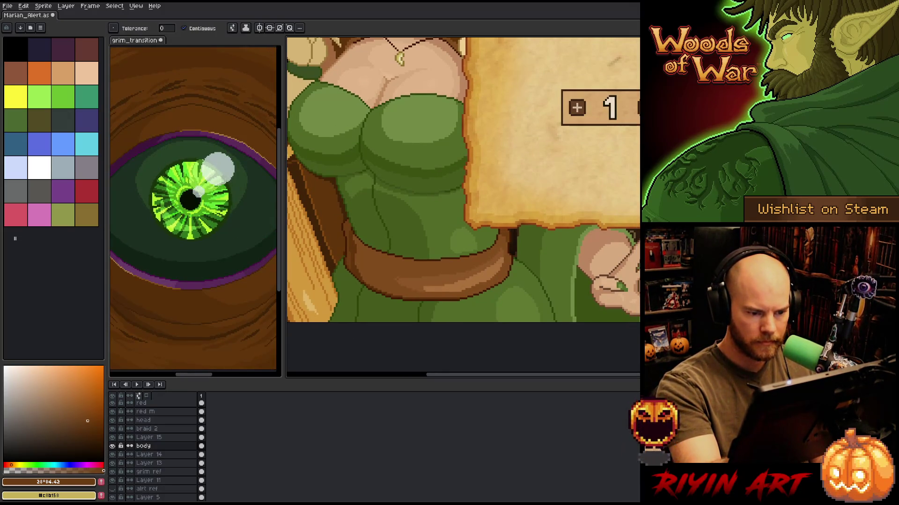
key("b")
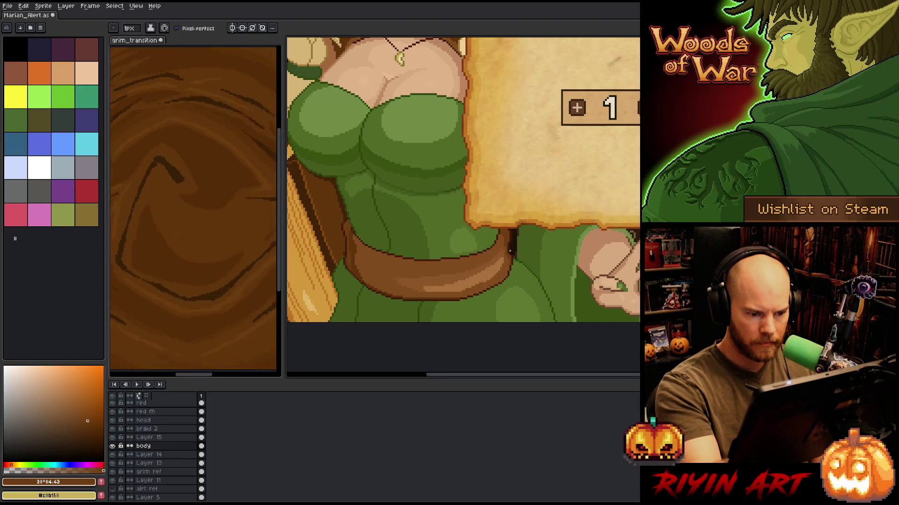
key("w")
left_click(505, 258)
key("b")
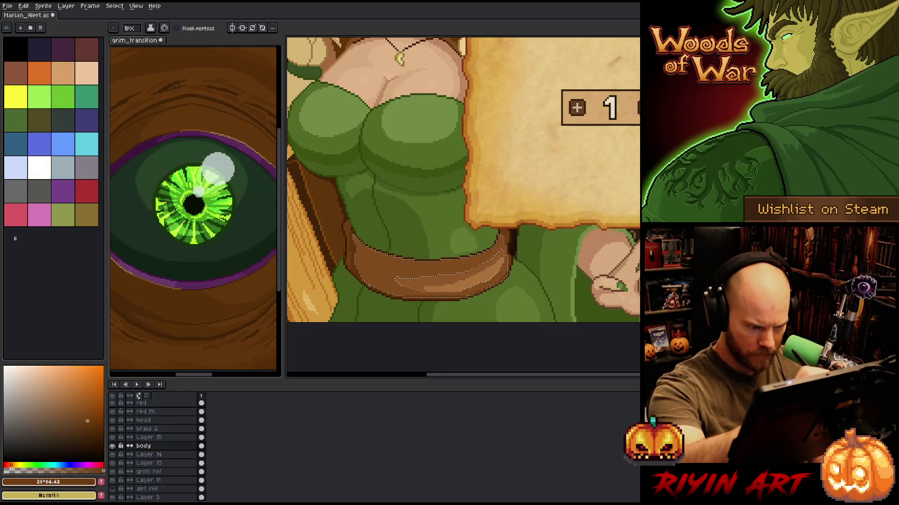
key("ctrl+d")
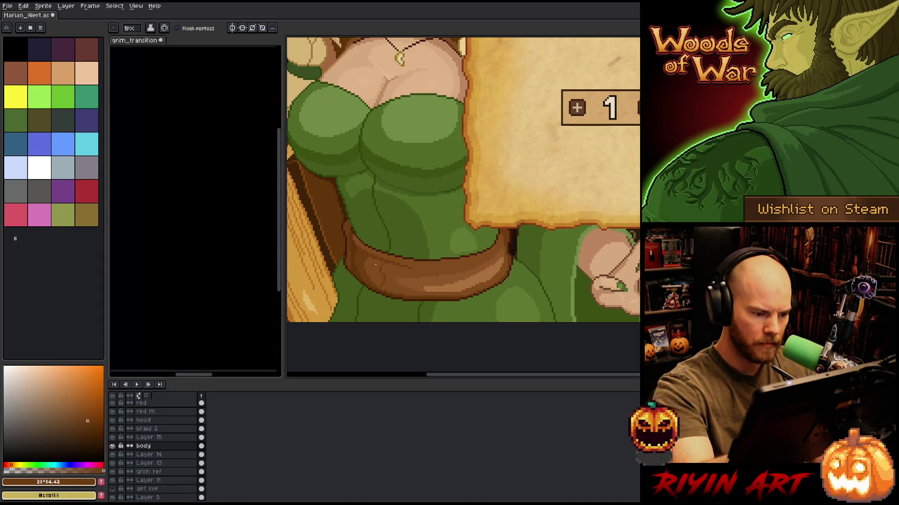
key("g")
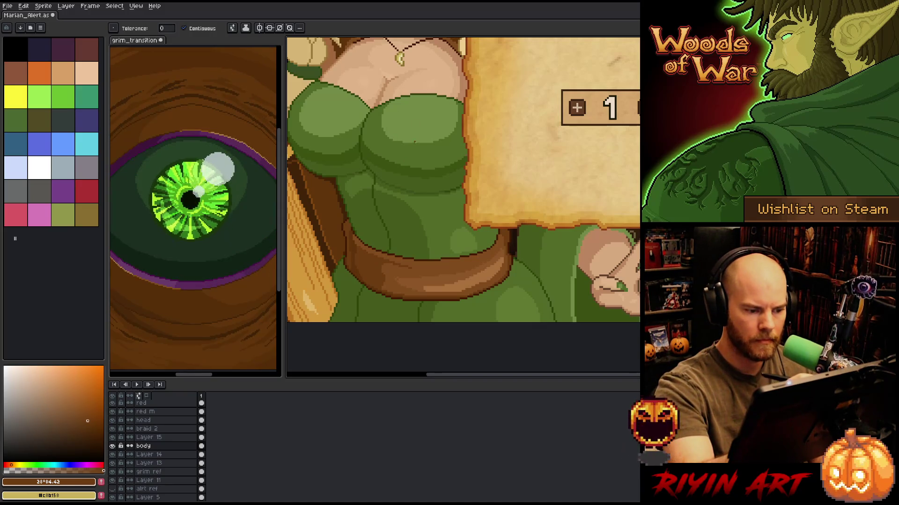
key("b")
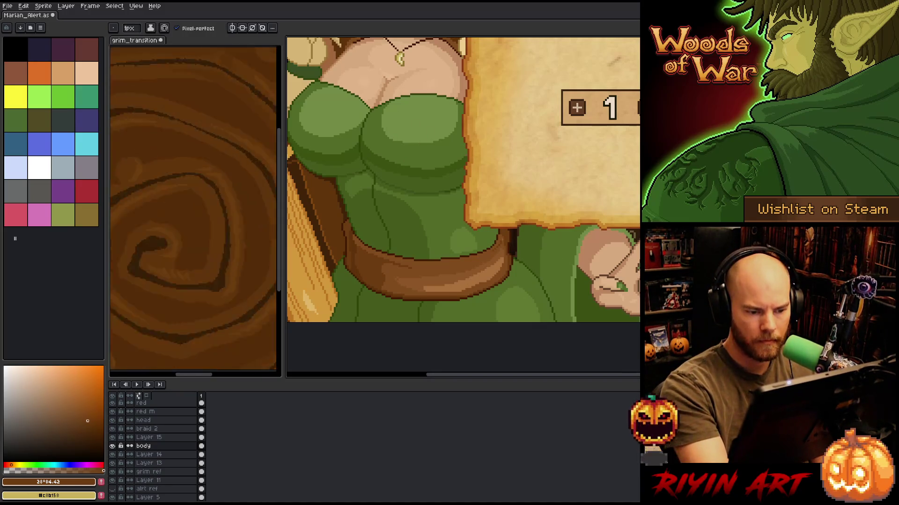
Repaint belt transition pixels using browns #814c1c, #8d5627 and #a9713b.
left_click(82, 413)
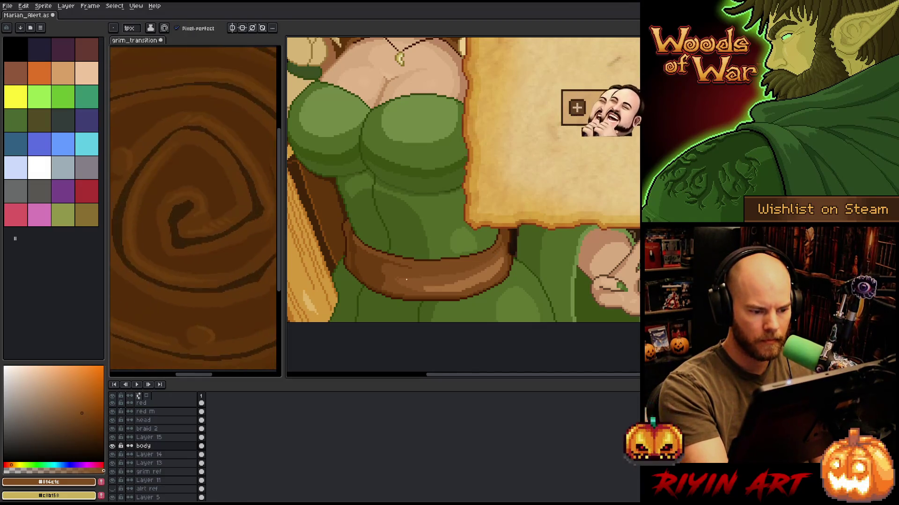
left_click(399, 282, "alt")
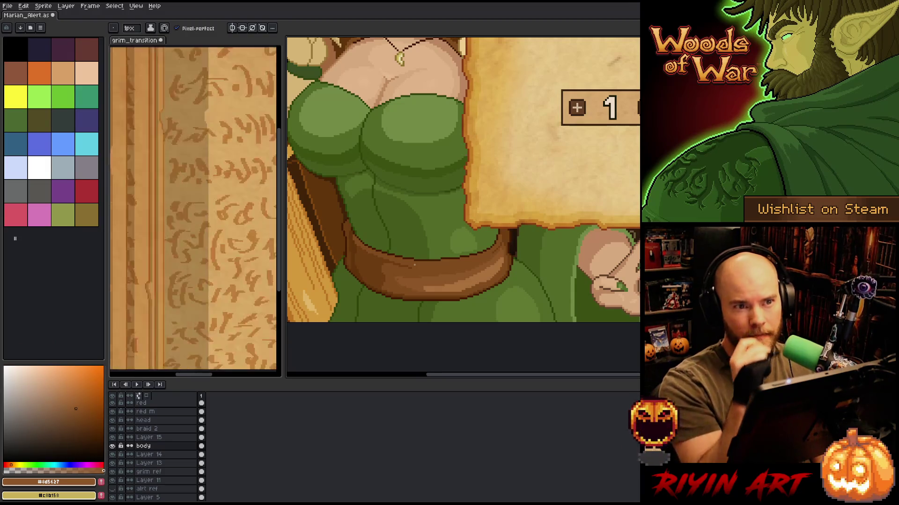
key("v")
key("b")
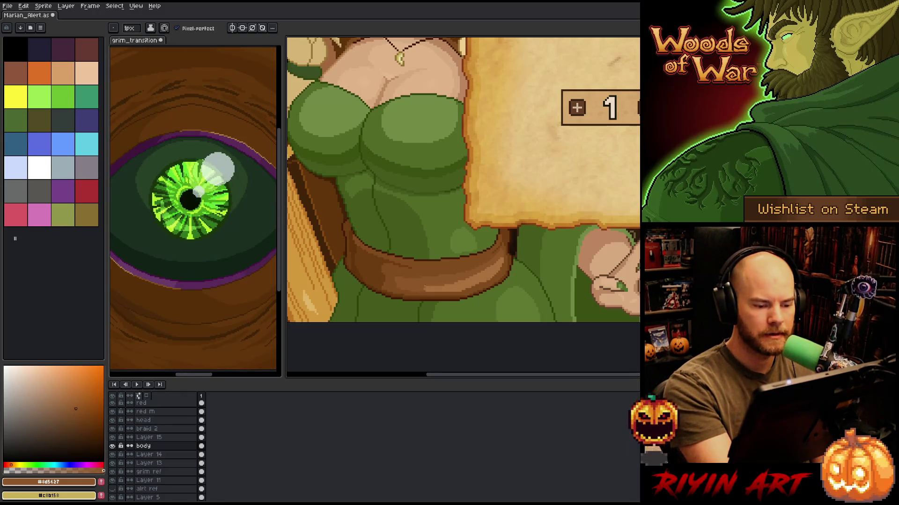
left_click(463, 290, "alt")
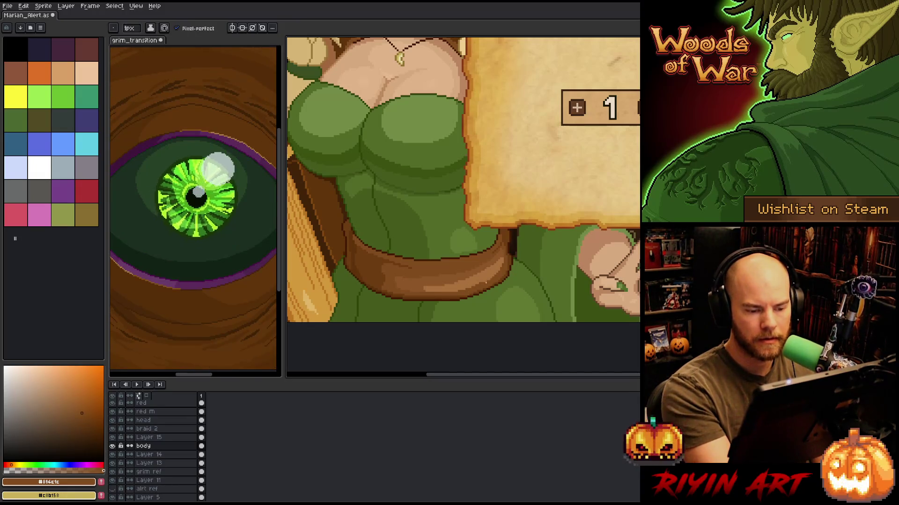
left_click(468, 287, "alt")
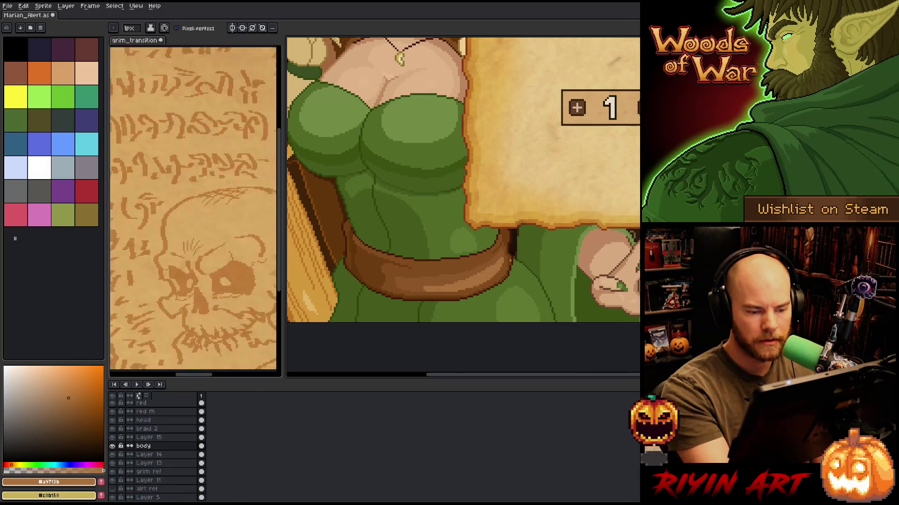
left_click(466, 272, "alt")
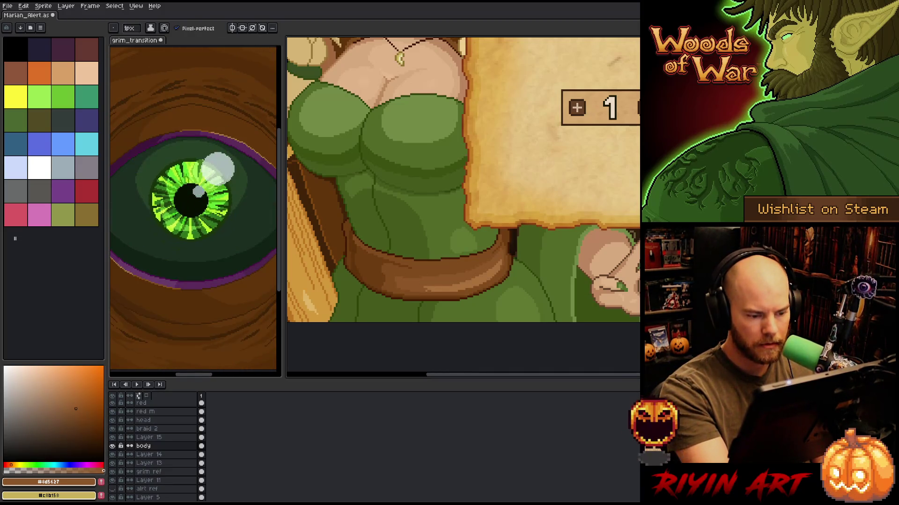
left_click(435, 277, "alt")
key("alt")
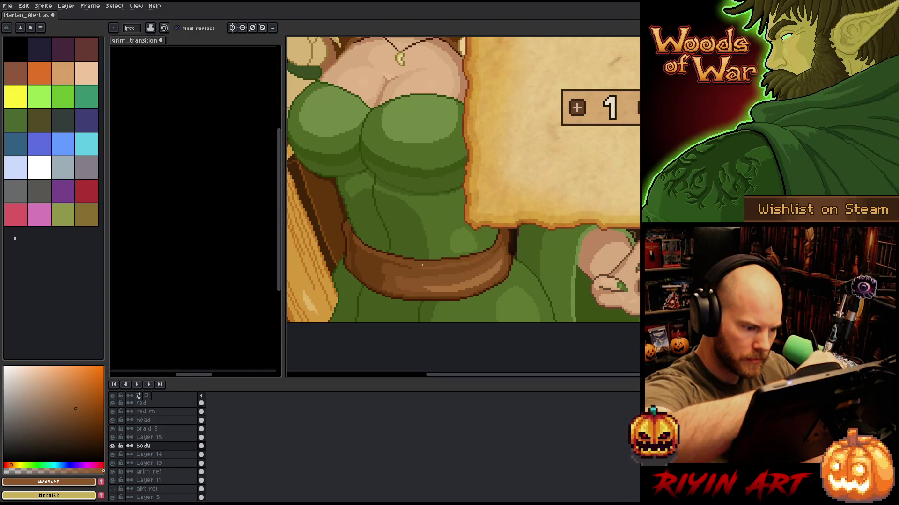
Shade the belt with browns #814c1c, #6d3d11 and #5f330b, then save.
left_click(425, 268, "alt")
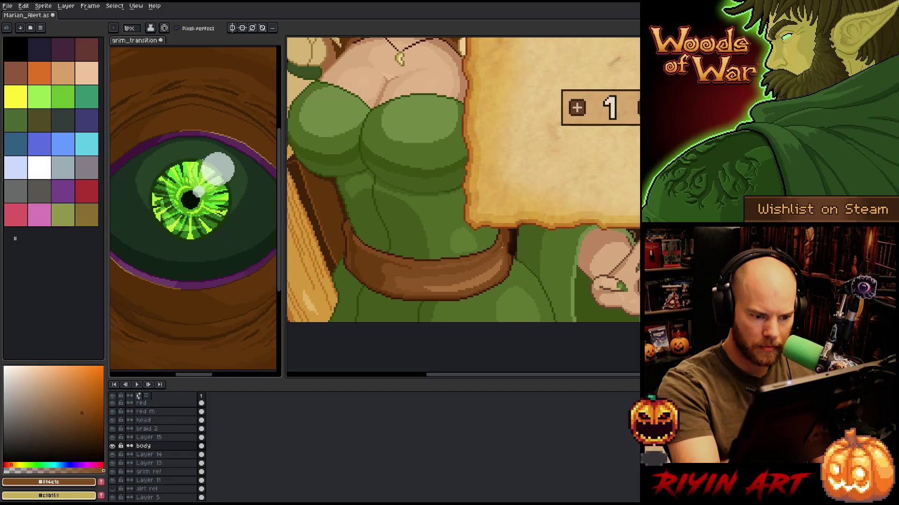
left_click(502, 250, "alt")
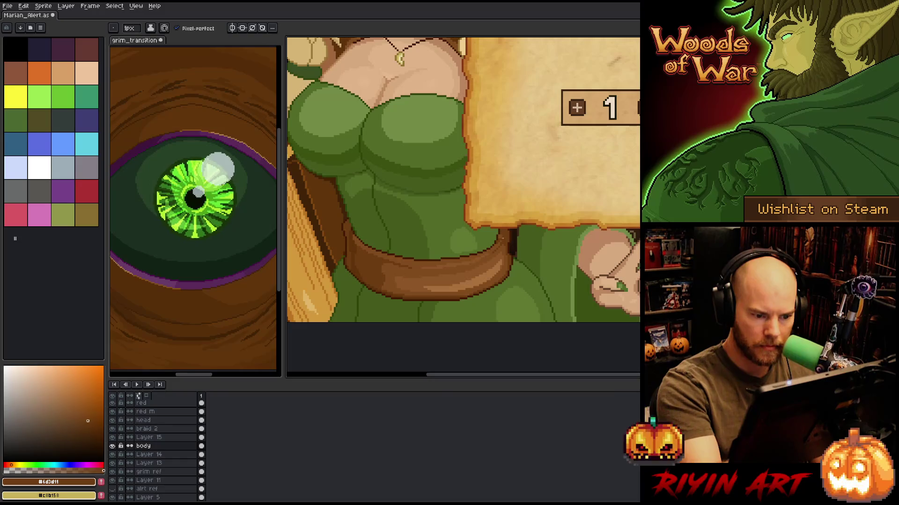
key("g")
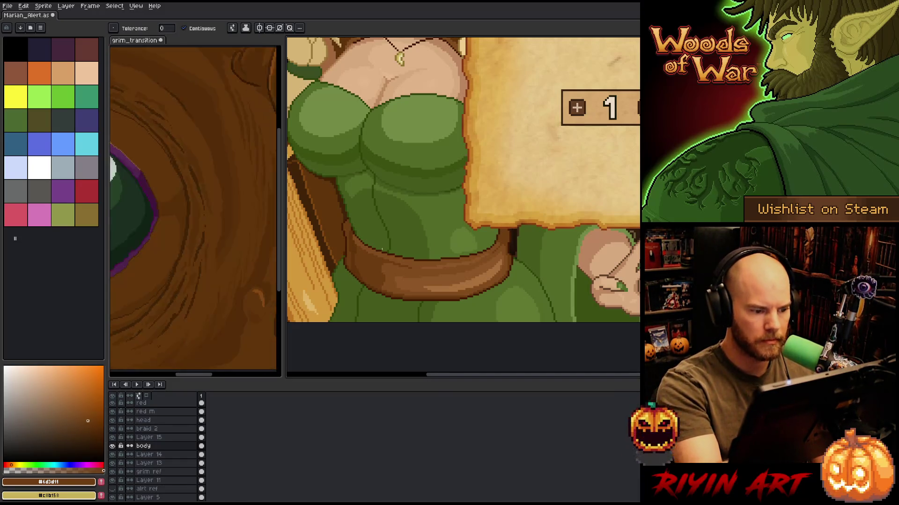
key("b")
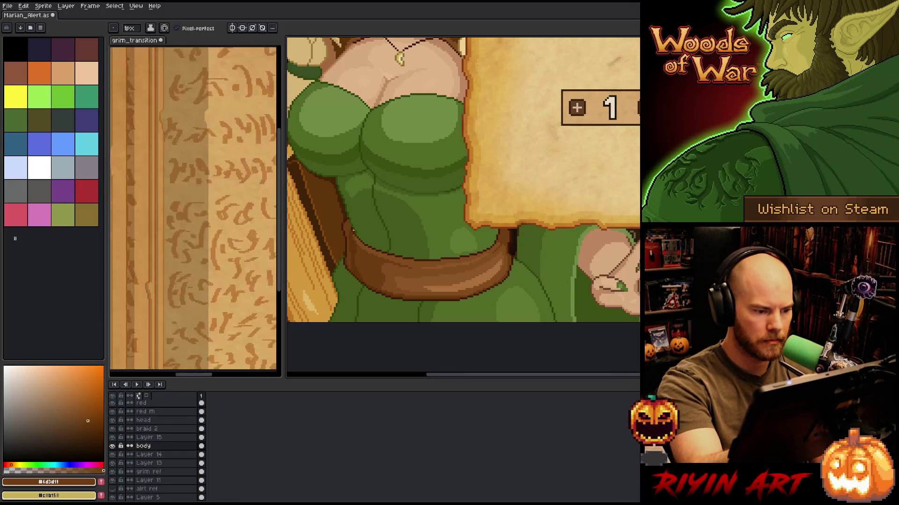
left_click(354, 237, "alt")
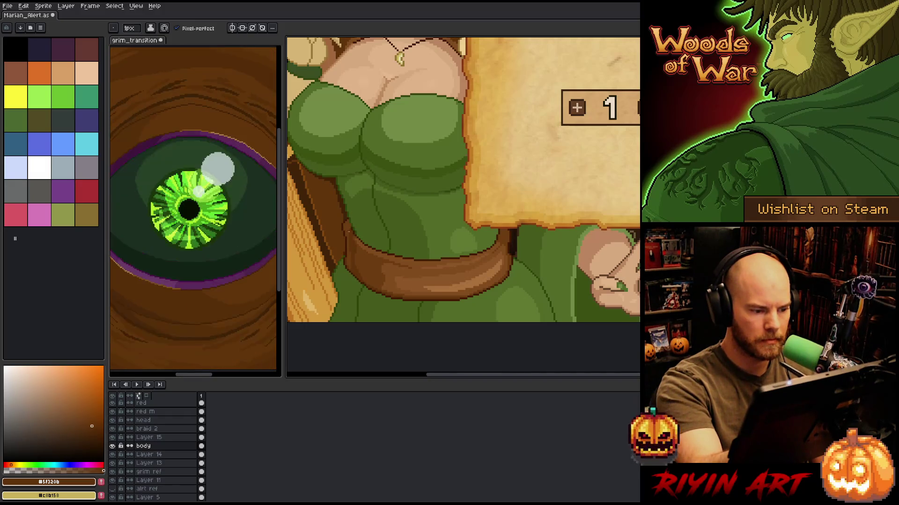
key("ctrl+s")
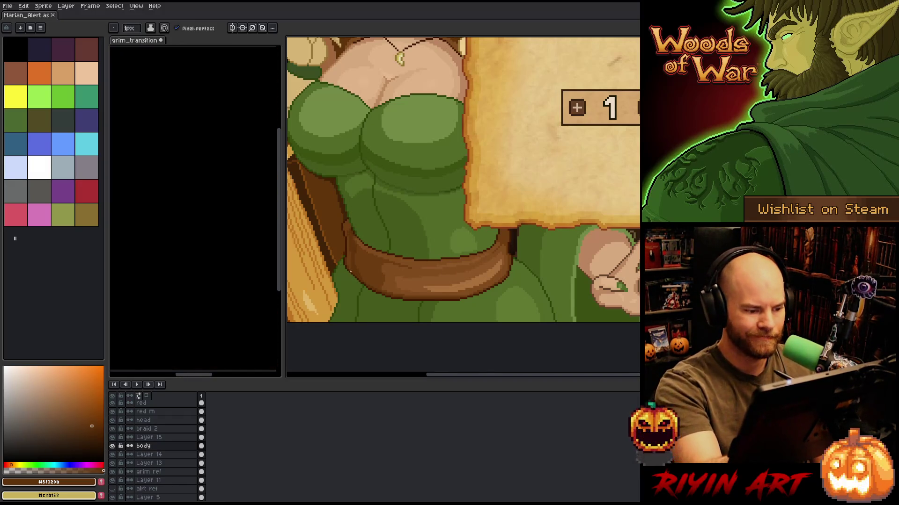
Save again, add a dark outline pixel on the belt edge, and sample the mid brown.
key("ctrl+s")
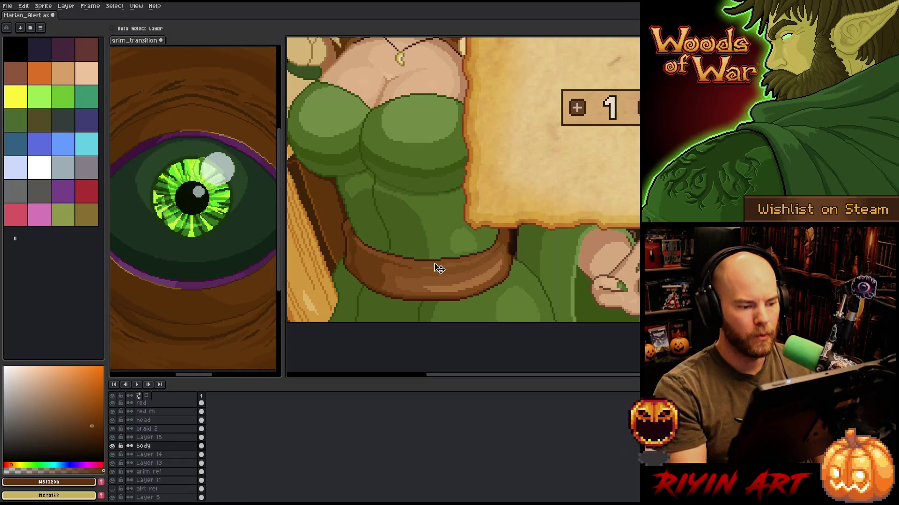
left_click(364, 264, "alt")
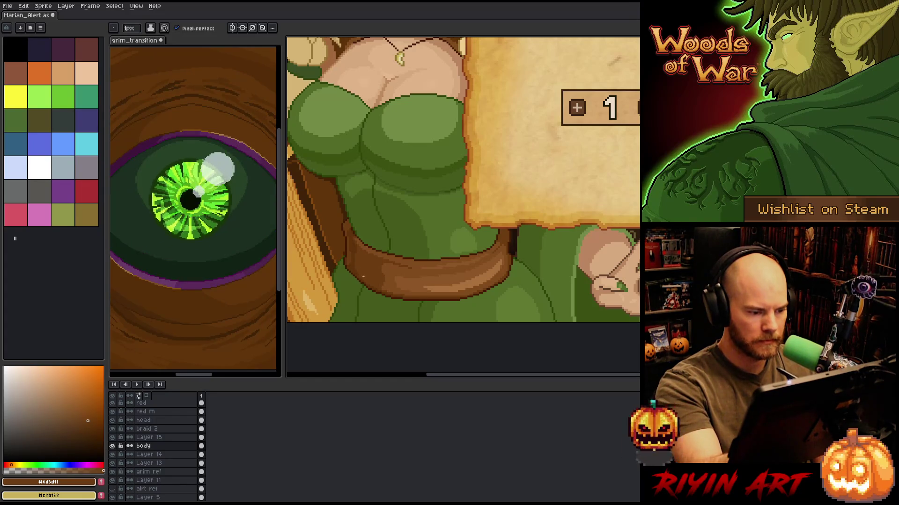
key("ctrl+s")
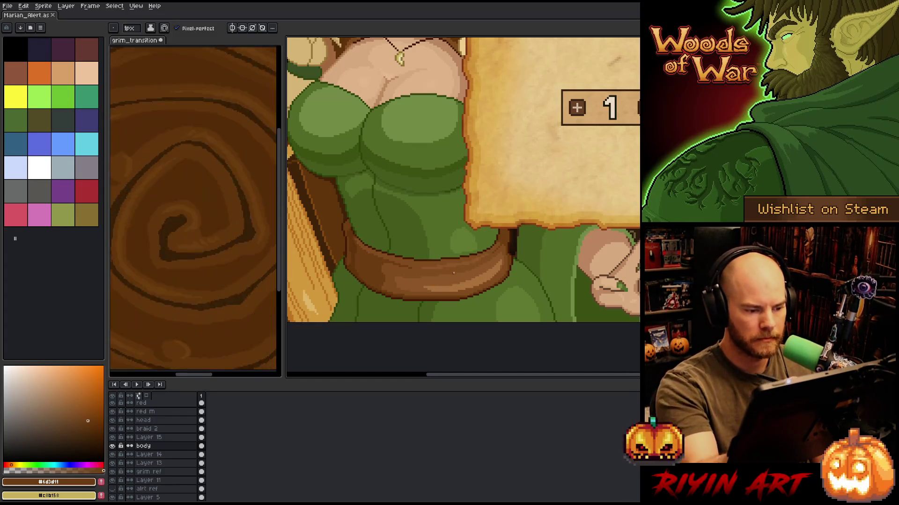
scroll(397, 272, "up", 5)
left_click(345, 291, "alt")
left_click(352, 244)
left_click(369, 301, "alt")
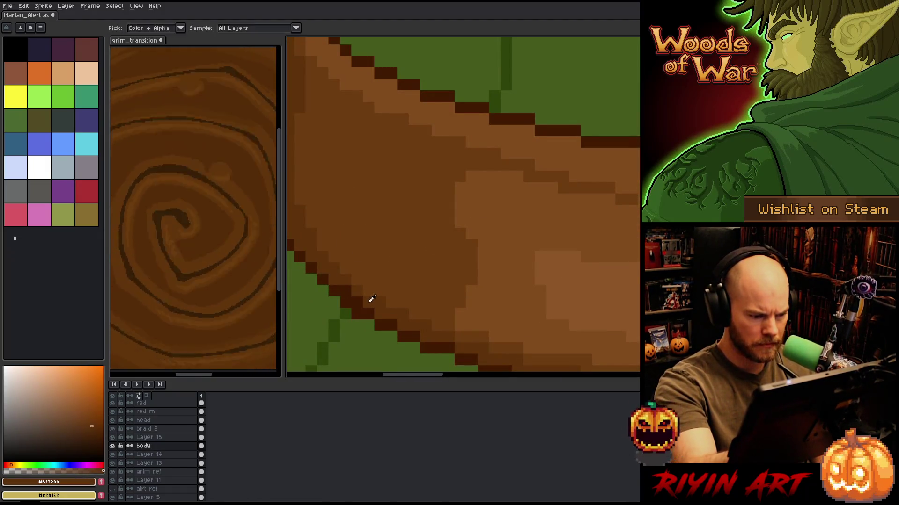
scroll(428, 183, "down", 5)
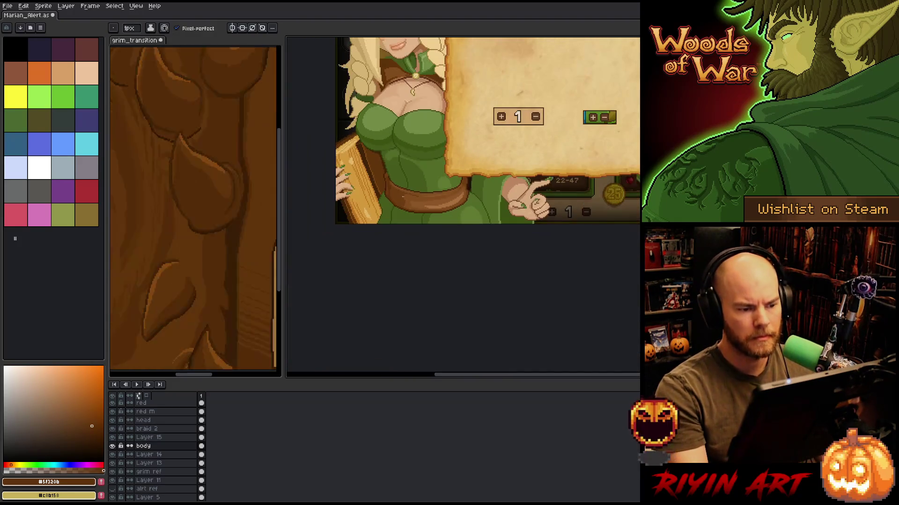
scroll(426, 176, "up", 3)
scroll(427, 176, "down", 3)
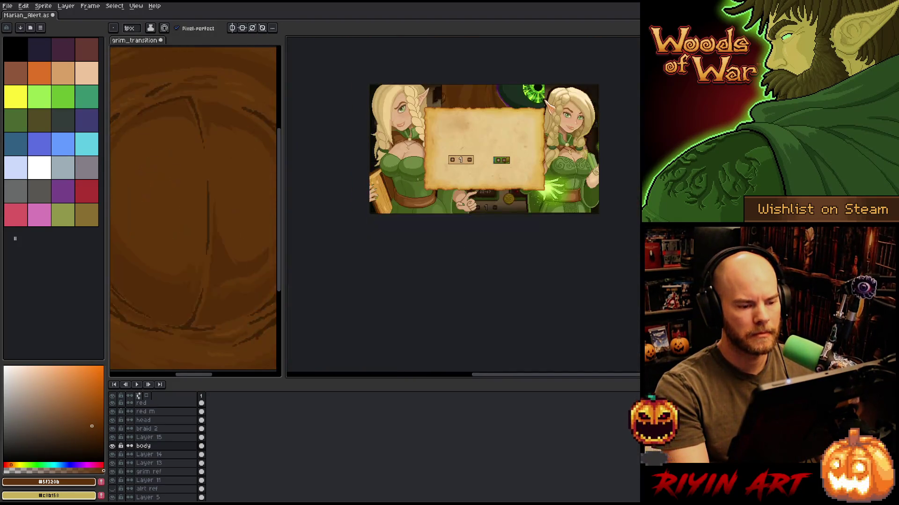
Sample the belt's lighter brown, then its main brown, and return to the pencil.
scroll(427, 176, "up", 2)
scroll(426, 176, "up", 2)
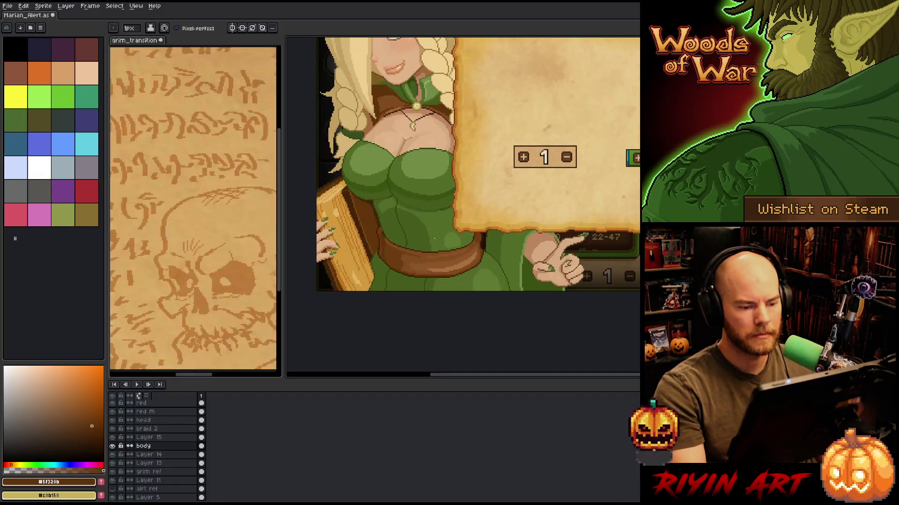
key("alt")
left_click(452, 261)
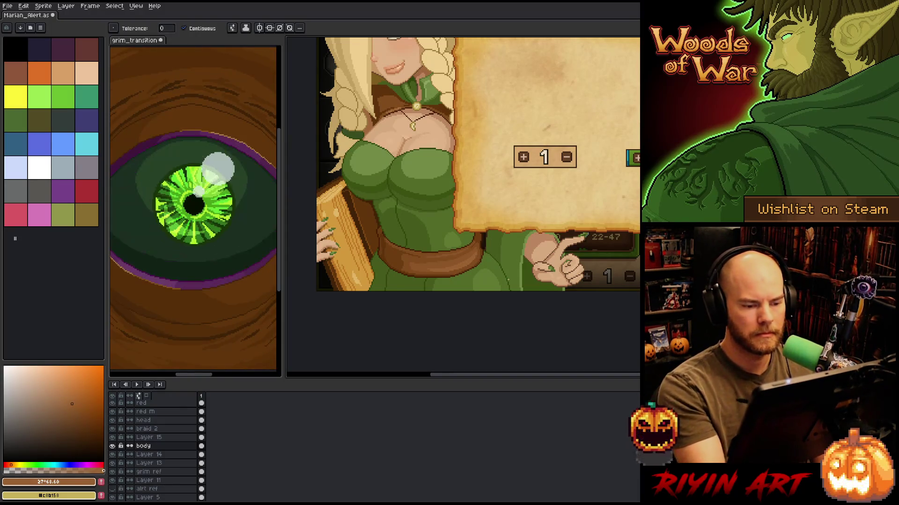
scroll(511, 295, "down", 2)
scroll(511, 295, "up", 1)
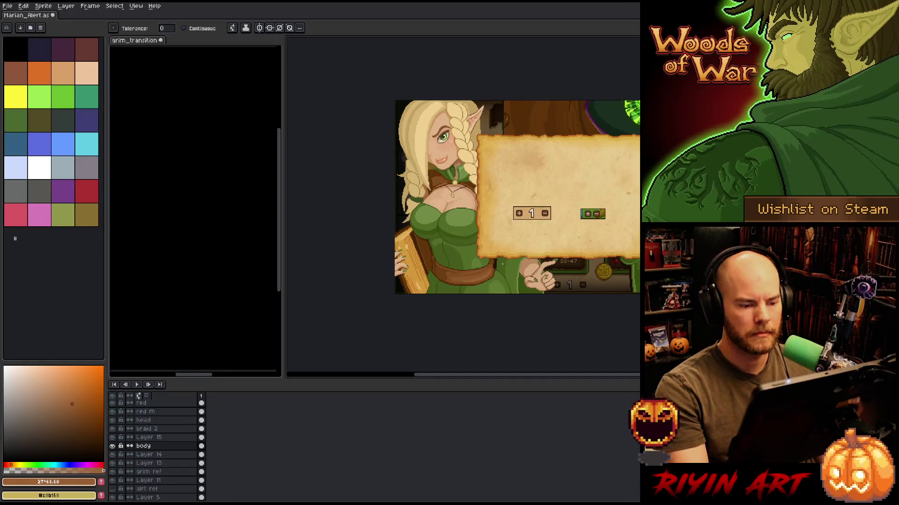
scroll(502, 263, "up", 4)
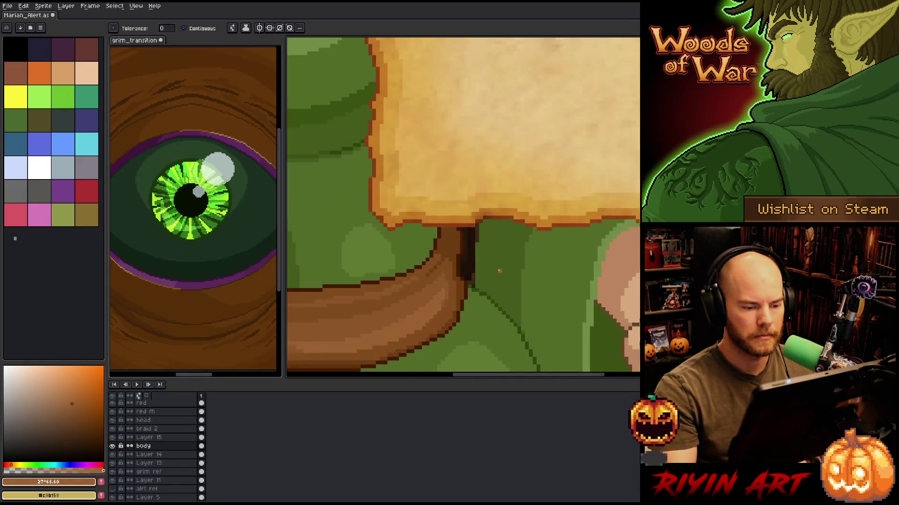
left_click(450, 254, "alt")
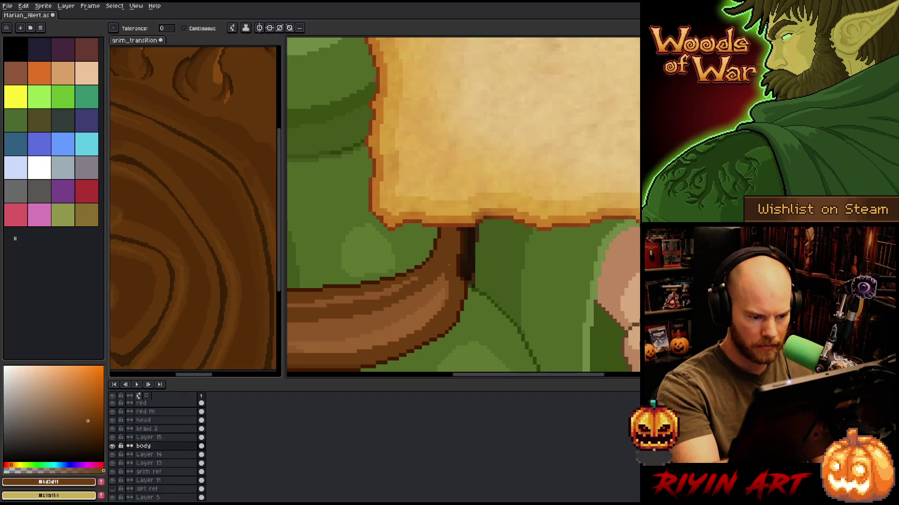
key("b")
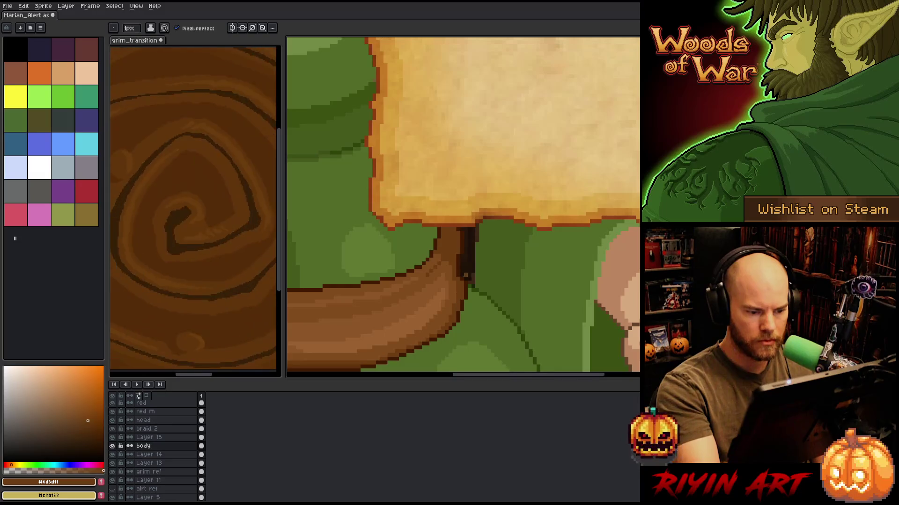
scroll(468, 283, "down", 3)
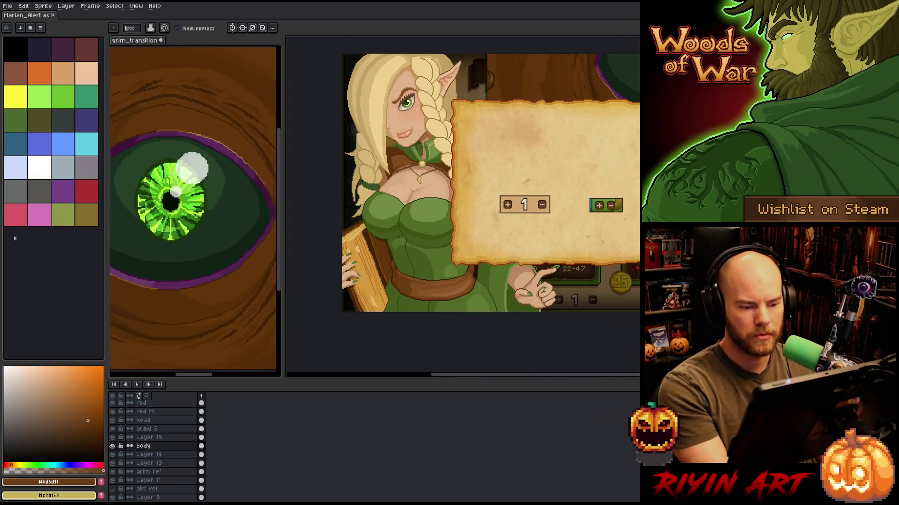
scroll(463, 300, "down", 1)
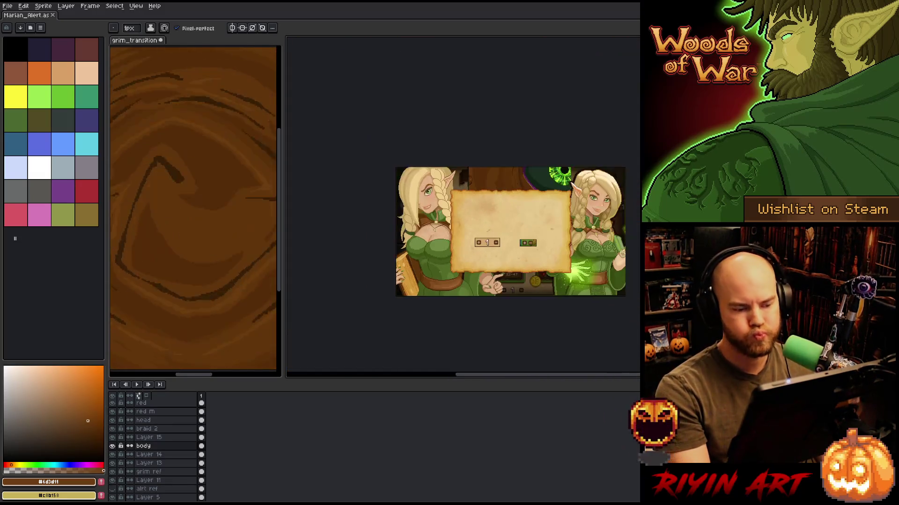
scroll(463, 300, "up", 3)
scroll(484, 283, "up", 3)
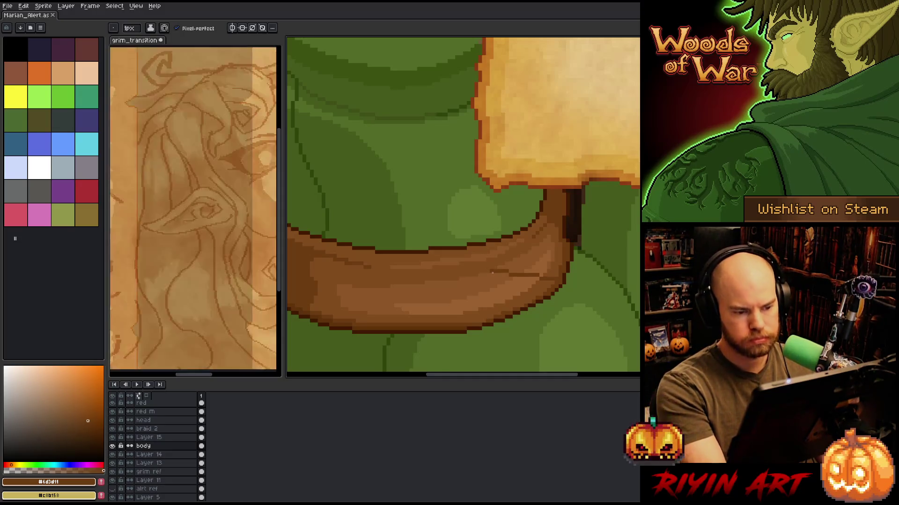
Select every pixel sharing the belt's dark outline colour, then deselect.
key("ctrl+shift+a")
left_click(402, 237)
left_click(406, 248)
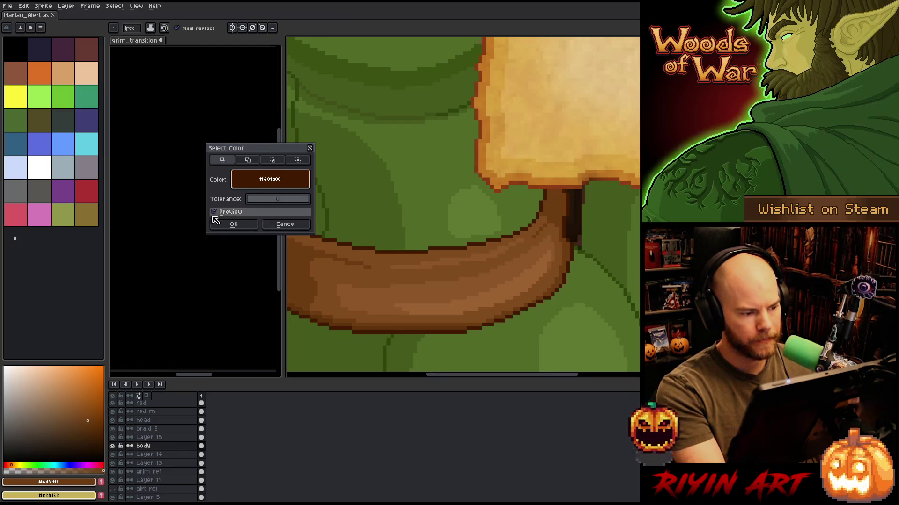
left_click(234, 224)
key("ctrl+d")
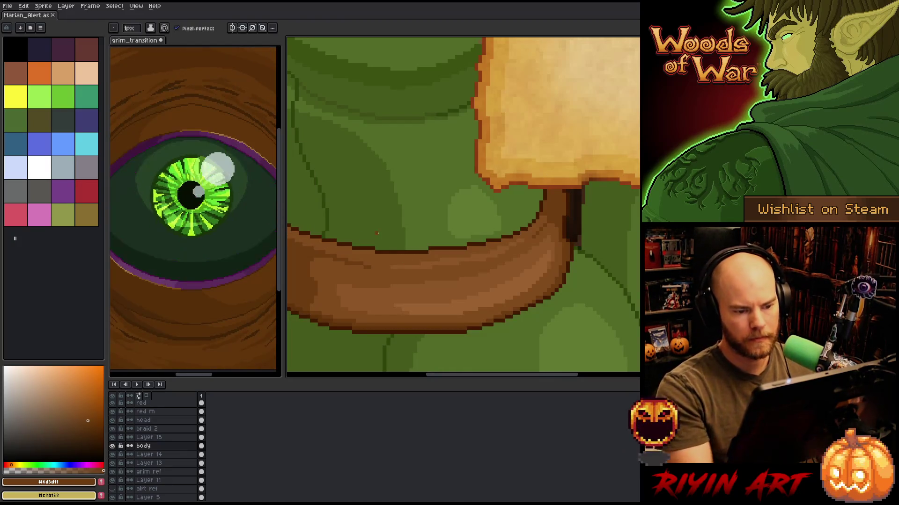
Pan to the belt's left end and take its darker brown as the pencil colour.
key("b")
left_click_drag(399, 247, 539, 261)
key("i")
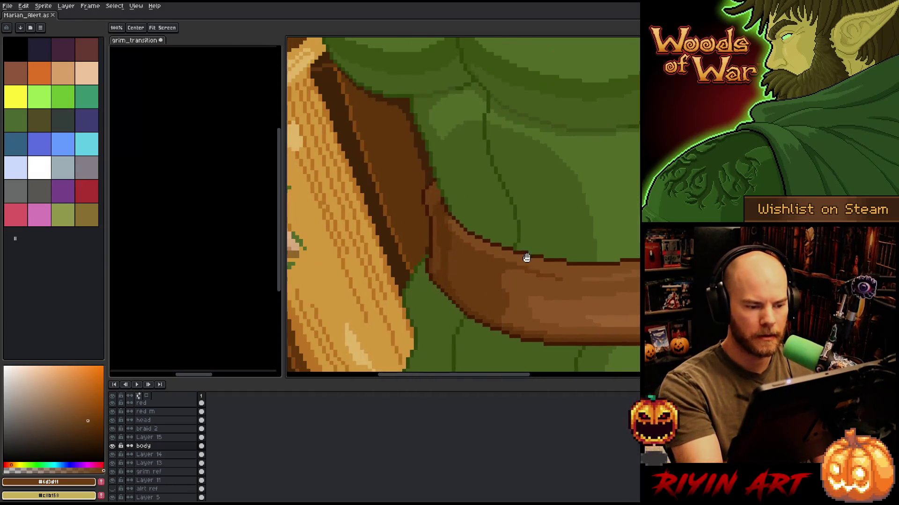
left_click(442, 229)
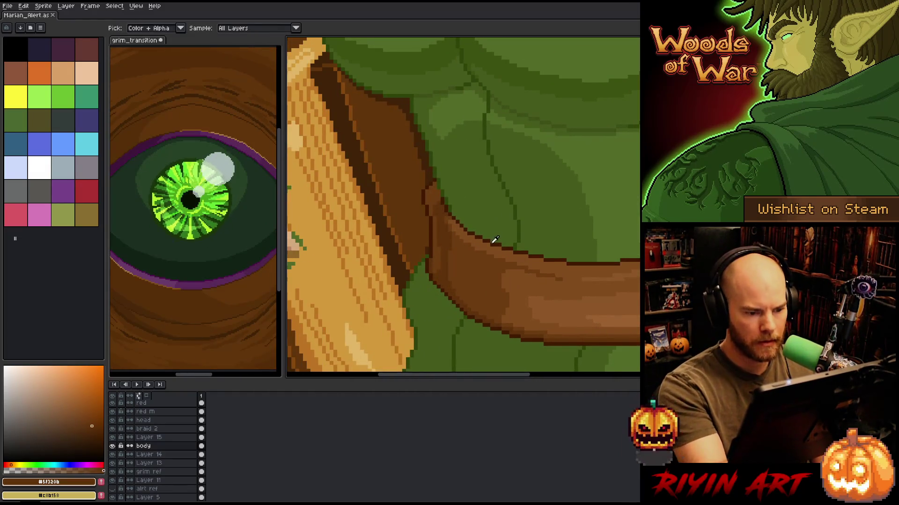
key("b")
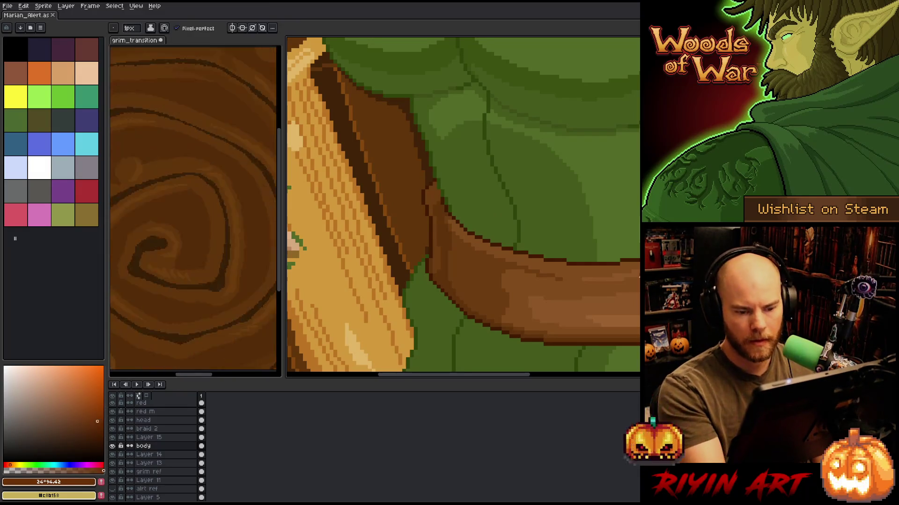
key("e")
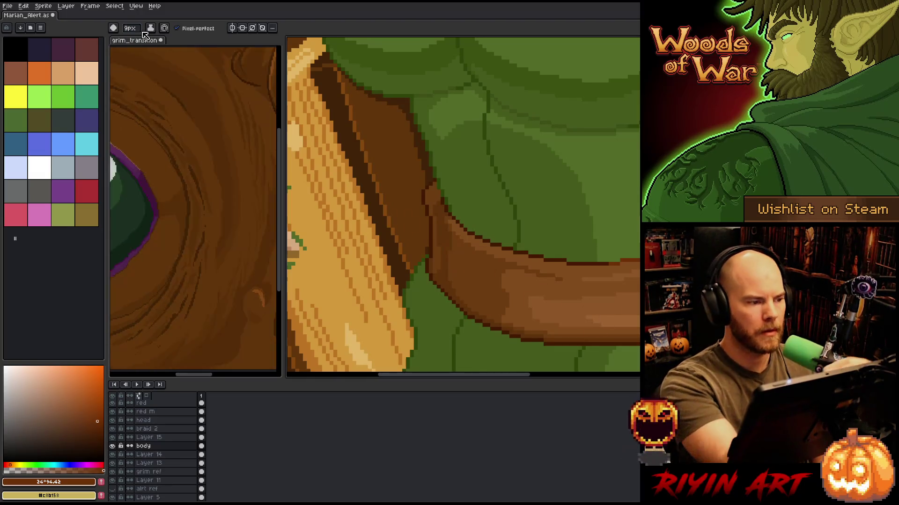
key("i")
left_click(448, 232)
key("b")
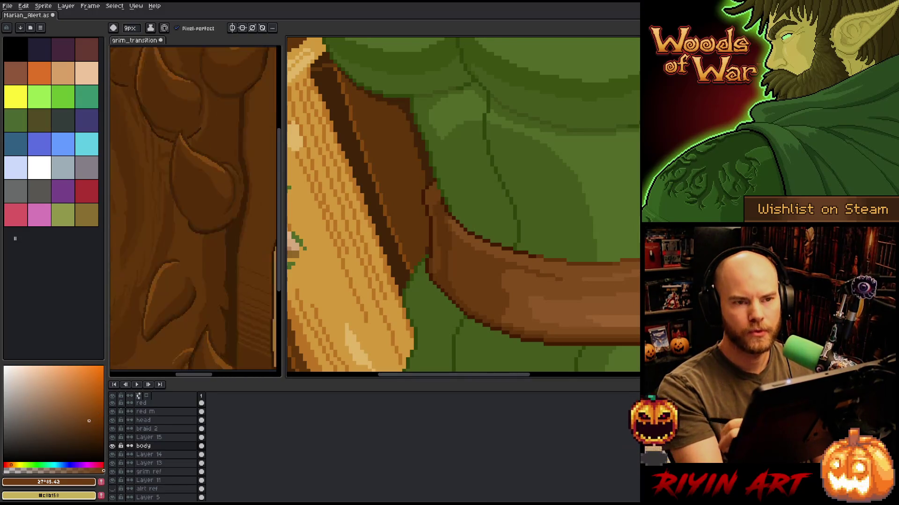
scroll(463, 206, "down", 5)
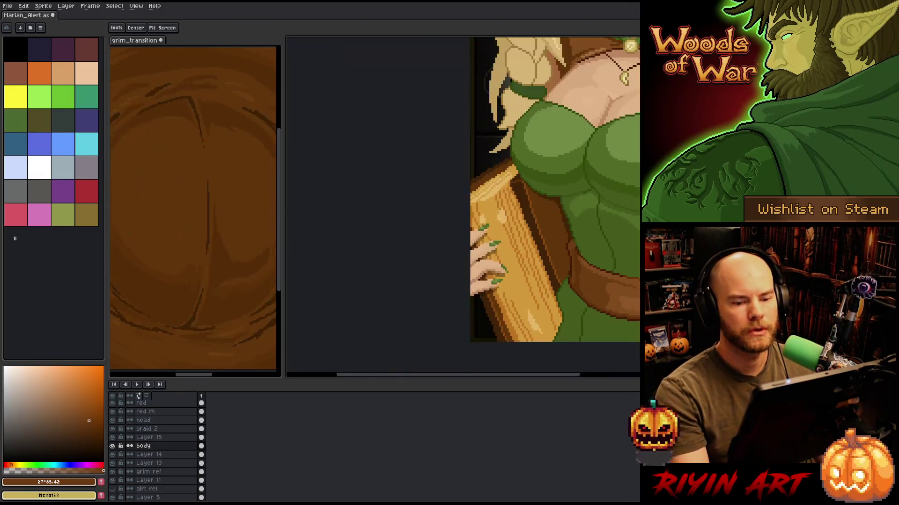
Save the portrait file.
scroll(332, 291, "down", 4)
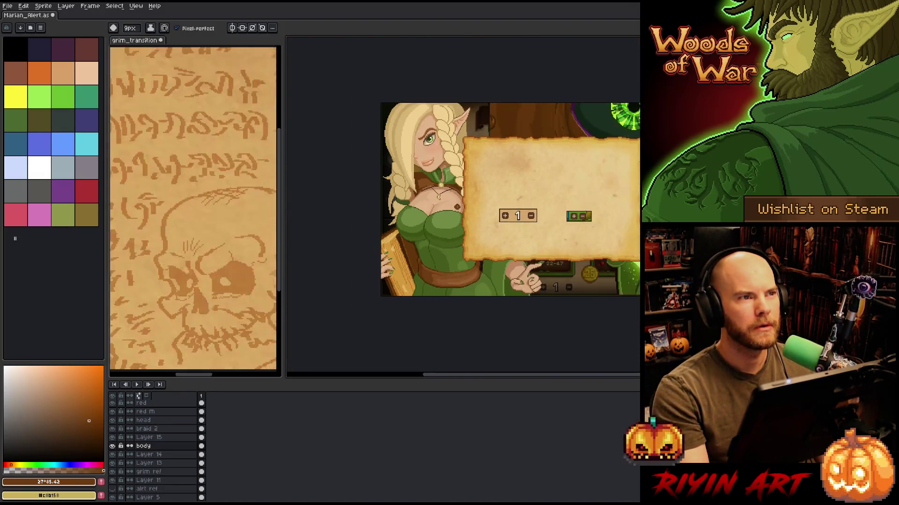
scroll(461, 192, "up", 2)
scroll(461, 192, "down", 1)
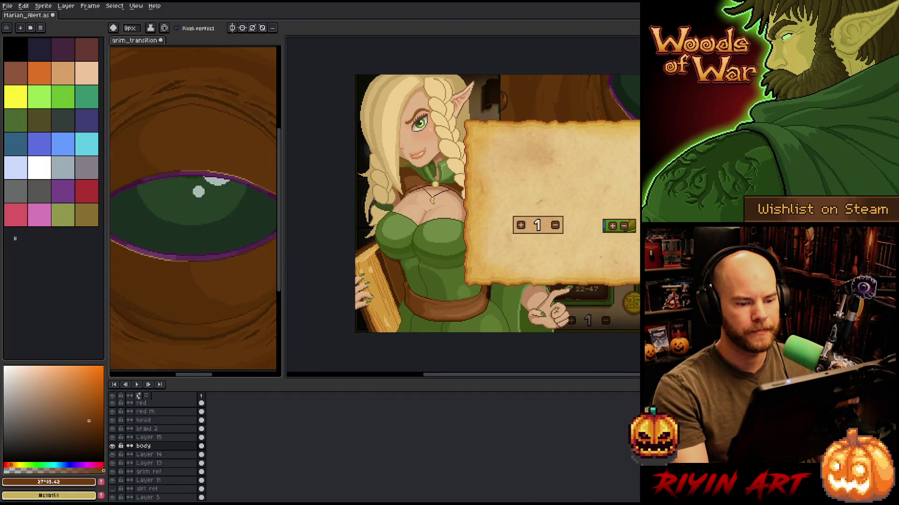
key("ctrl+s")
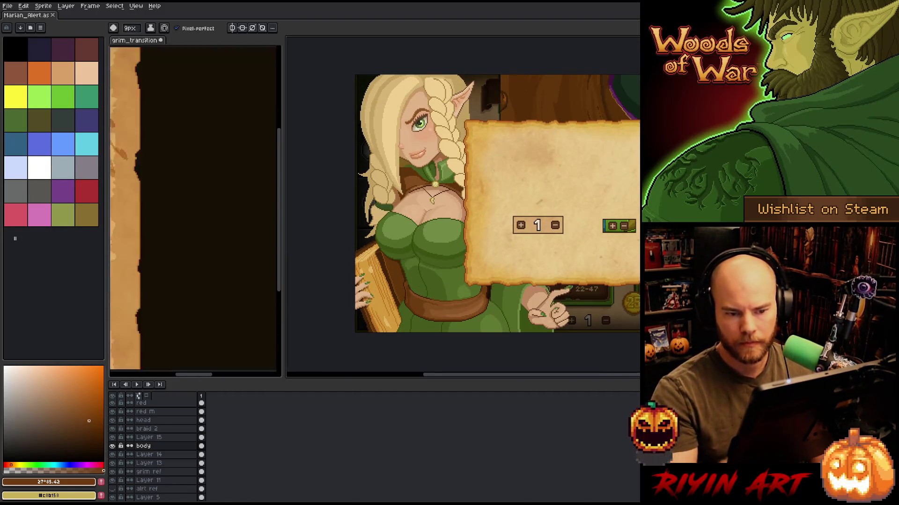
On the Braid layer, select the lightest braid pixels by colour and sample a darker blonde.
key("i")
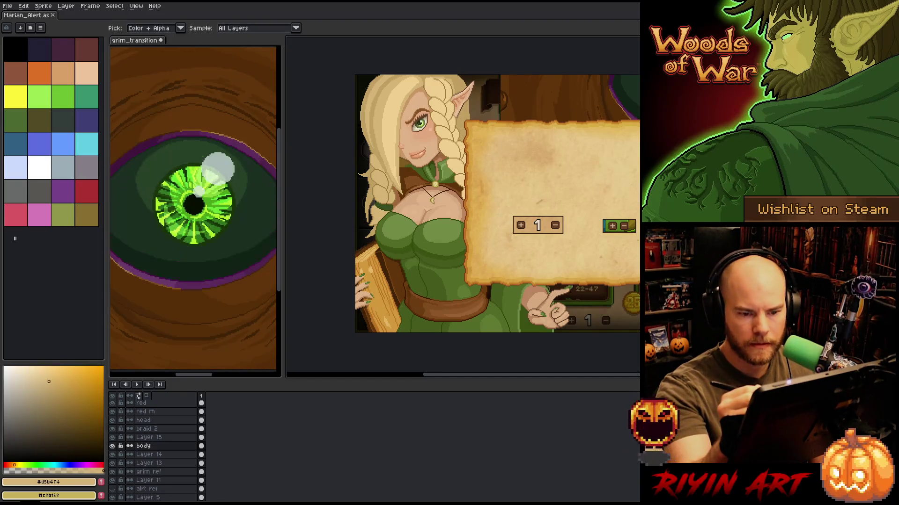
key("b")
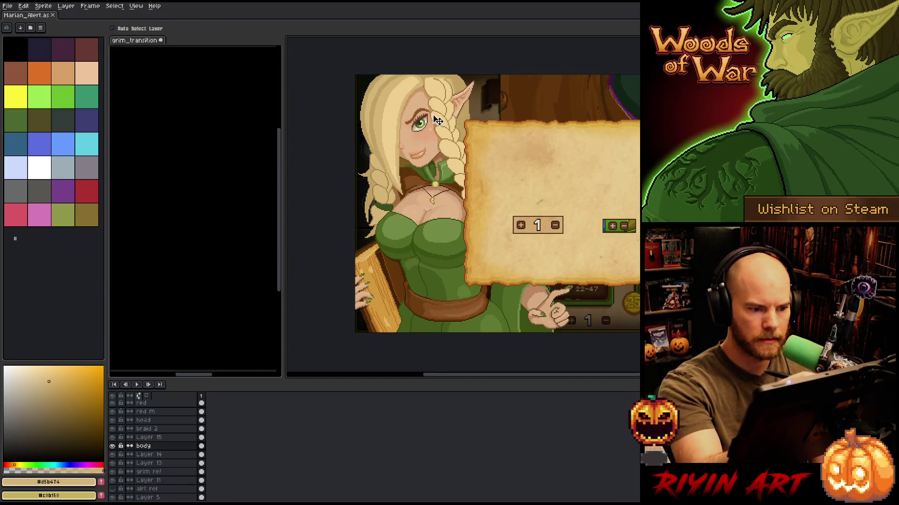
left_click(436, 121, "ctrl")
key("w")
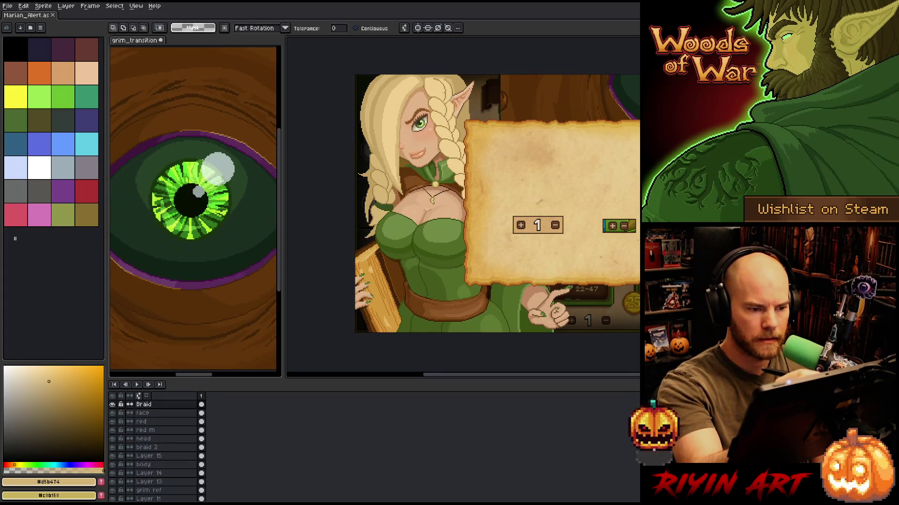
key("ctrl+shift+c")
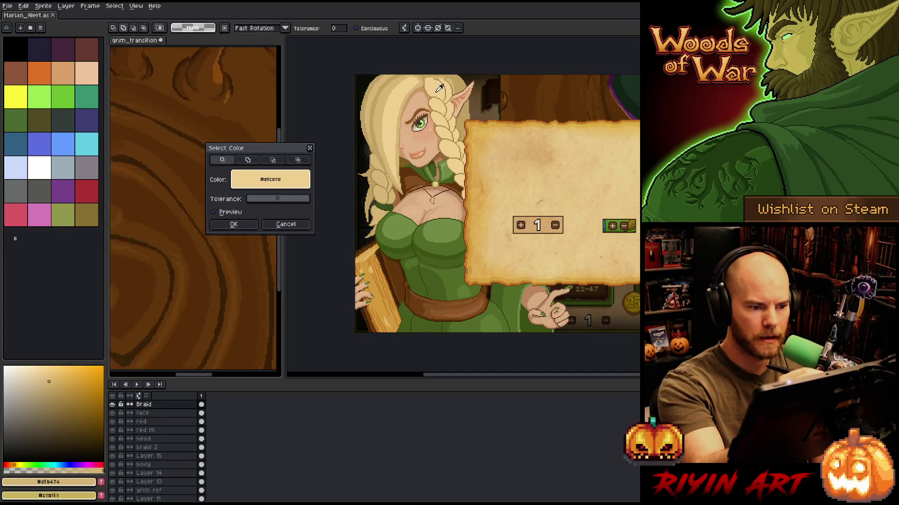
key("Return")
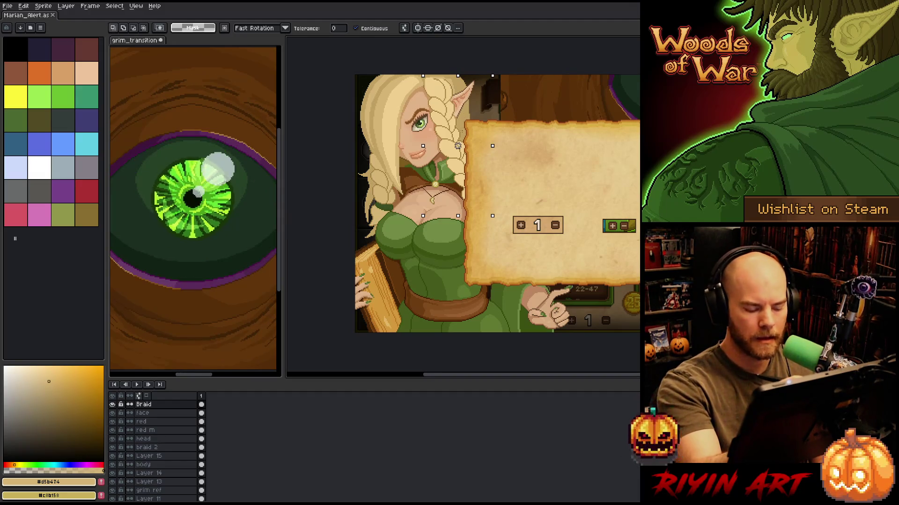
left_click(459, 140)
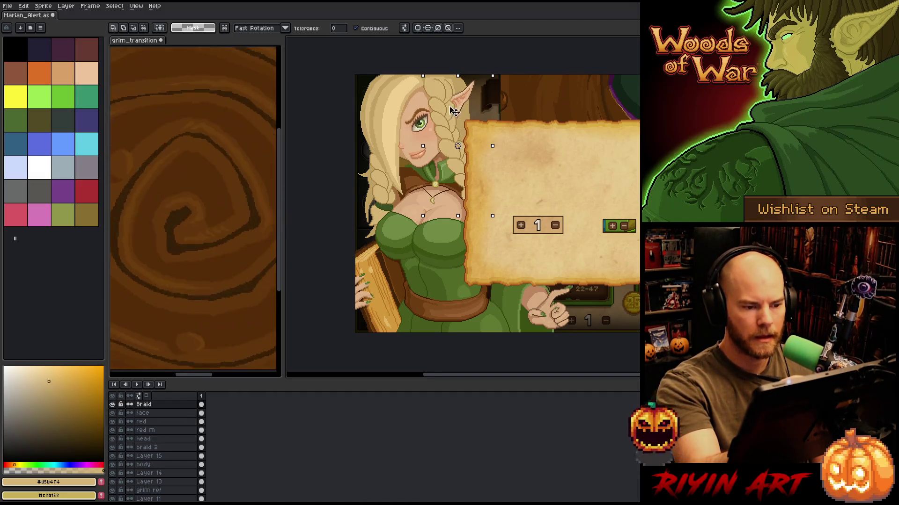
left_click(458, 146, "alt")
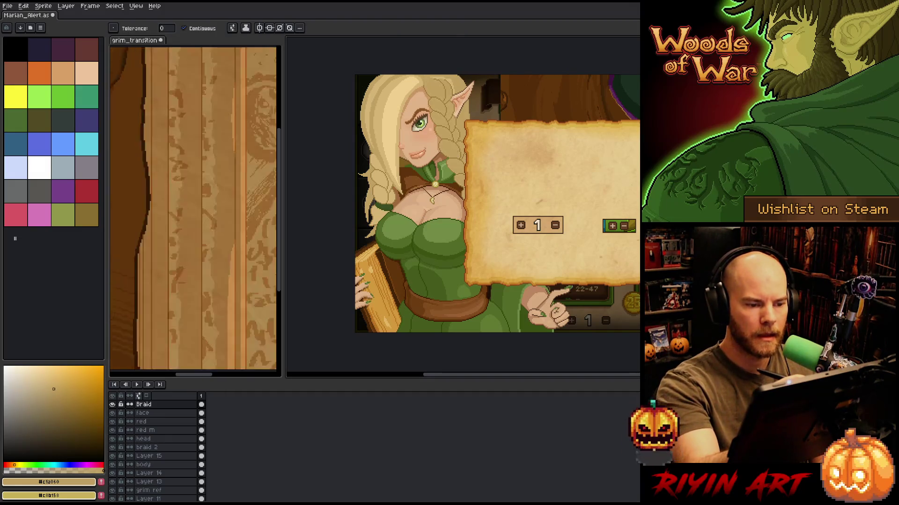
Pick the light blonde again and shrink the brush below 9px.
key("b")
left_click(384, 112, "alt")
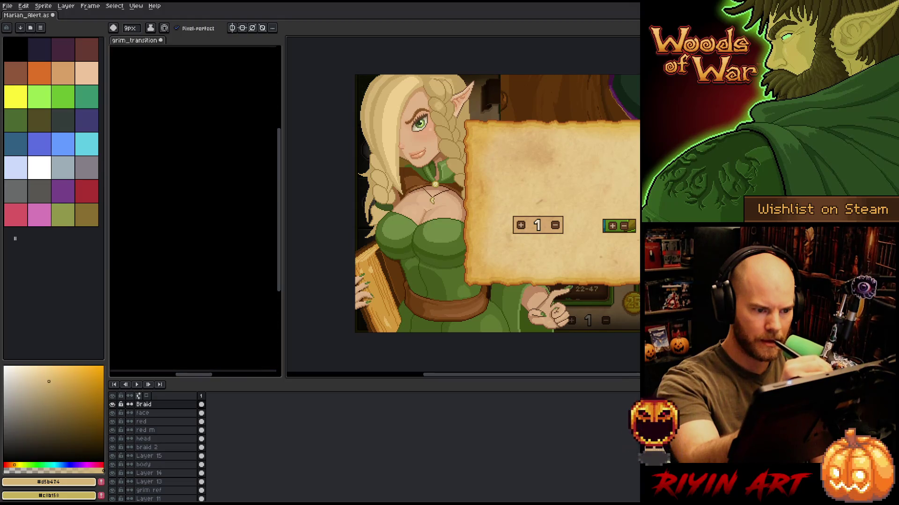
left_click_drag(130, 28, 132, 41)
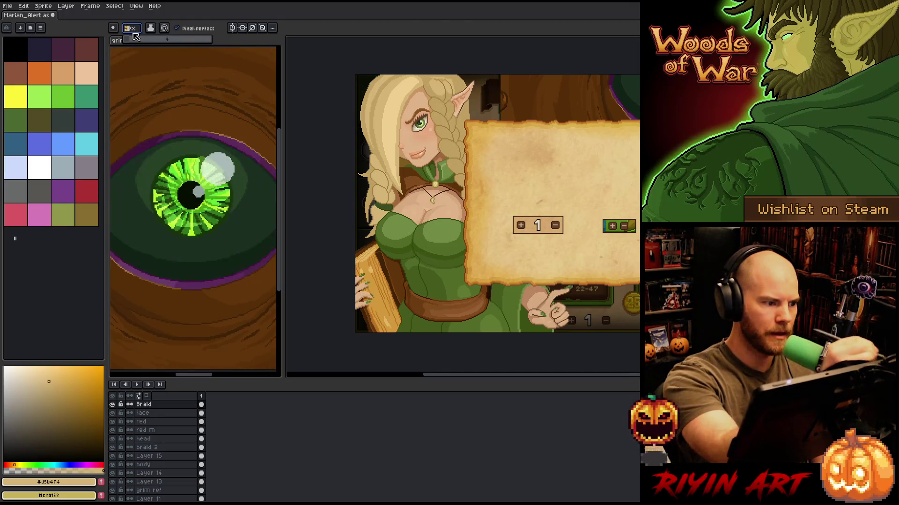
scroll(449, 102, "up", 1)
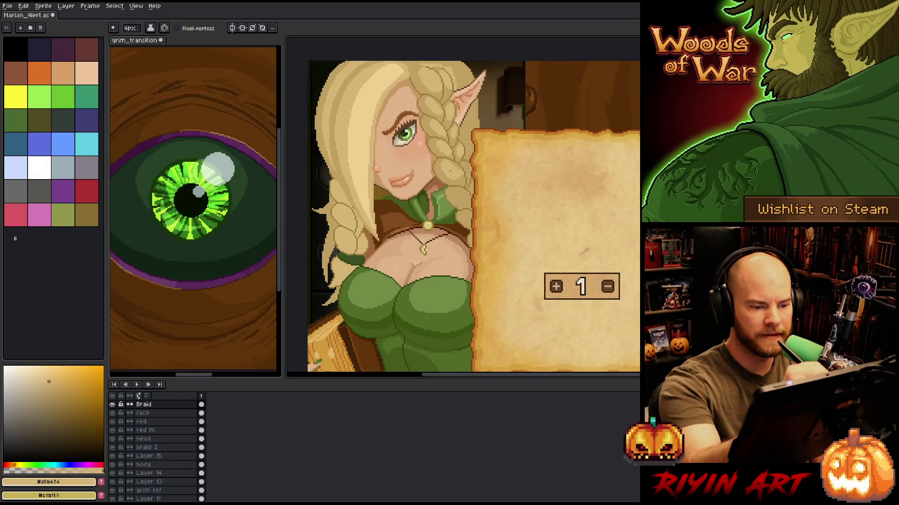
Try a darker braid tan, settle on the mid braid tan, and zoom into the braid.
left_click(462, 156, "alt")
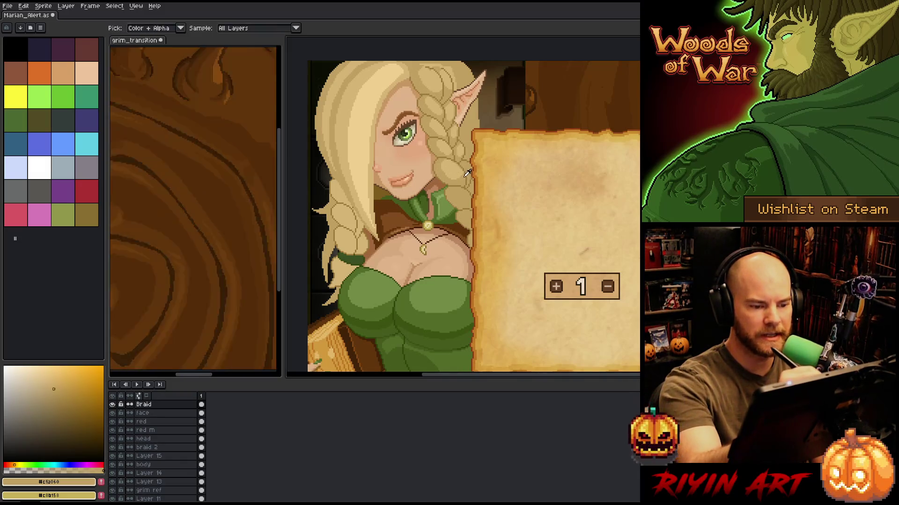
left_click(449, 140, "alt")
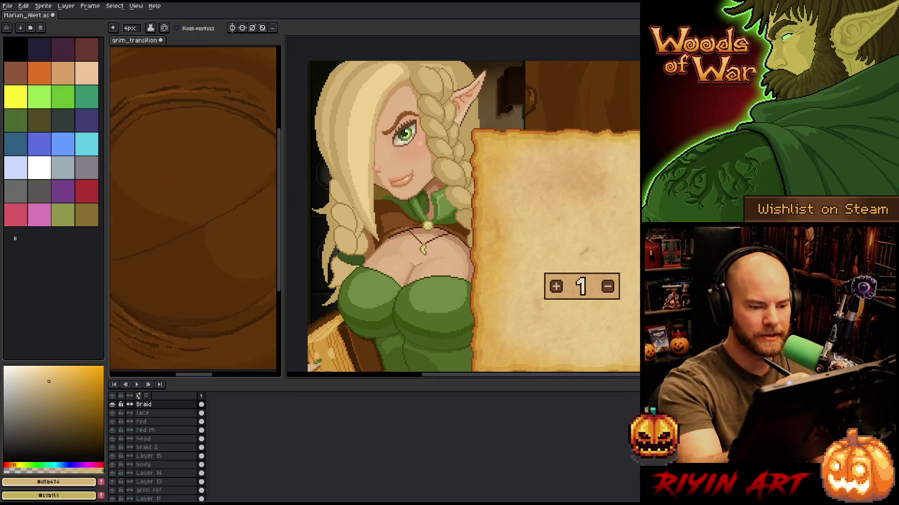
scroll(473, 215, "up", 2)
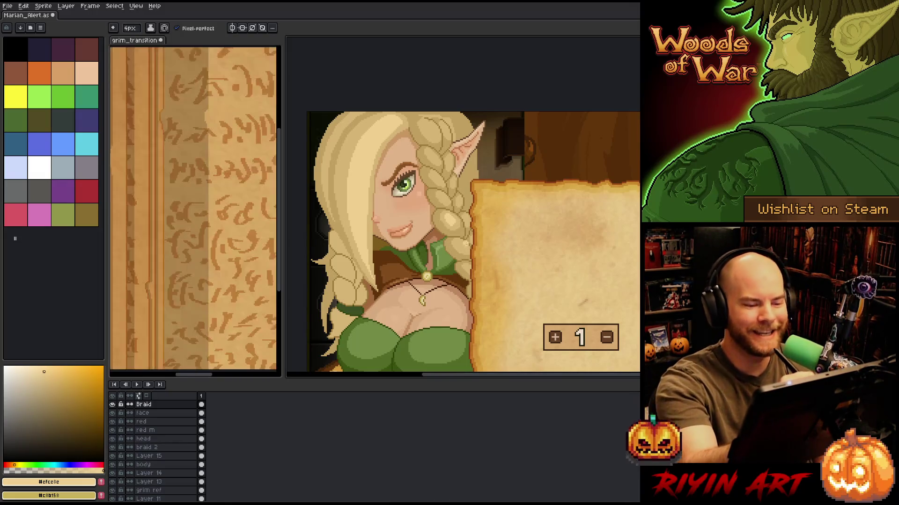
scroll(465, 245, "up", 2)
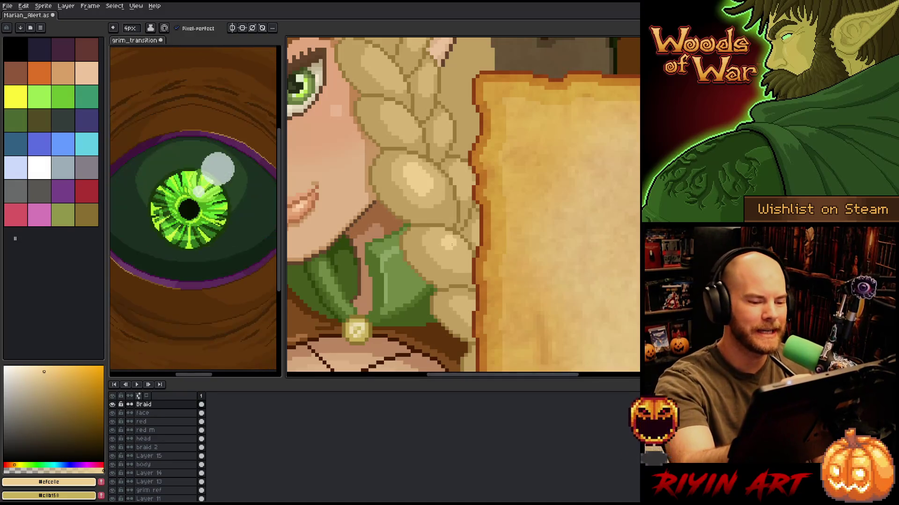
Paint light tan highlights on several braid lobes.
left_click_drag(411, 167, 437, 191)
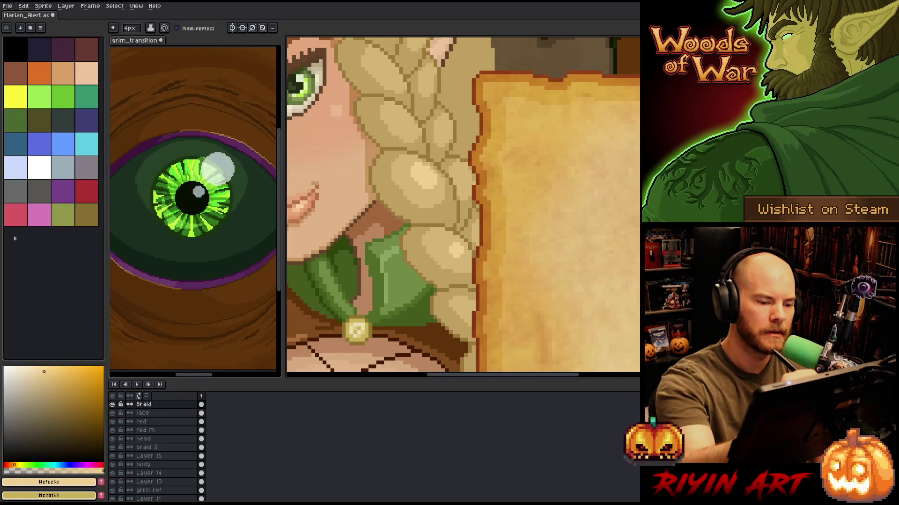
left_click_drag(451, 244, 455, 237)
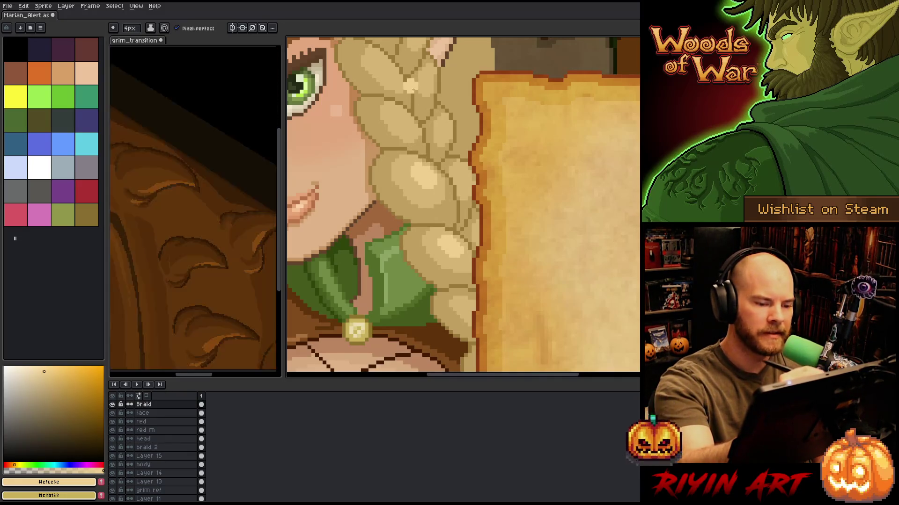
left_click_drag(399, 124, 405, 130)
left_click(411, 138, "alt")
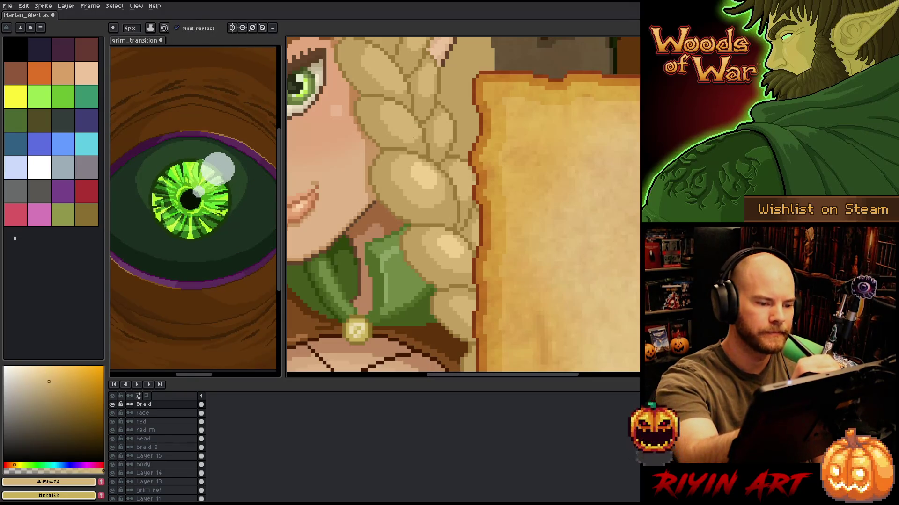
left_click(399, 117, "alt")
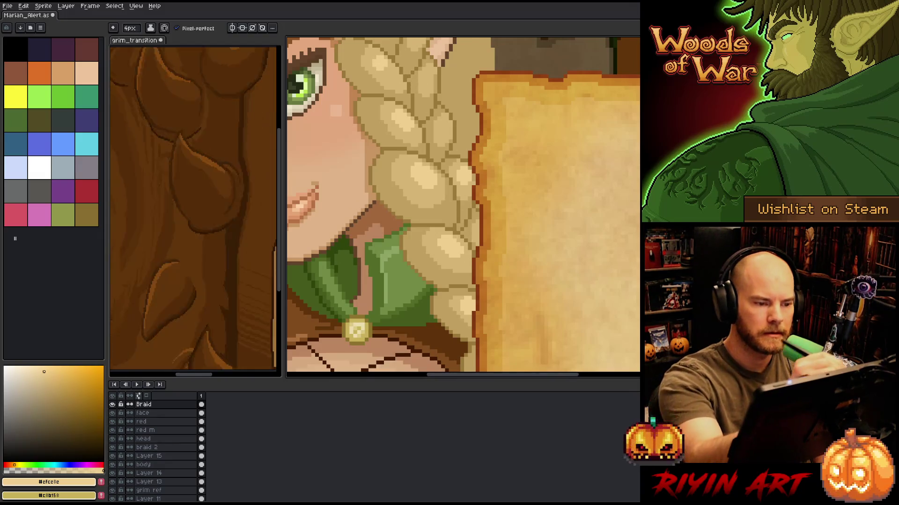
Draw a dark outline along the braid's top-left edge near the ear.
left_click_drag(457, 157, 496, 262)
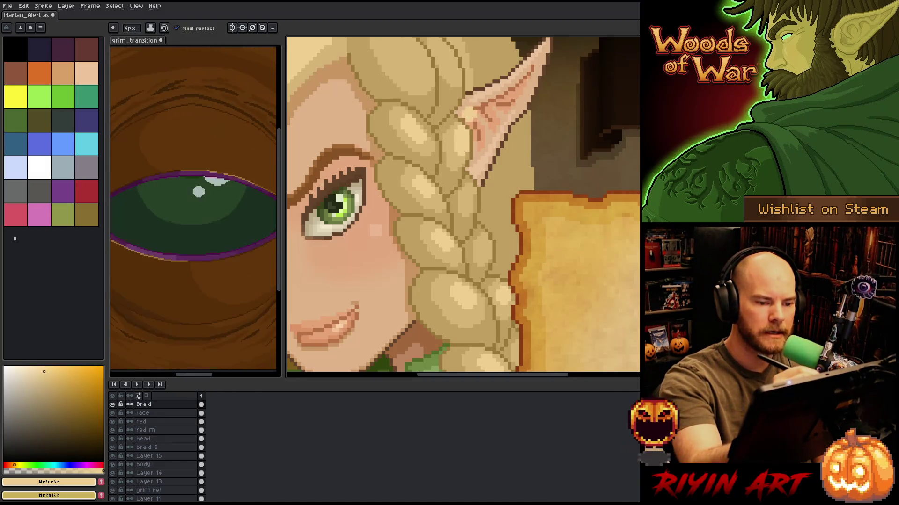
left_click_drag(400, 40, 414, 119)
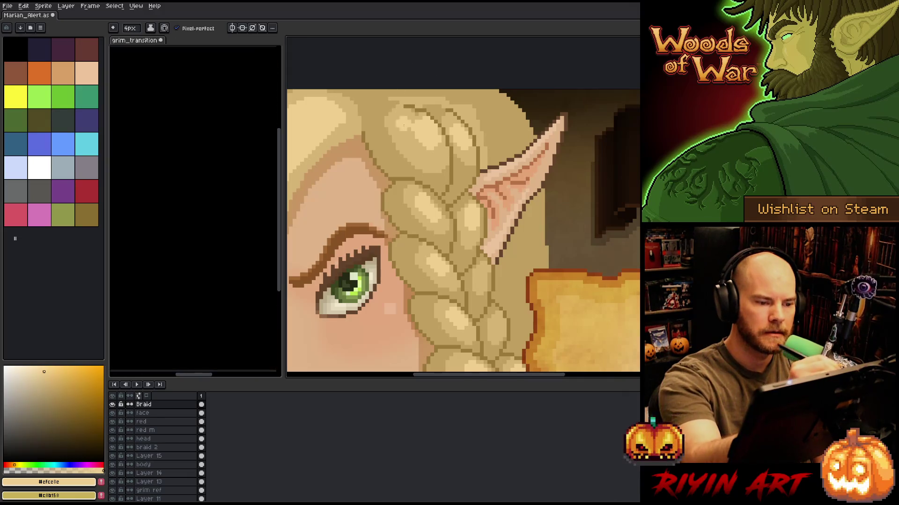
left_click(412, 121, "alt")
mouse_move(404, 105)
left_mouse_down()
mouse_move(415, 109)
mouse_move(422, 53)
left_mouse_up()
left_click(426, 133, "alt")
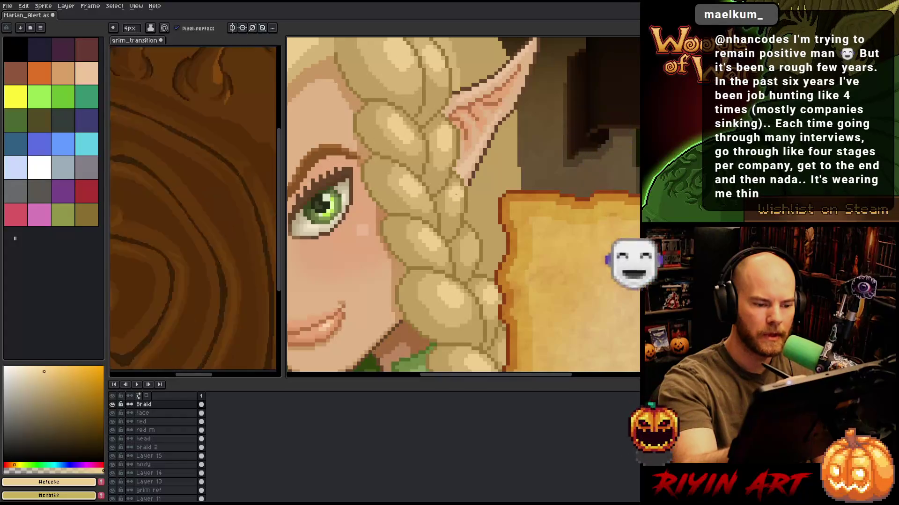
Take the darker braid tan and set the brush to 1px.
left_click_drag(522, 217, 515, 100)
left_click(455, 136, "alt")
key("minus")
key("minus")
key("minus")
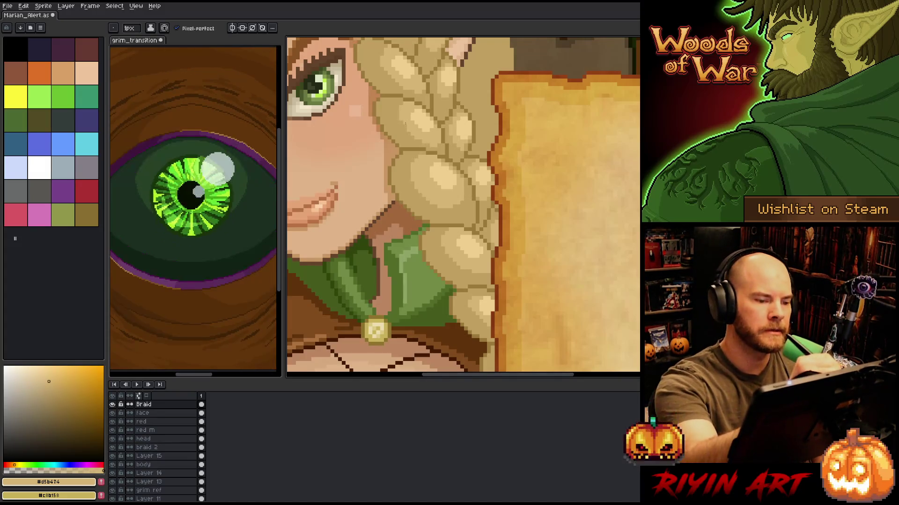
left_click_drag(439, 115, 455, 136)
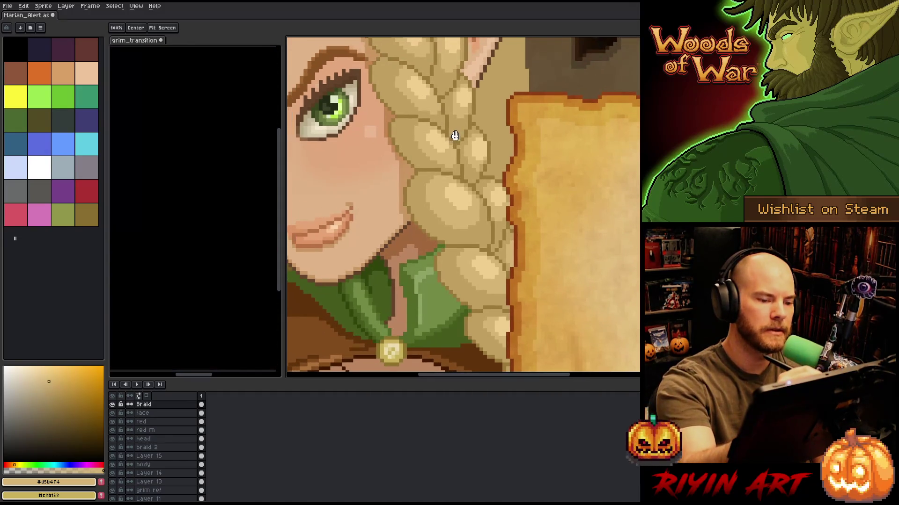
key("space")
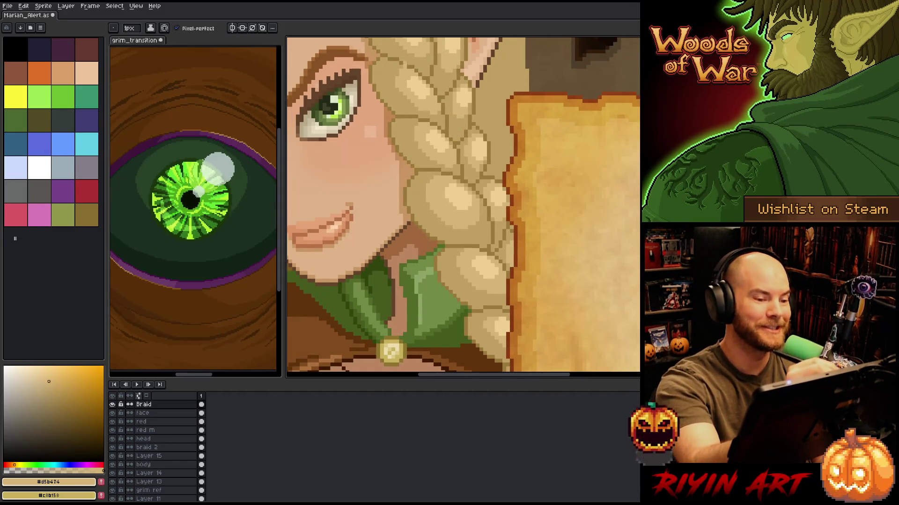
key("space")
left_click_drag(489, 224, 498, 332)
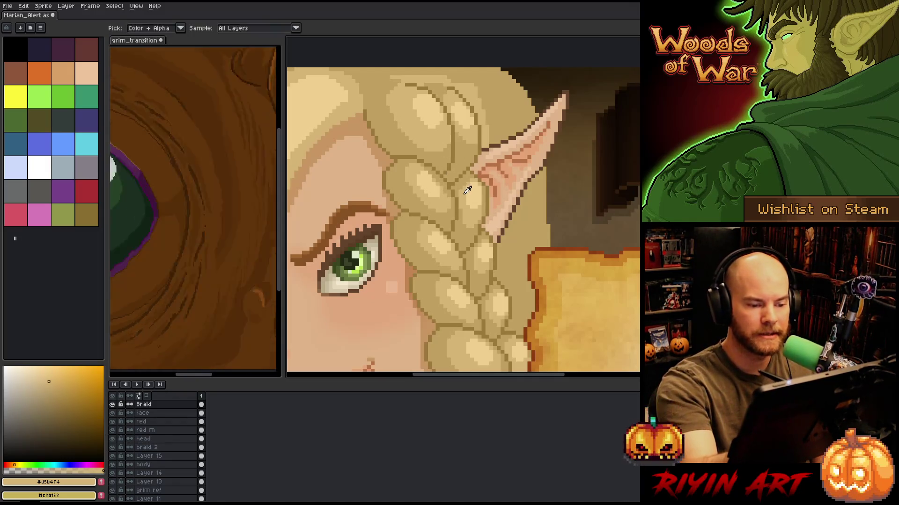
mouse_move(515, 234)
left_mouse_down()
mouse_move(517, 181)
mouse_move(501, 134)
left_mouse_up()
left_click(444, 157, "alt")
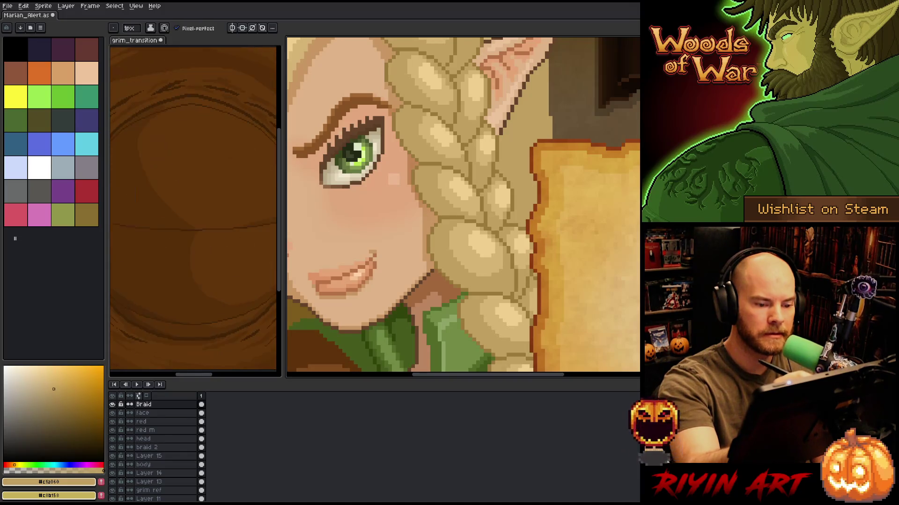
Touch up pixels on the braid beside the face.
left_click_drag(515, 234, 489, 180)
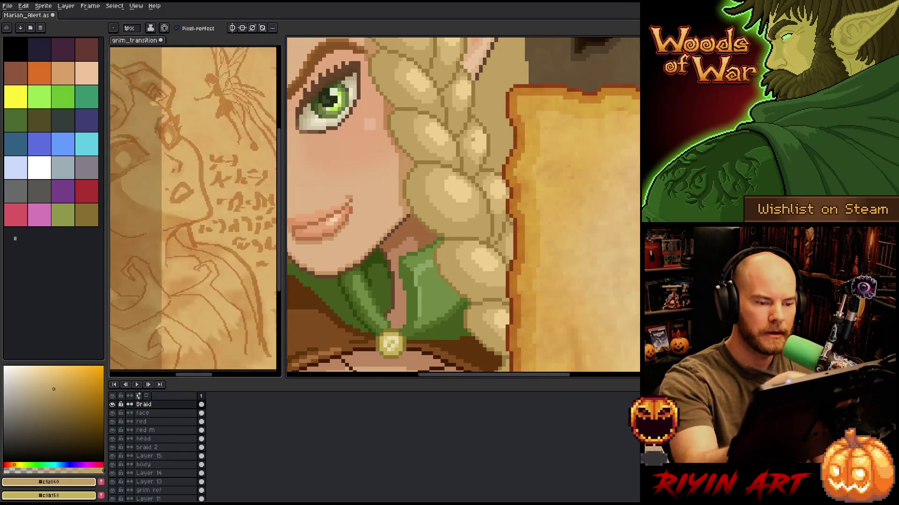
right_click(451, 241)
left_click(461, 246)
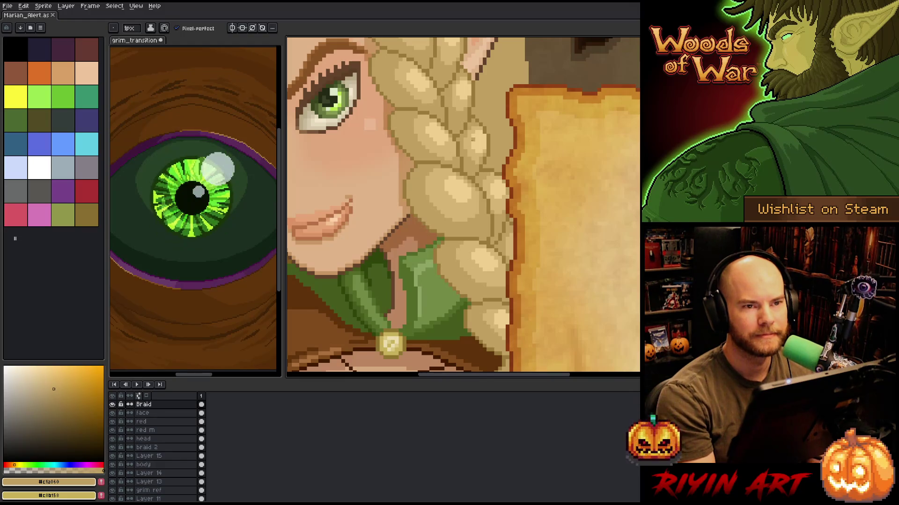
right_click(432, 228)
left_click(457, 244)
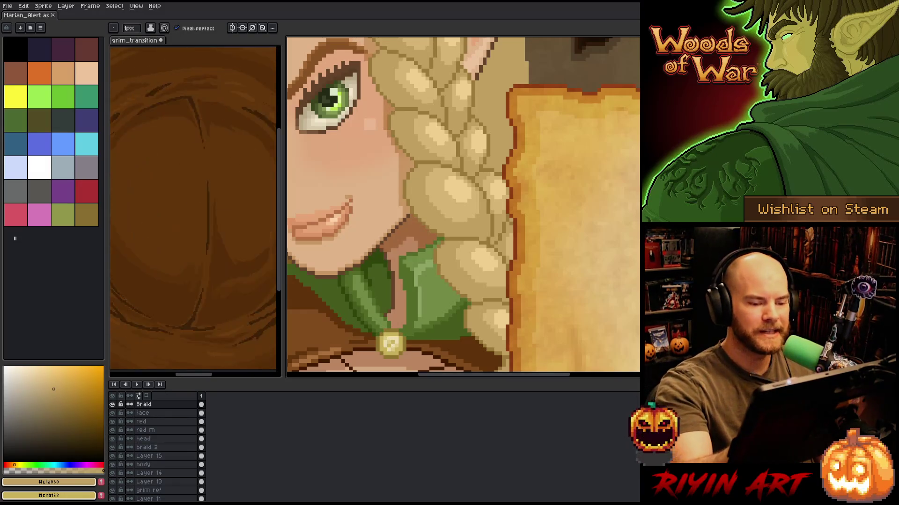
scroll(491, 214, "down", 3)
scroll(464, 114, "up", 1)
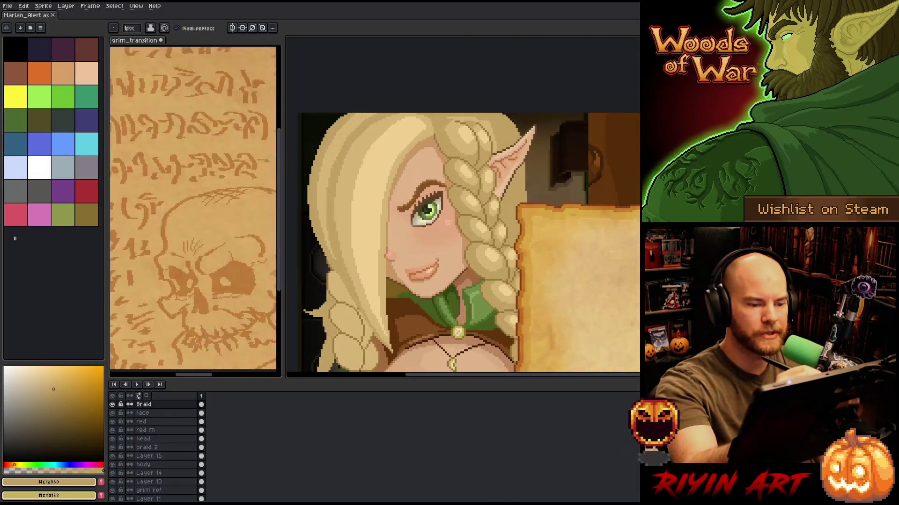
Magic-wand the braid's colour region and pick a lighter tan for it.
key("w")
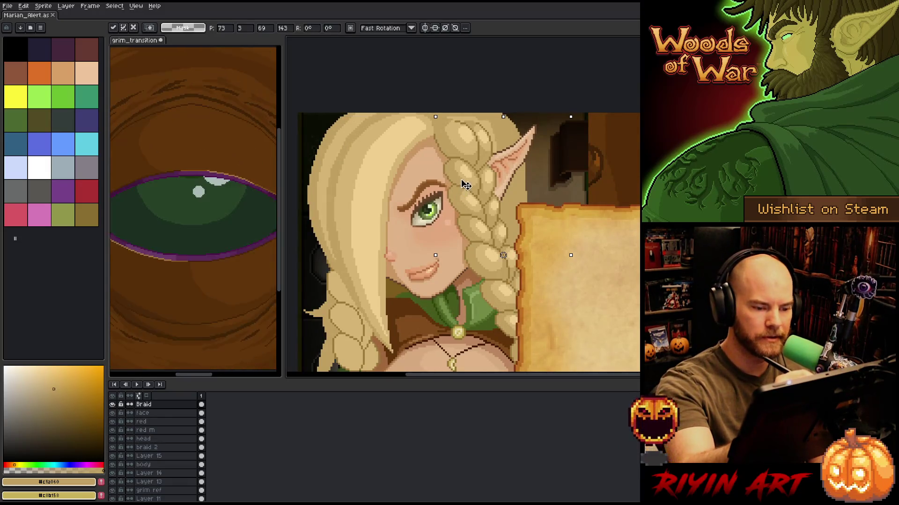
left_click(460, 199)
key("b")
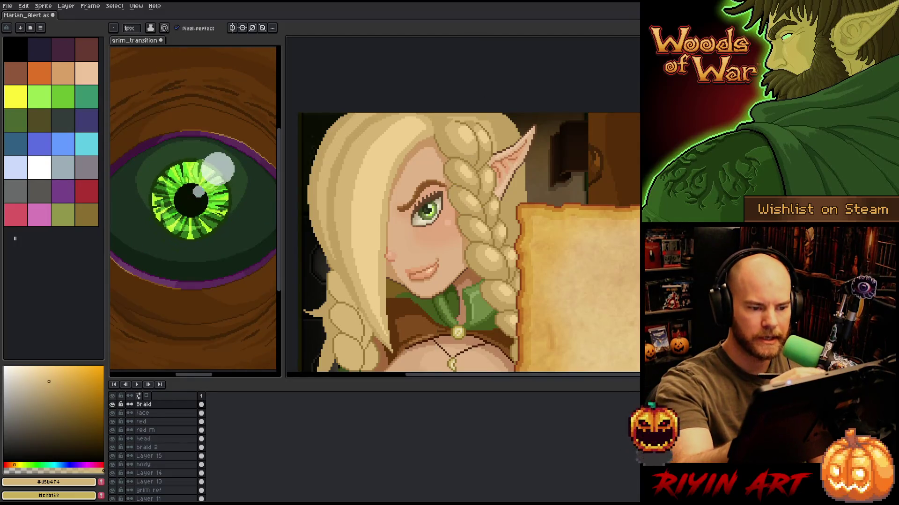
scroll(473, 207, "up", 3)
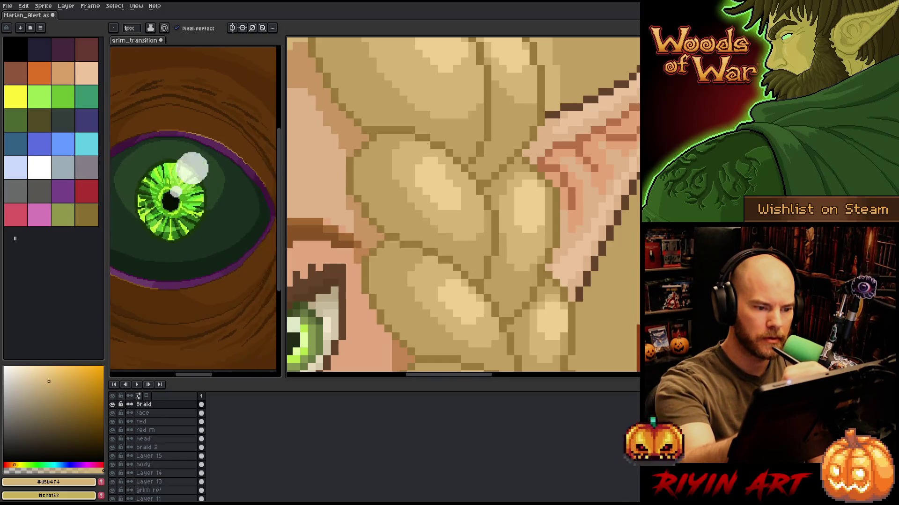
left_click(449, 177, "alt")
scroll(458, 162, "down", 5)
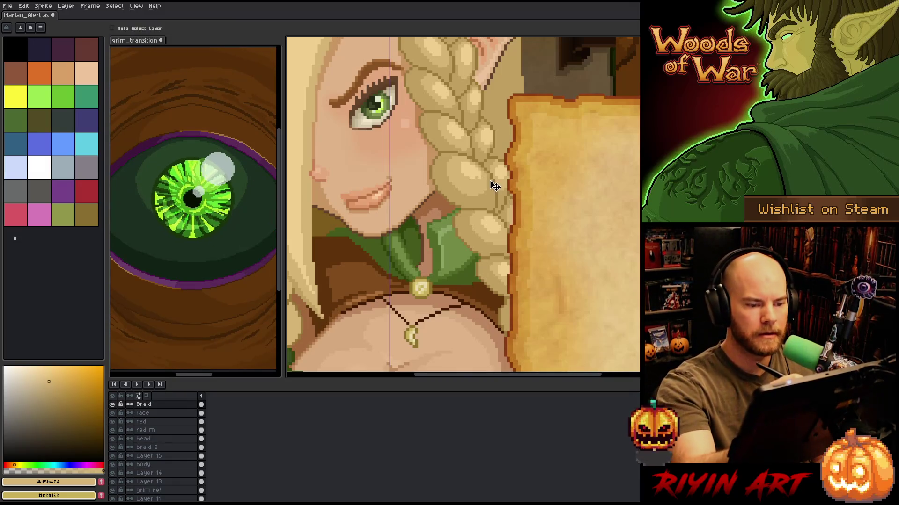
Zoom out to the whole elf and re-select the braid region with the magic wand.
key("1")
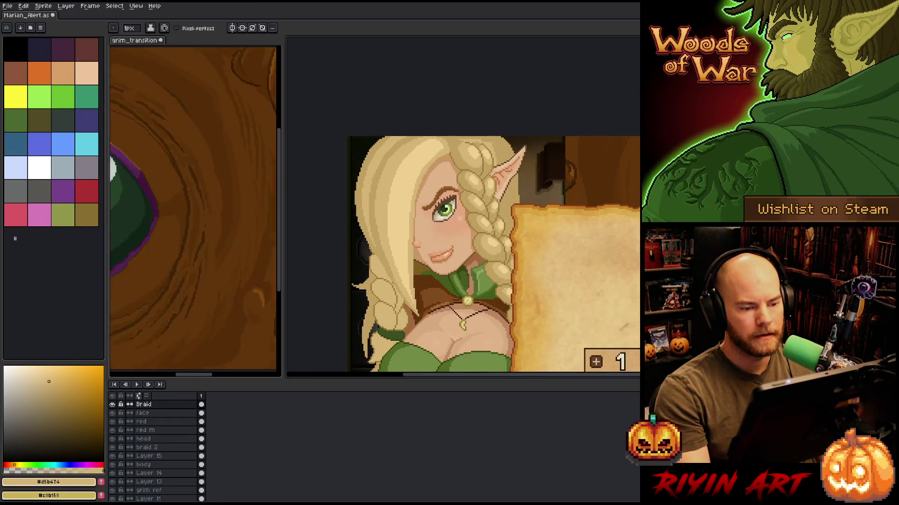
scroll(489, 230, "up", 1)
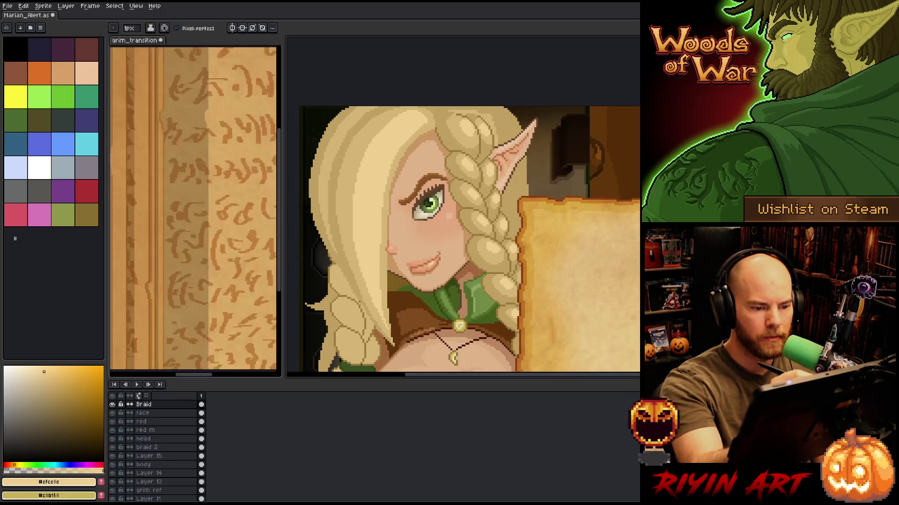
mouse_move(551, 261)
left_mouse_down()
mouse_move(599, 255)
mouse_move(522, 238)
mouse_move(576, 199)
left_mouse_up()
key("w")
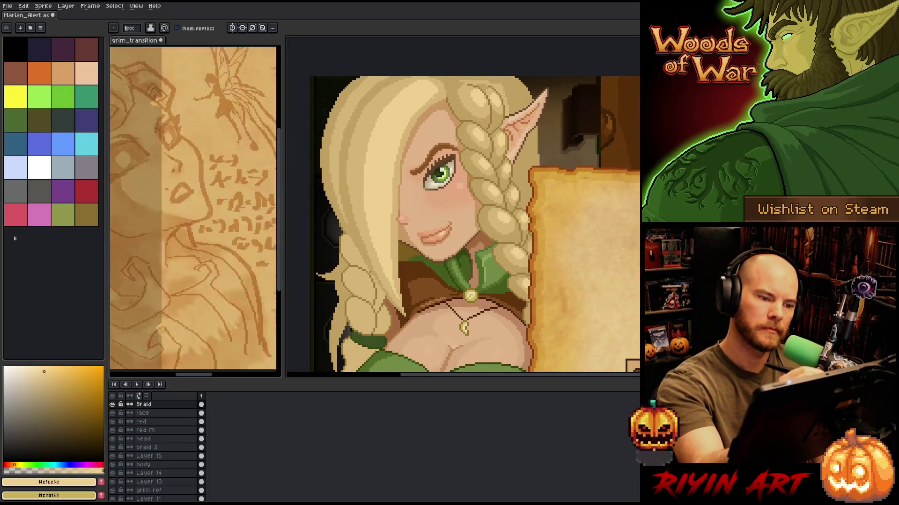
left_click(424, 96)
left_click_drag(569, 261, 610, 201)
left_click_drag(439, 303, 505, 294)
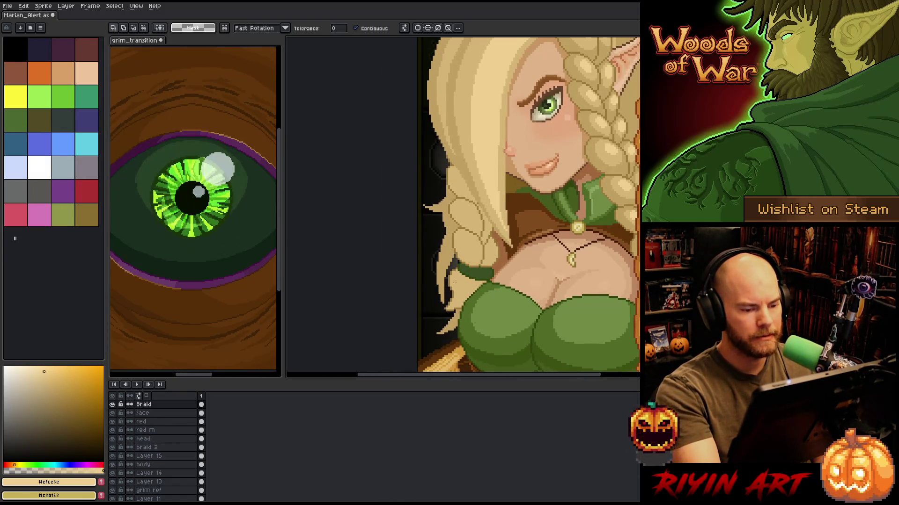
Make Layer 13 active and sample the hair's tan colour.
key("v")
left_click(461, 285)
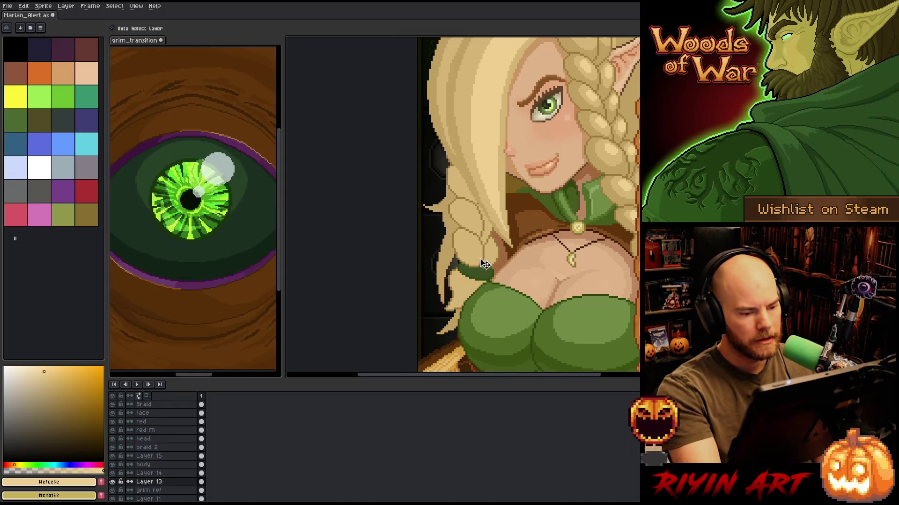
key("b")
left_click(456, 275, "alt")
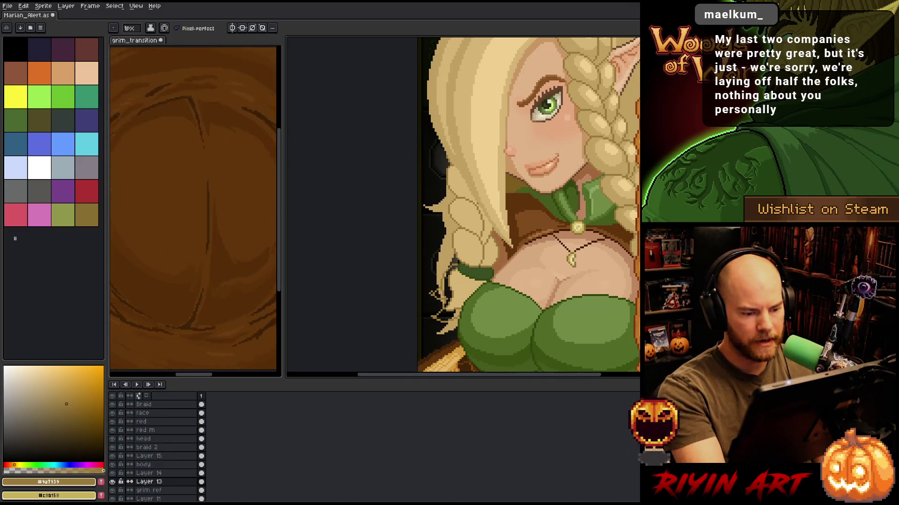
left_click(462, 289, "alt")
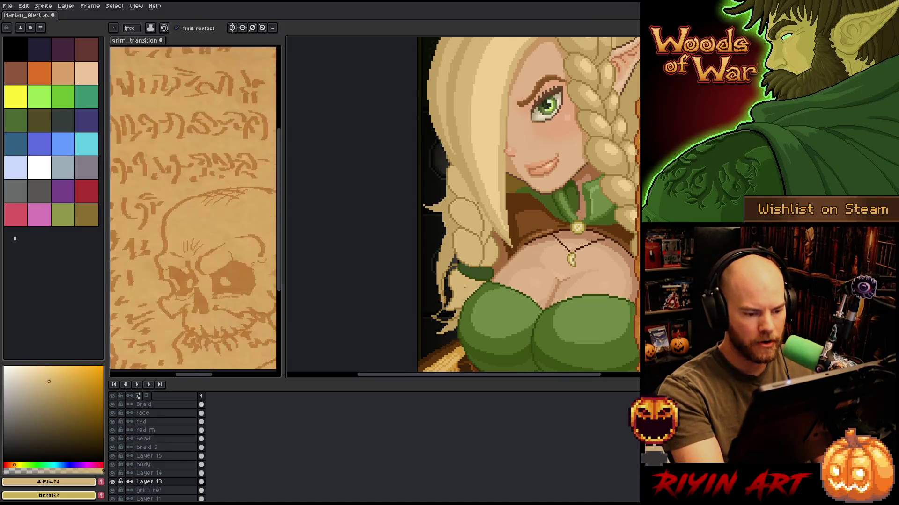
Paint over the dark gaps along the left braid's edge with hair tan.
scroll(462, 289, "up", 3)
mouse_move(352, 342)
left_mouse_down()
mouse_move(387, 318)
mouse_move(393, 286)
mouse_move(386, 296)
mouse_move(415, 239)
left_mouse_up()
mouse_move(409, 319)
left_mouse_down()
mouse_move(420, 201)
mouse_move(410, 262)
mouse_move(391, 287)
left_mouse_up()
mouse_move(398, 255)
left_mouse_down()
mouse_move(386, 171)
mouse_move(404, 136)
mouse_move(385, 163)
mouse_move(375, 141)
mouse_move(387, 123)
mouse_move(402, 155)
left_mouse_up()
mouse_move(409, 78)
left_mouse_down()
mouse_move(420, 108)
mouse_move(432, 66)
mouse_move(455, 66)
left_mouse_up()
left_click(443, 55)
mouse_move(471, 308)
left_mouse_down()
mouse_move(513, 217)
mouse_move(510, 234)
mouse_move(497, 227)
mouse_move(464, 276)
left_mouse_up()
mouse_move(453, 238)
left_mouse_down()
mouse_move(440, 276)
mouse_move(429, 243)
mouse_move(417, 286)
mouse_move(406, 251)
mouse_move(384, 274)
left_mouse_up()
left_click(452, 285, "alt")
Add darker brown #9a7939 outline pixels along the braid.
left_click(463, 285)
left_click(475, 262)
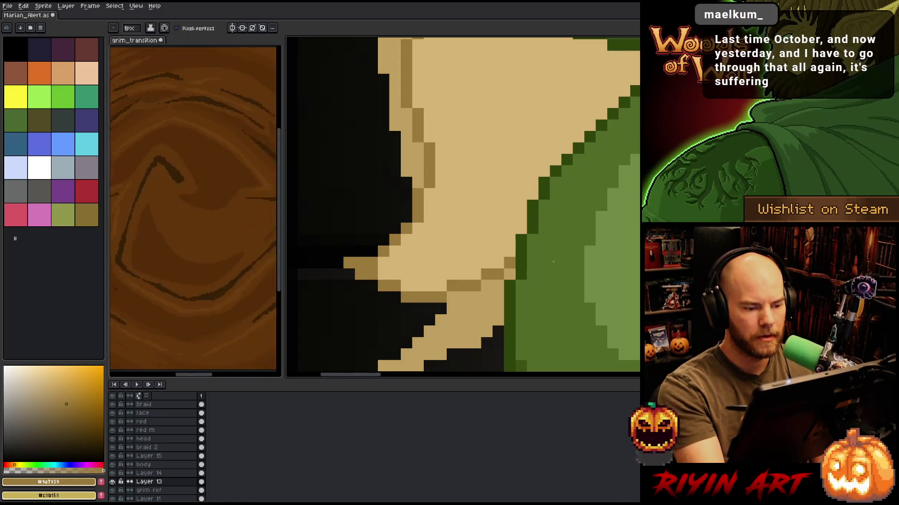
scroll(506, 196, "down", 5)
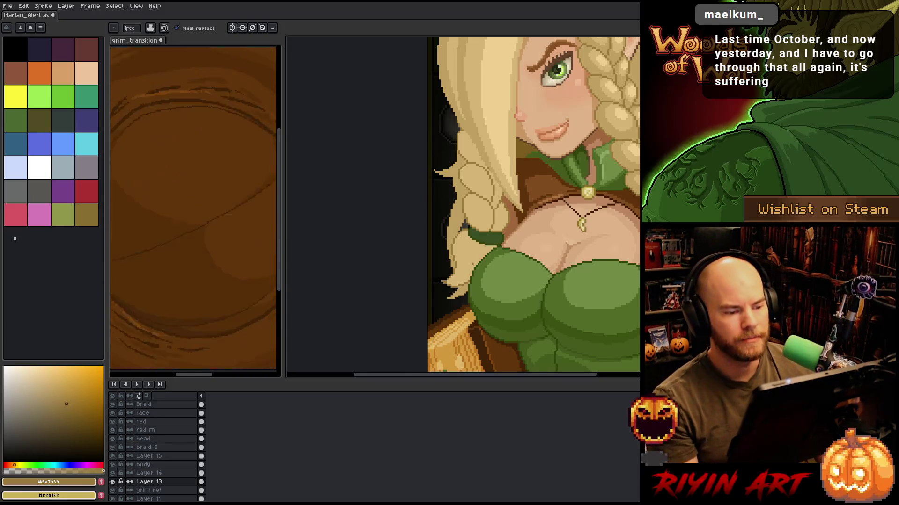
scroll(468, 263, "up", 5)
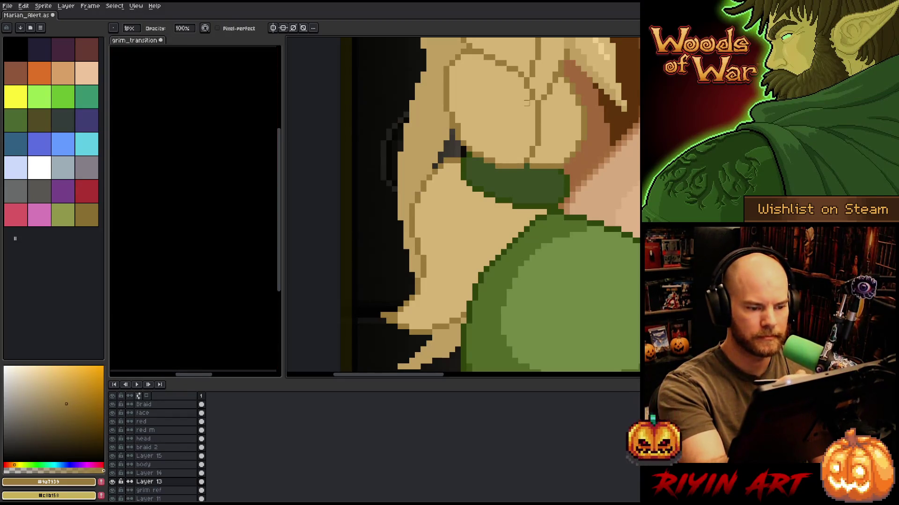
left_click_drag(555, 229, 540, 255)
key("b")
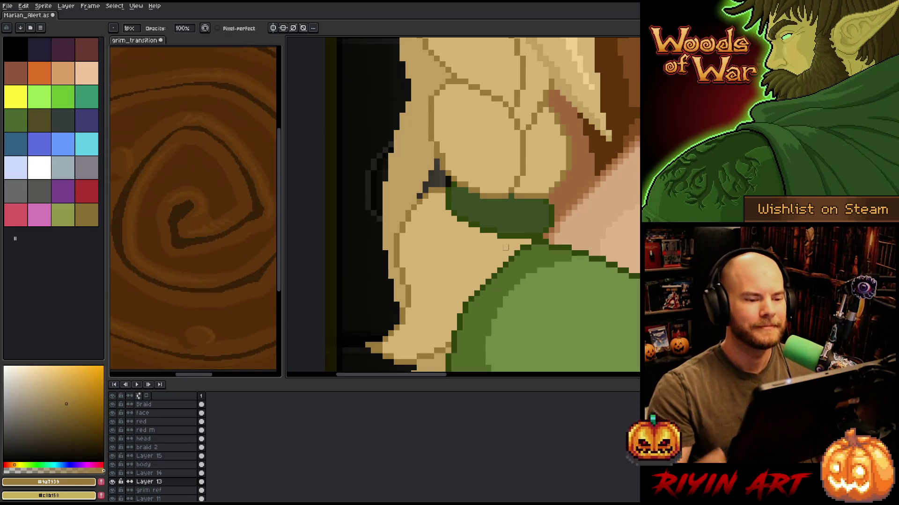
Make the braid 2 layer active.
scroll(505, 247, "down", 1)
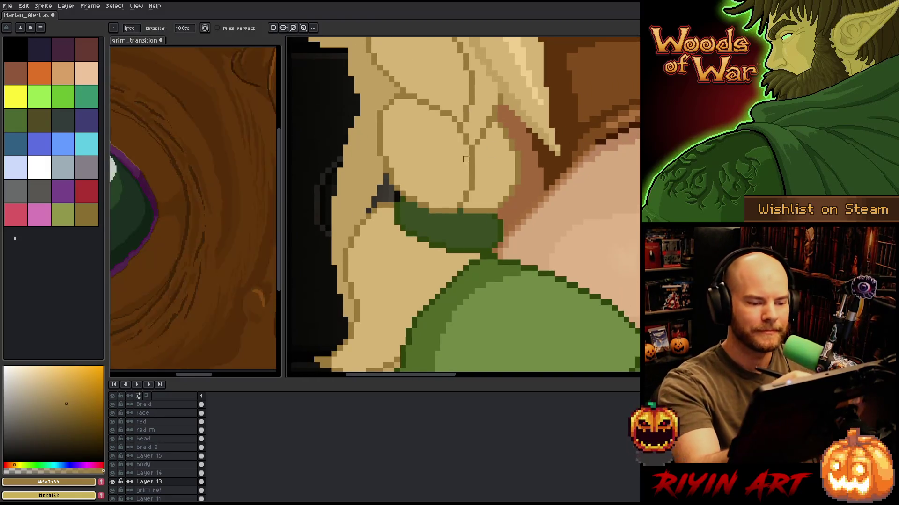
scroll(506, 247, "down", 1)
scroll(427, 98, "up", 2)
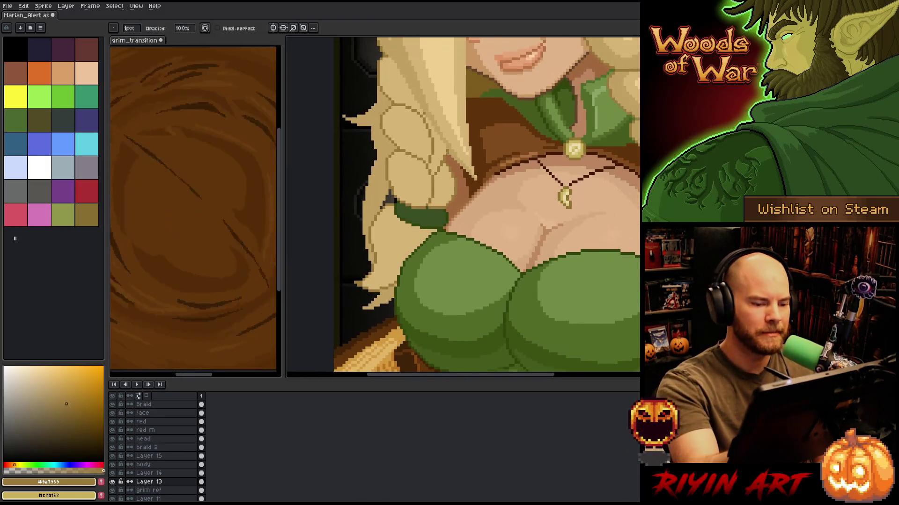
scroll(427, 98, "down", 3)
left_click(481, 196, "ctrl")
Sample the tie's dark green and the brown outline colour, then zoom out.
key("b")
left_click(473, 207, "alt")
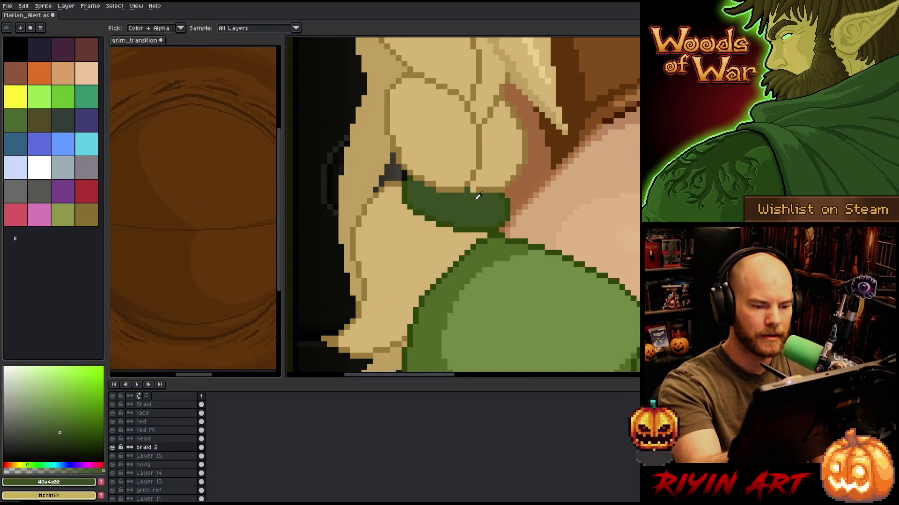
left_click(483, 184, "alt")
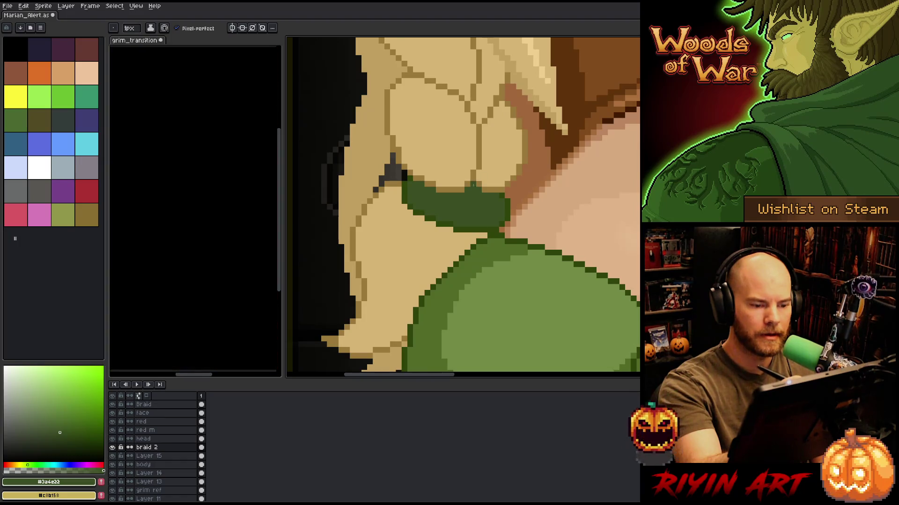
key("2")
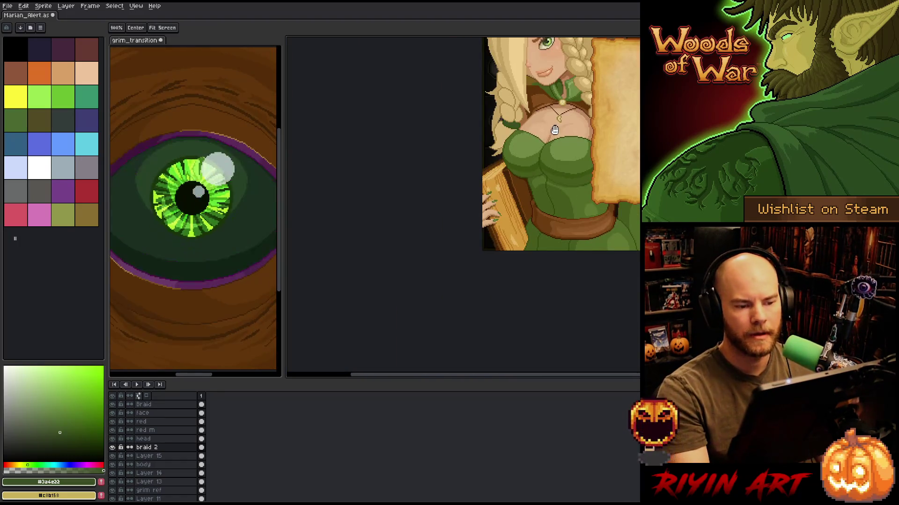
scroll(468, 210, "up", 1)
scroll(468, 210, "up", 1)
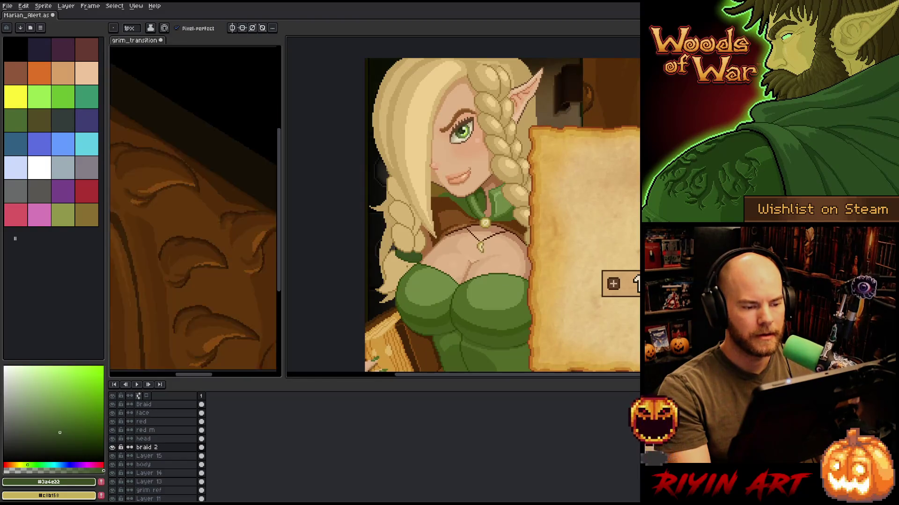
scroll(501, 217, "down", 1)
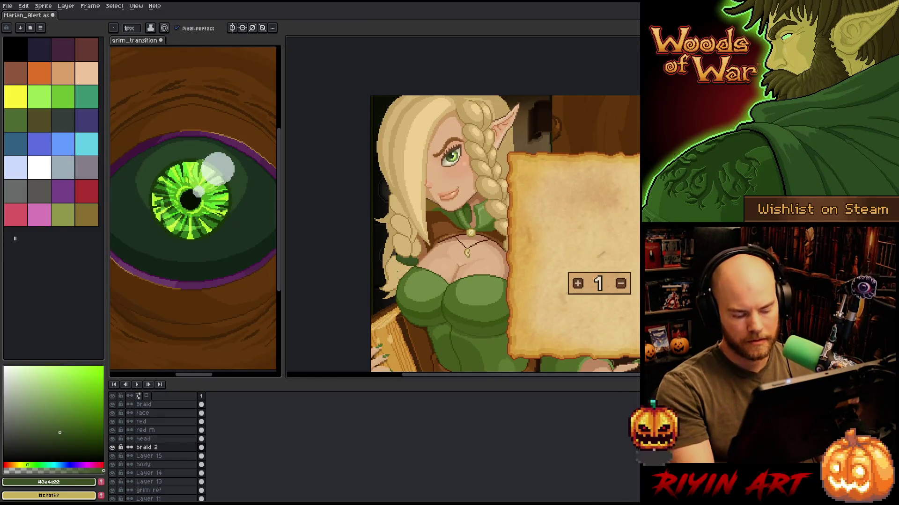
Try selecting the light tan and green braid pixels by colour, cancelling both.
key("shift+c")
left_click(391, 259)
left_click(406, 239)
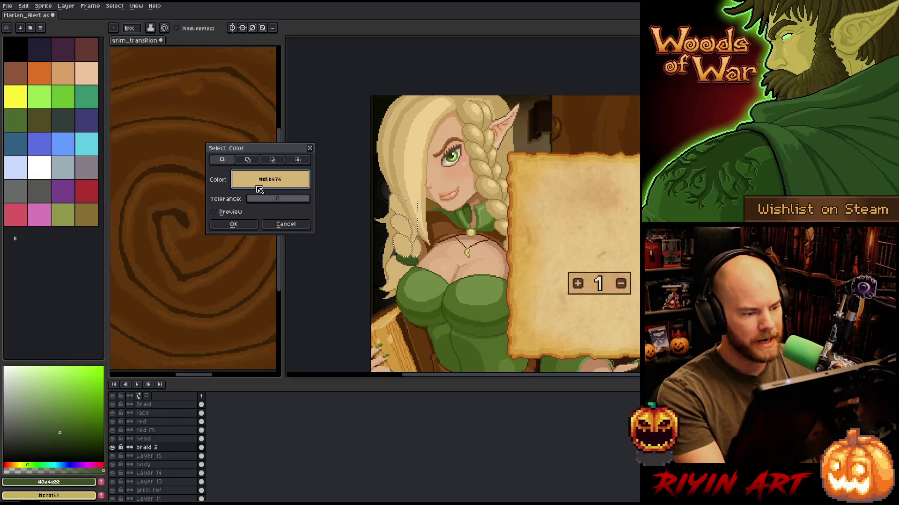
left_click(290, 227)
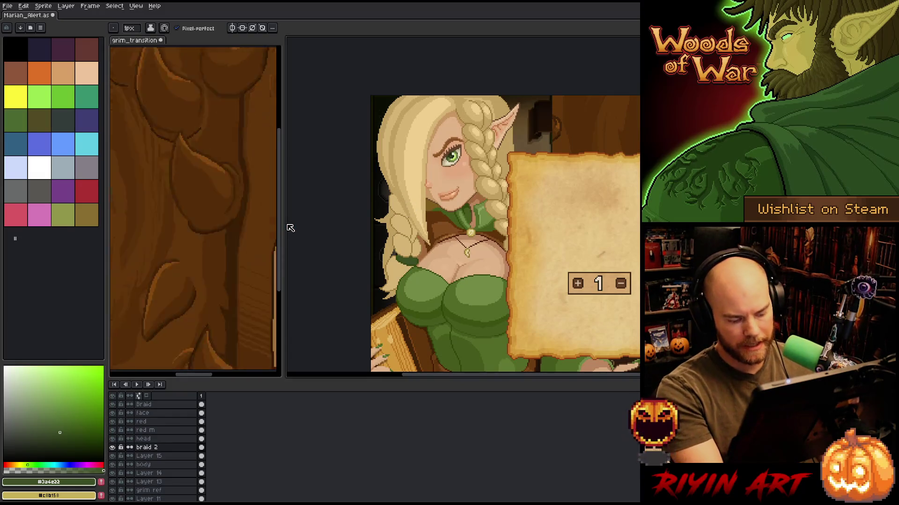
key("shift+c")
left_click(277, 225)
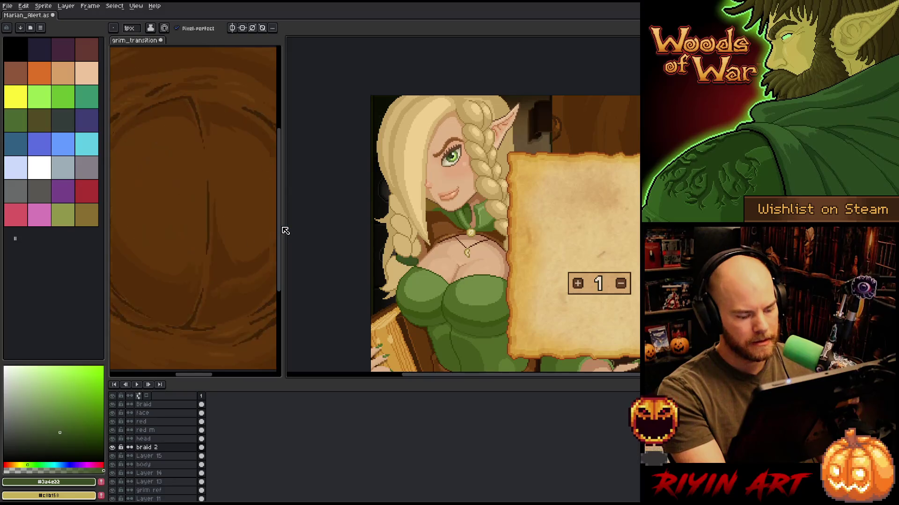
Replace the light tan #d5b474 with #c1a060 on the braid 2 layer.
key("shift+r")
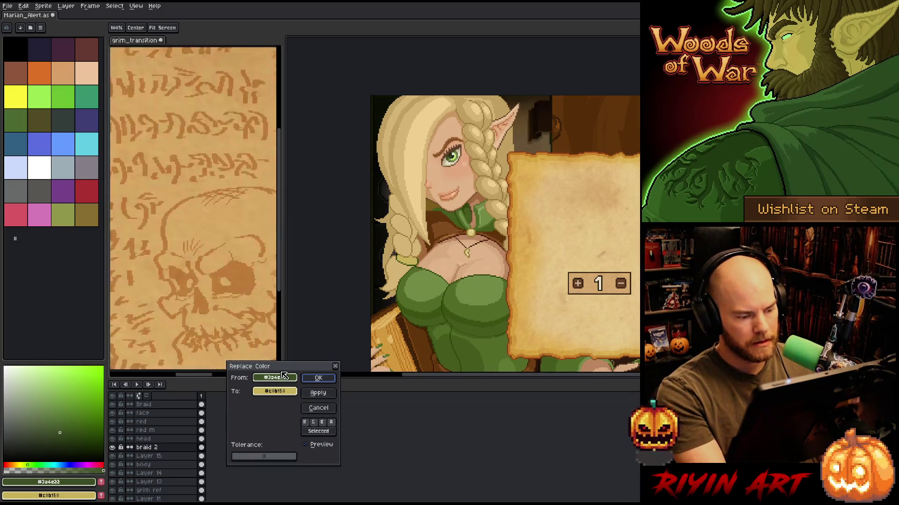
mouse_move(276, 391)
left_mouse_down()
mouse_move(402, 224)
mouse_move(469, 108)
left_mouse_up()
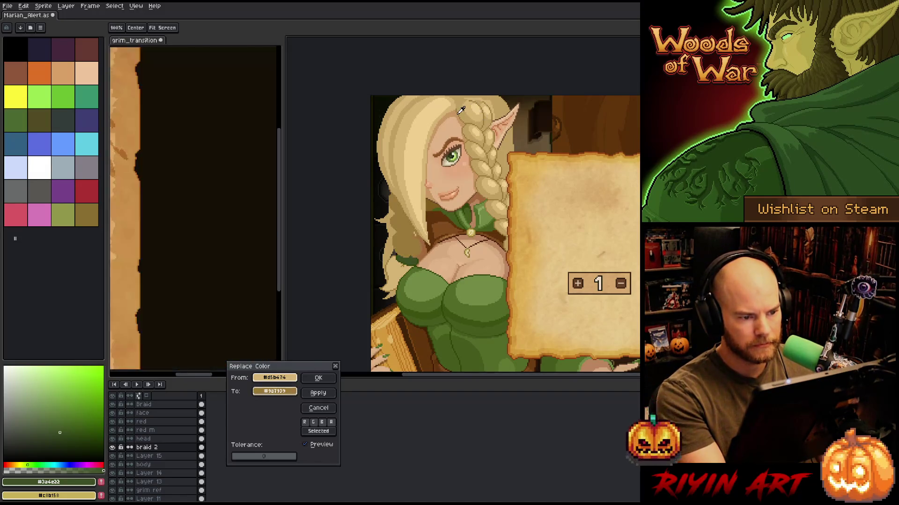
left_click(318, 378)
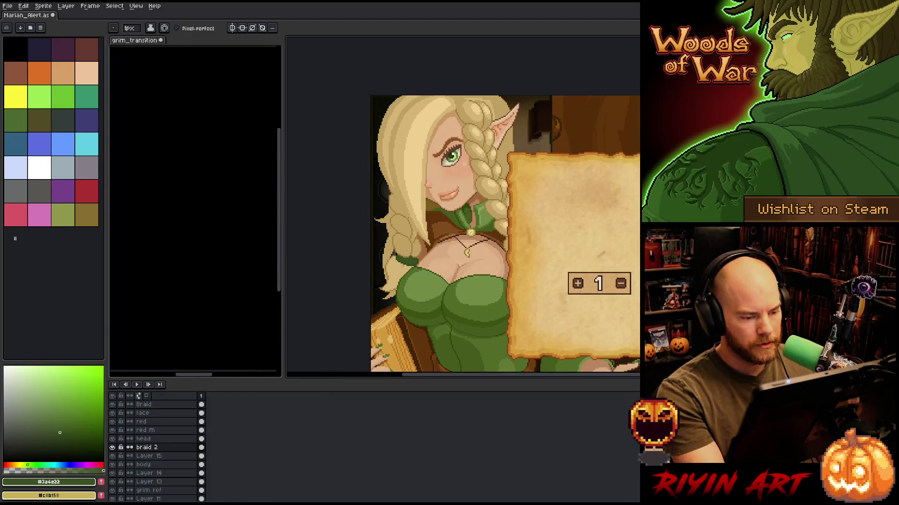
scroll(416, 248, "up", 3)
Find the braid's layer from the canvas and make braid 2 active again.
key("v")
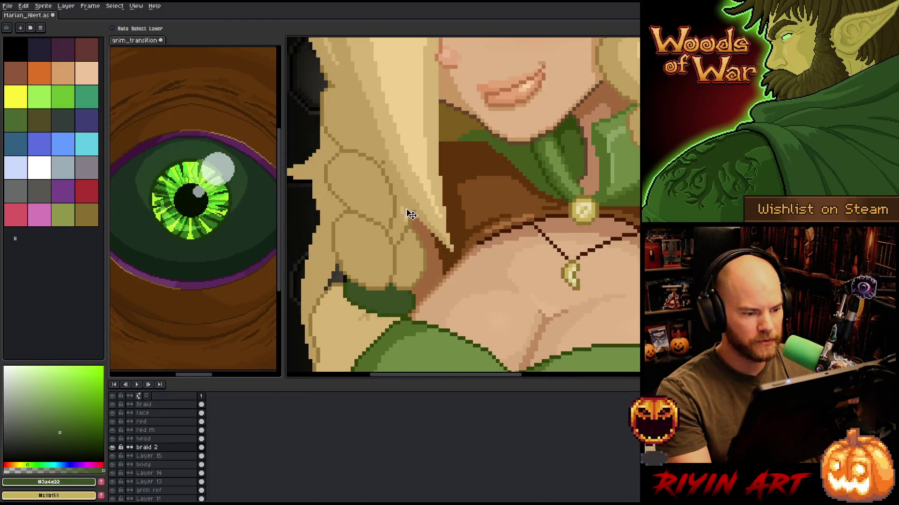
left_click(406, 214)
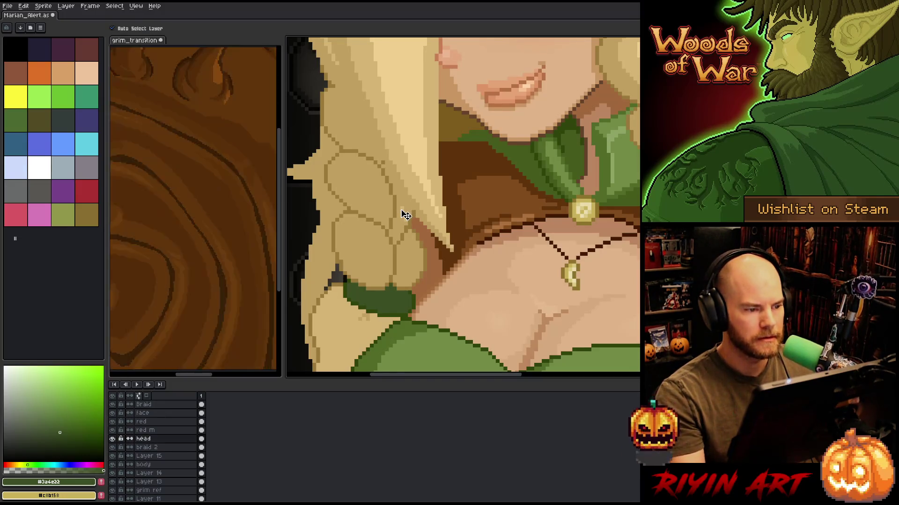
key("b")
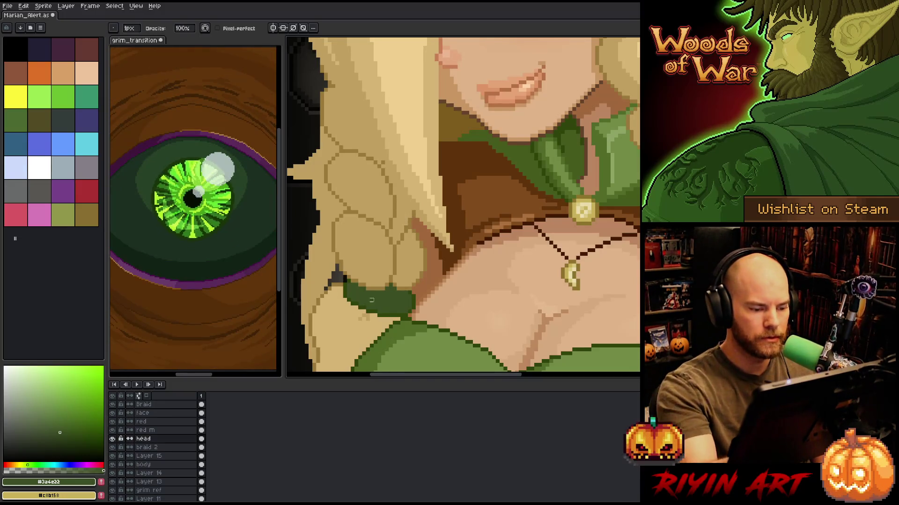
left_click(364, 323, "ctrl")
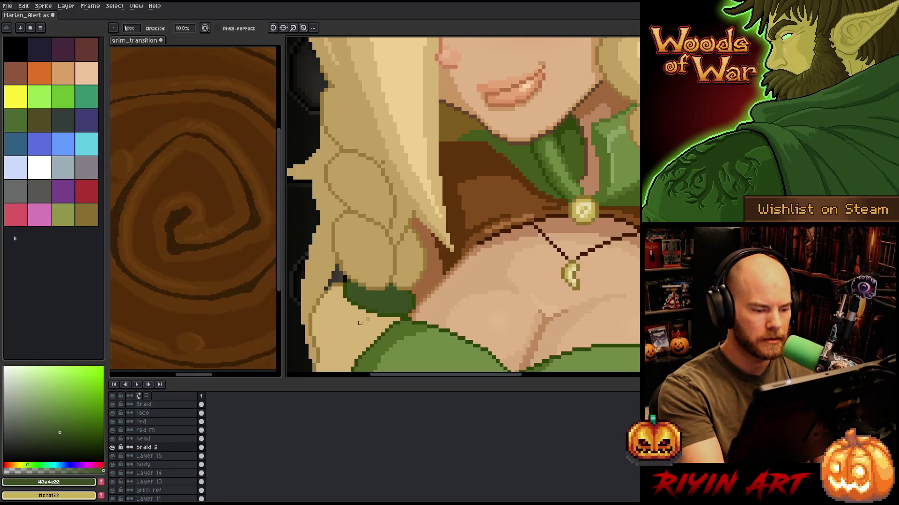
Make Layer 13 active and sample the braid tan #c1a060 as the colour.
scroll(372, 307, "down", 3)
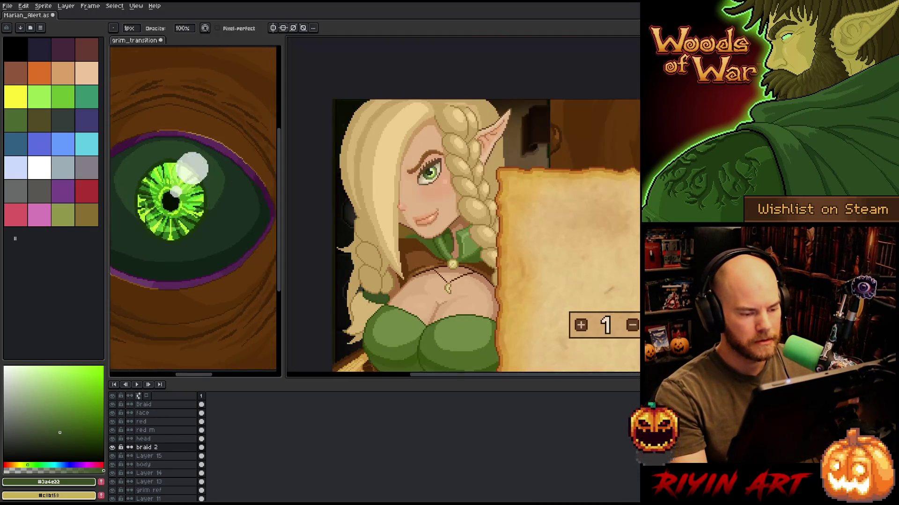
key("v")
left_click(365, 318)
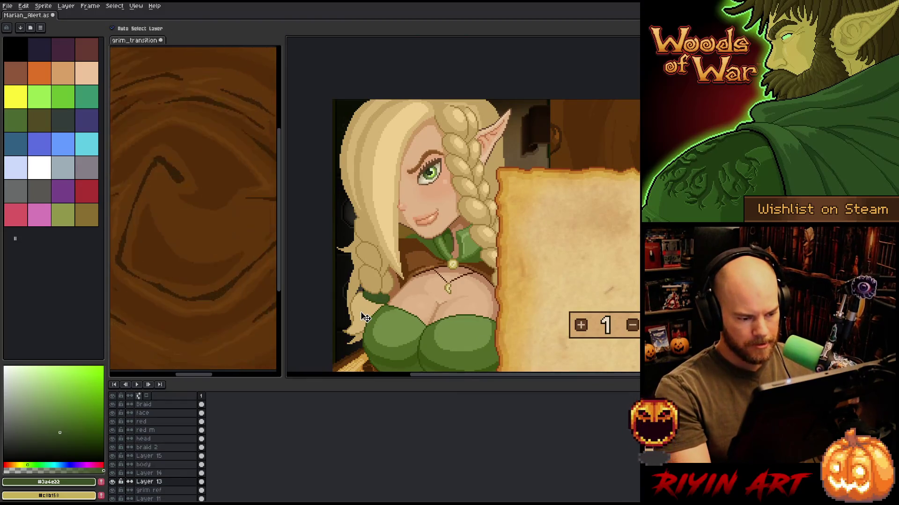
key("i")
left_click(372, 278)
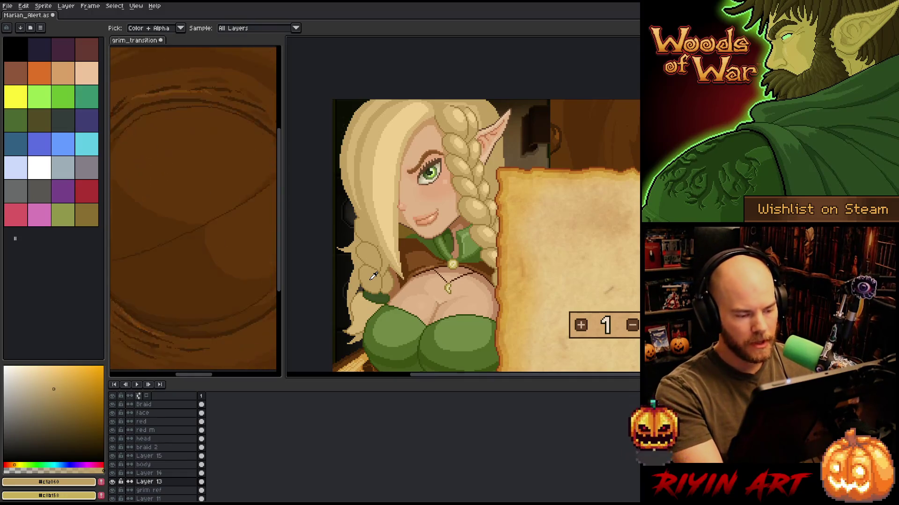
Replace #d5b474 with #c1a060 on Layer 13 using Replace Color.
key("shift+r")
left_click(367, 281)
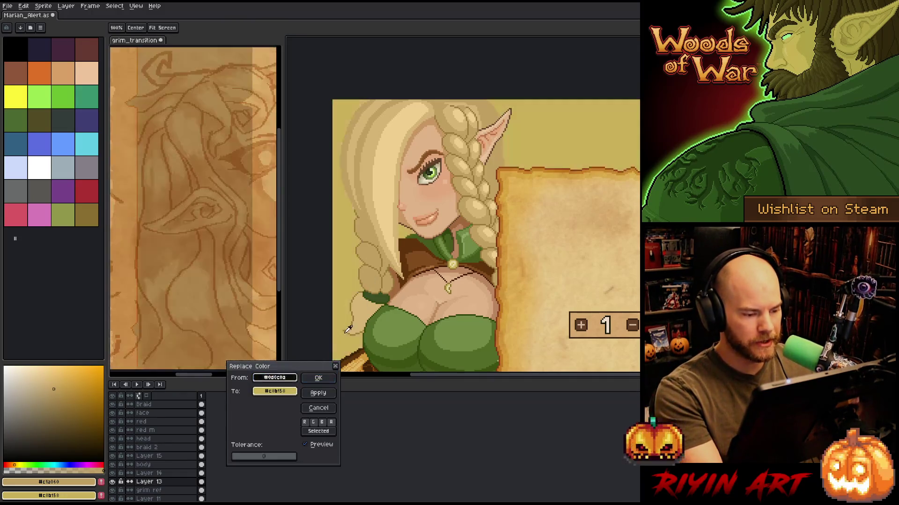
right_click(367, 312)
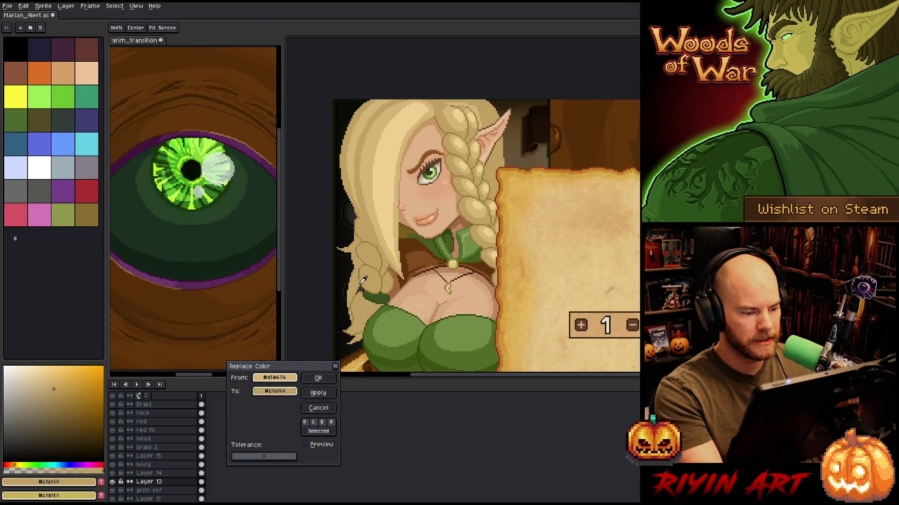
left_click(318, 378)
scroll(378, 310, "down", 2)
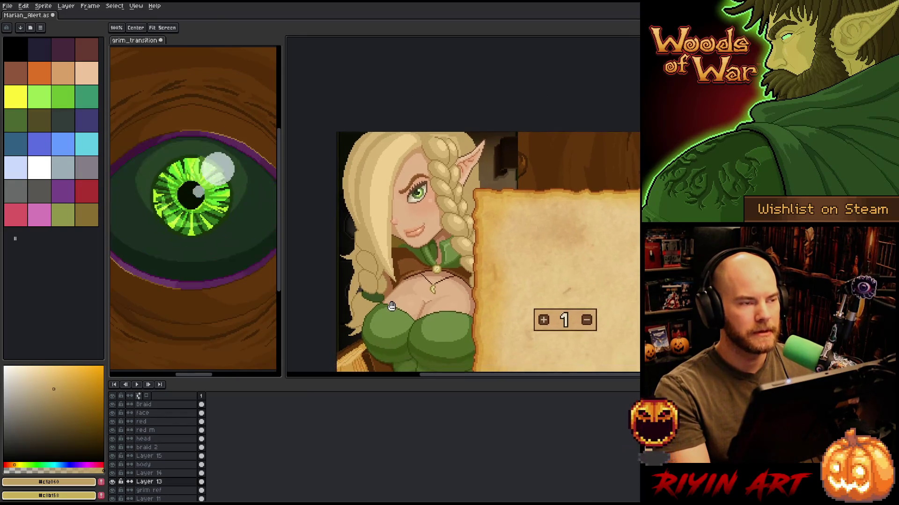
scroll(412, 276, "up", 1)
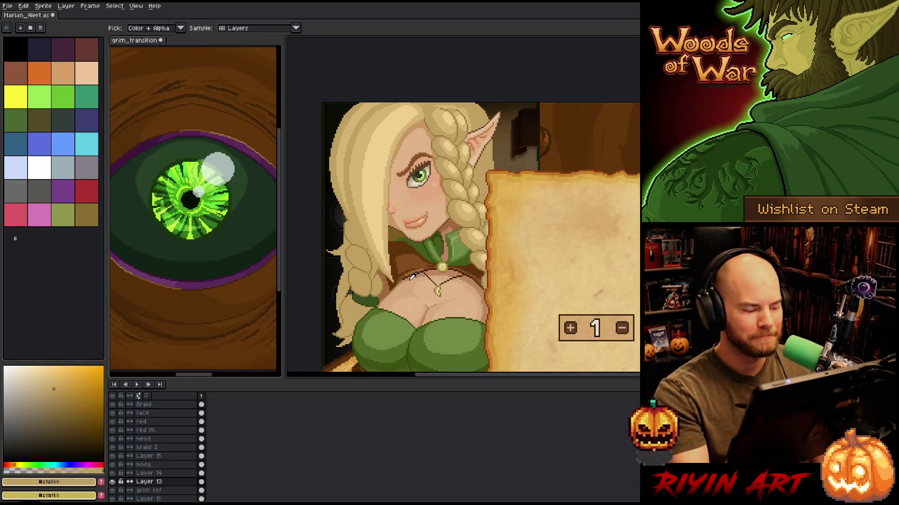
Magic-wand select the green hair tie, then pick the light hair tan #d5b474.
key("w")
left_click(367, 302)
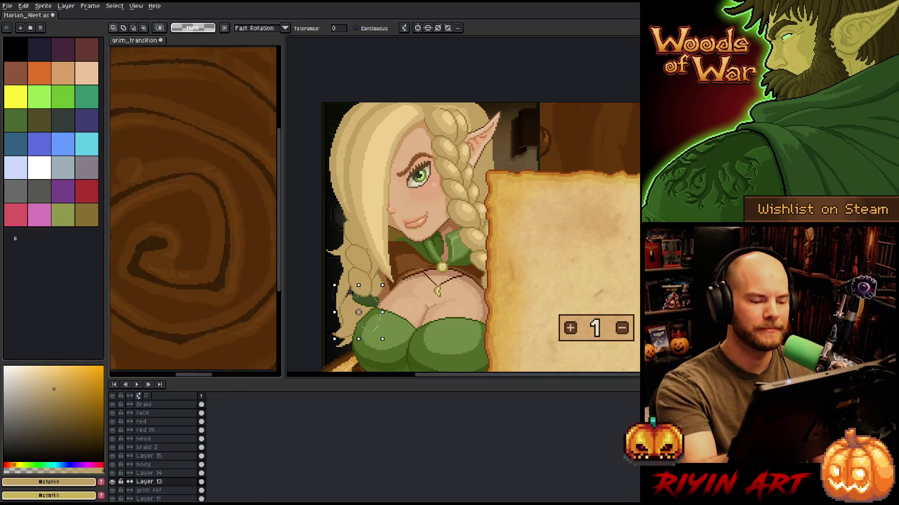
key("b")
left_click(358, 313, "alt")
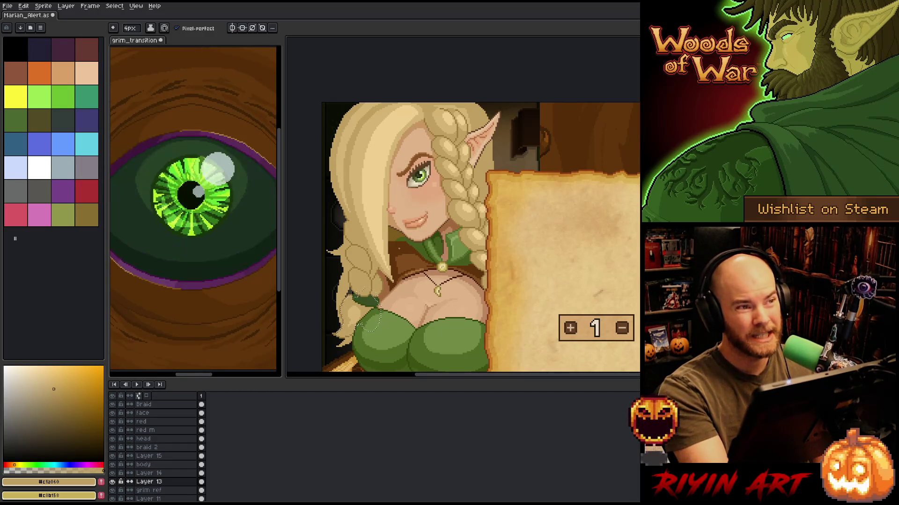
Shade the braids with the pencil, alternating #d5b474, darker #c1a060 and a paler blonde.
key("v")
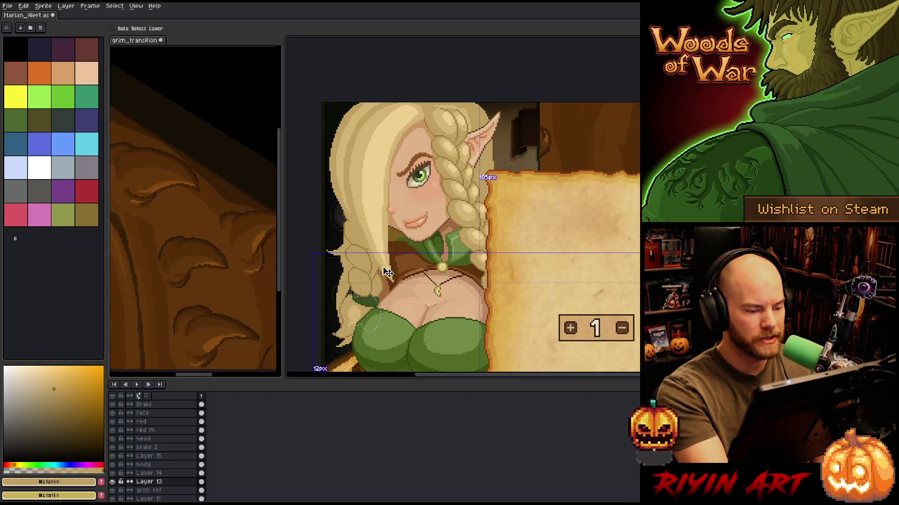
key("b")
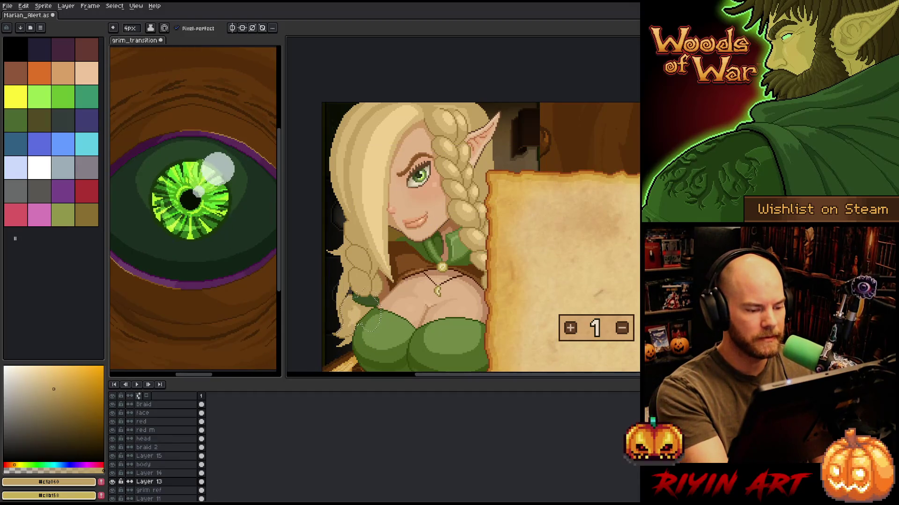
left_click(49, 381)
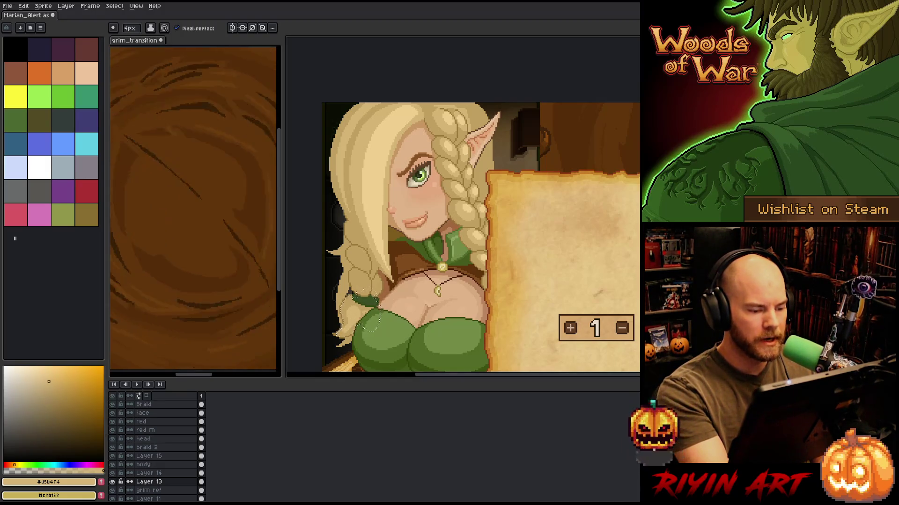
left_click(54, 389)
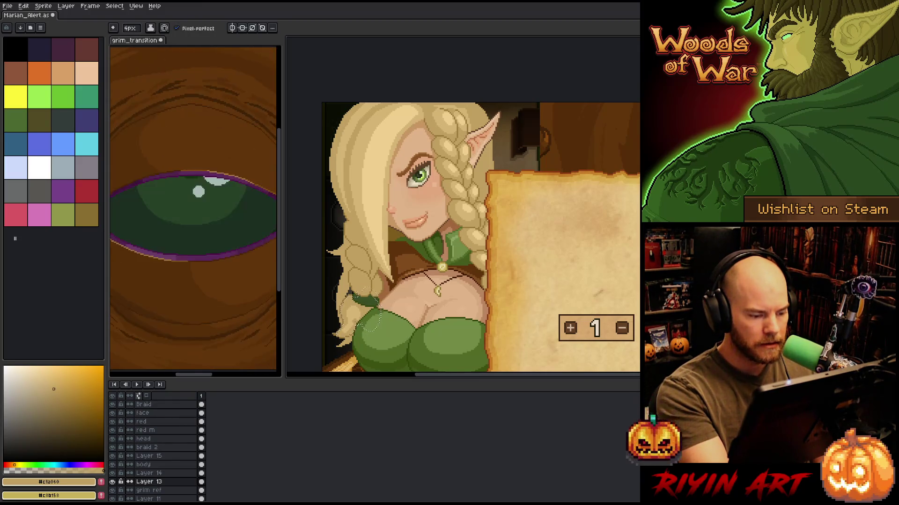
left_click(49, 381)
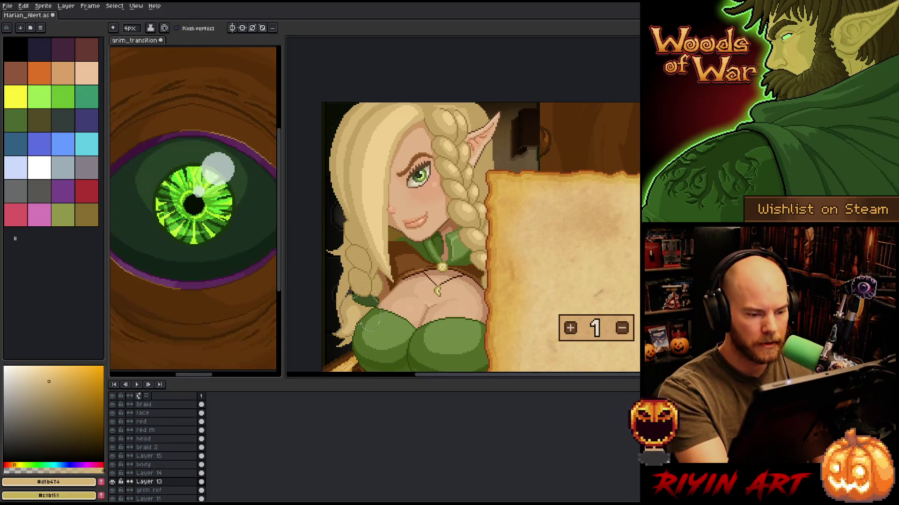
left_click(44, 371)
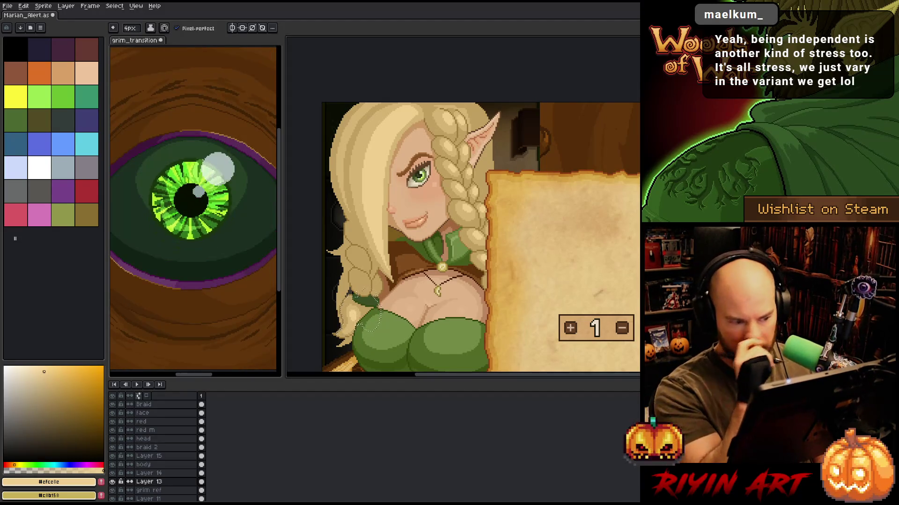
left_click(368, 305, "alt")
left_click(368, 305, "alt")
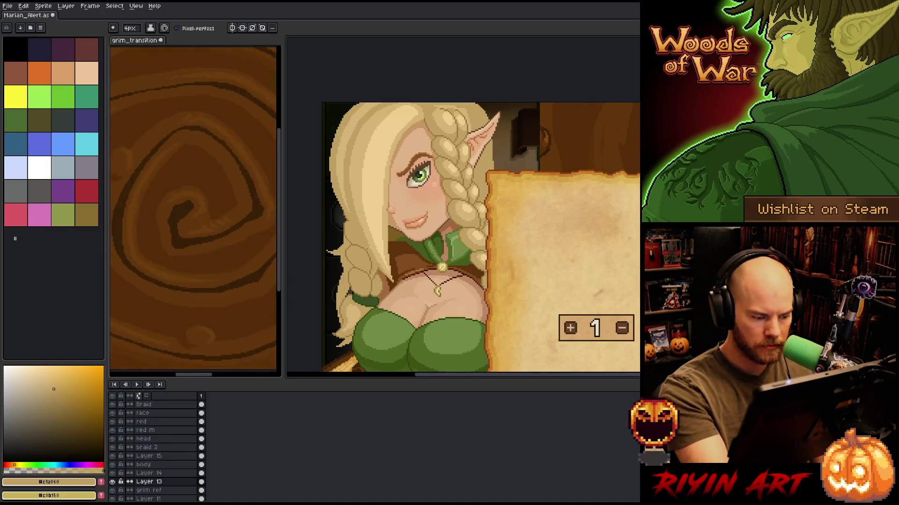
Activate the braid 2 layer, cancel a Color Range selection, and pick light tan #d5b474.
key("w")
left_click(368, 298, "ctrl")
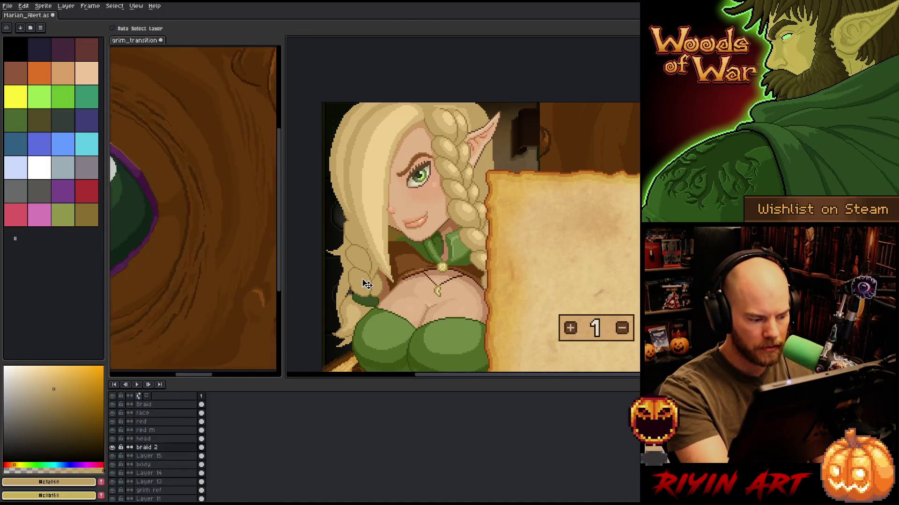
key("ctrl+shift+c")
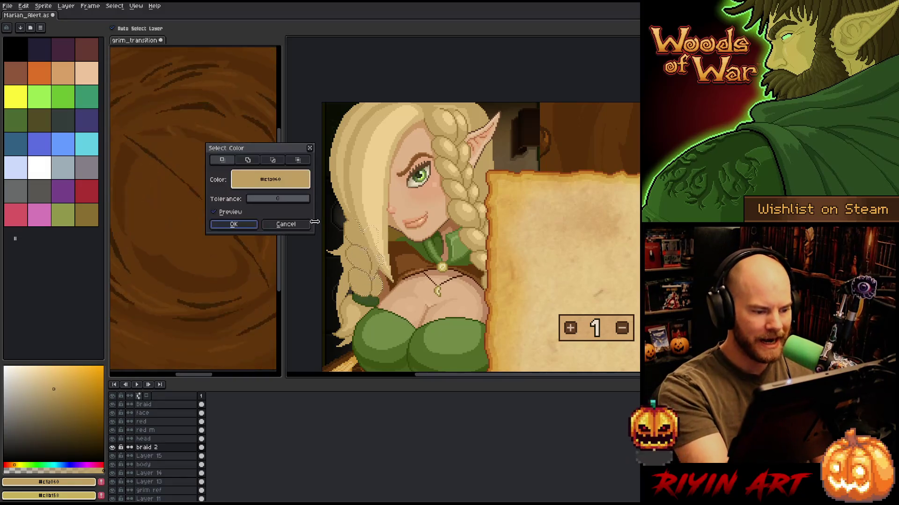
key("Escape")
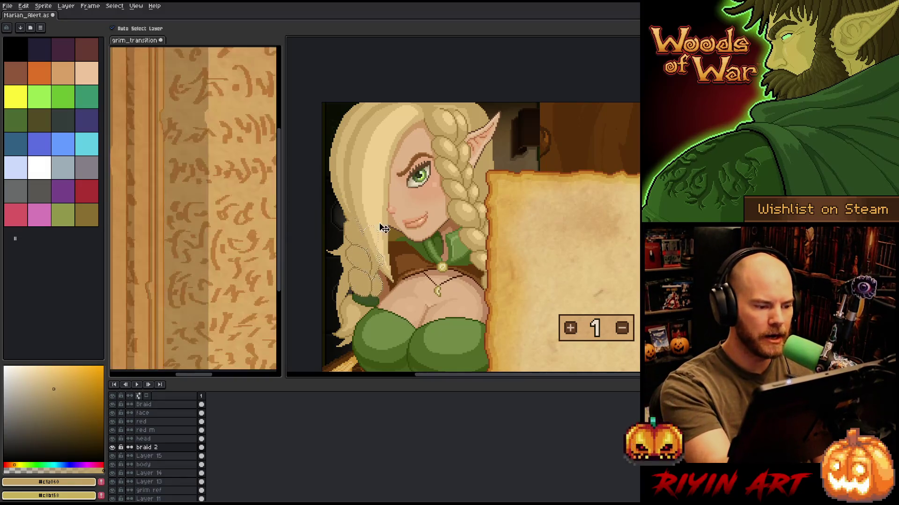
key("b")
left_click(361, 281, "alt")
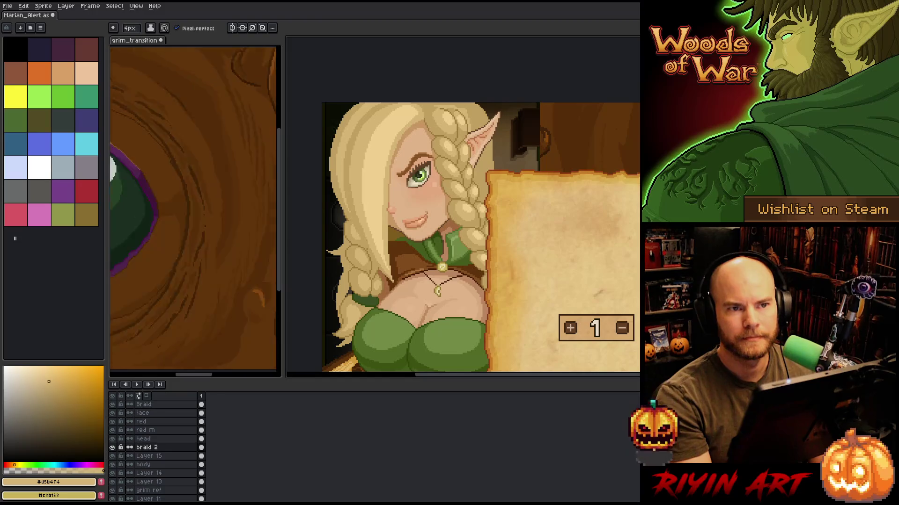
Save the portrait, enlarge the pencil brush to 2px, and select the head layer.
key("ctrl+s")
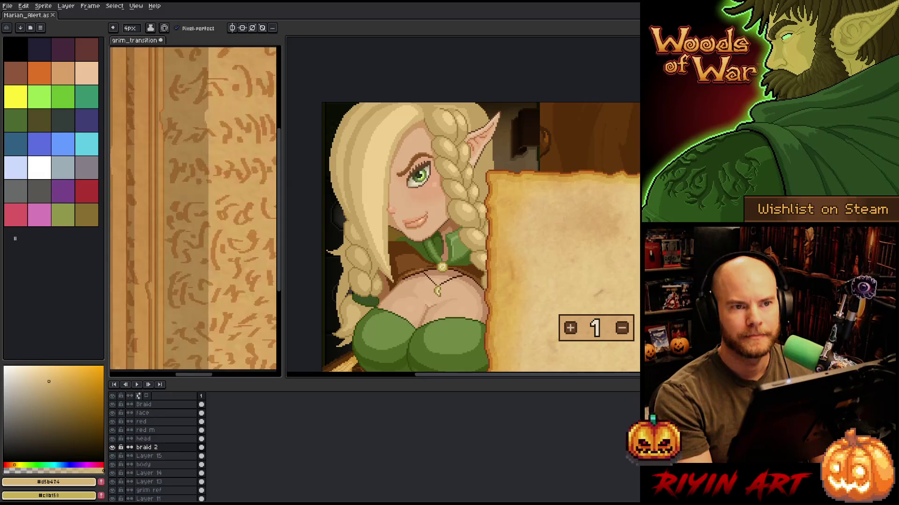
key("z")
left_click_drag(468, 234, 441, 221)
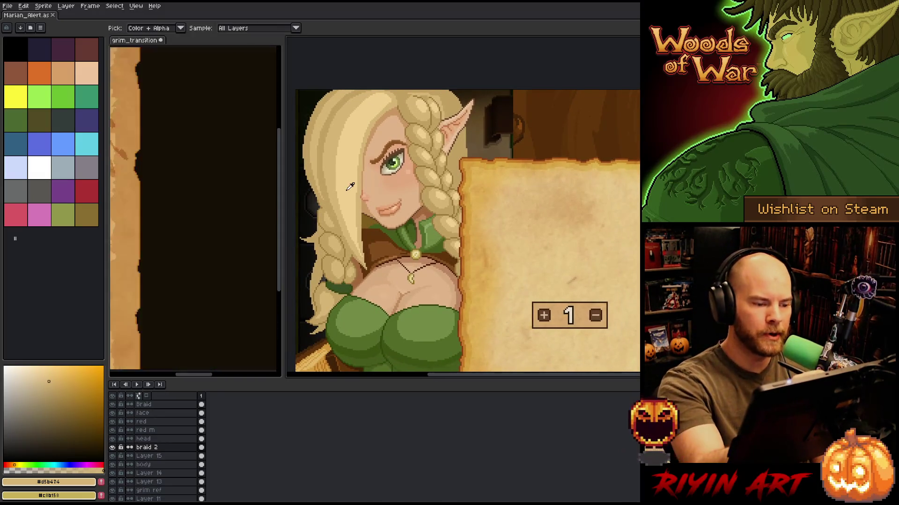
key("b")
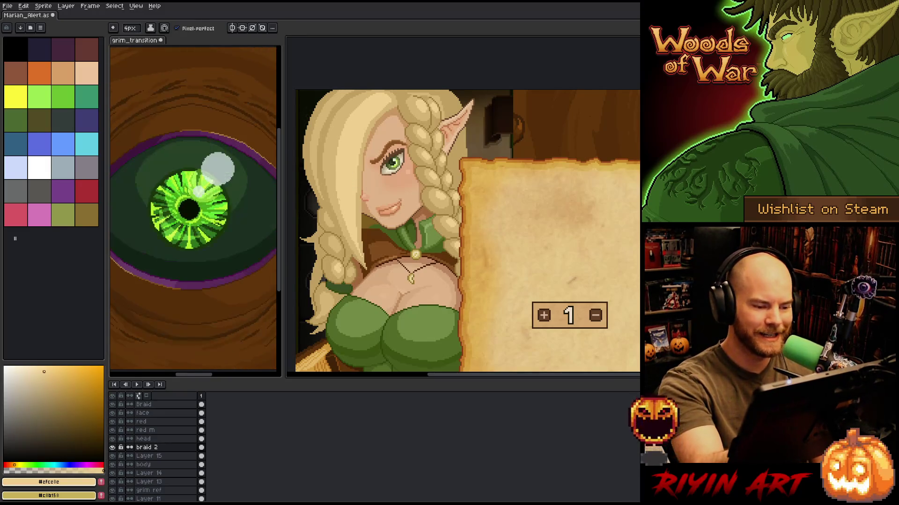
key("ctrl+s")
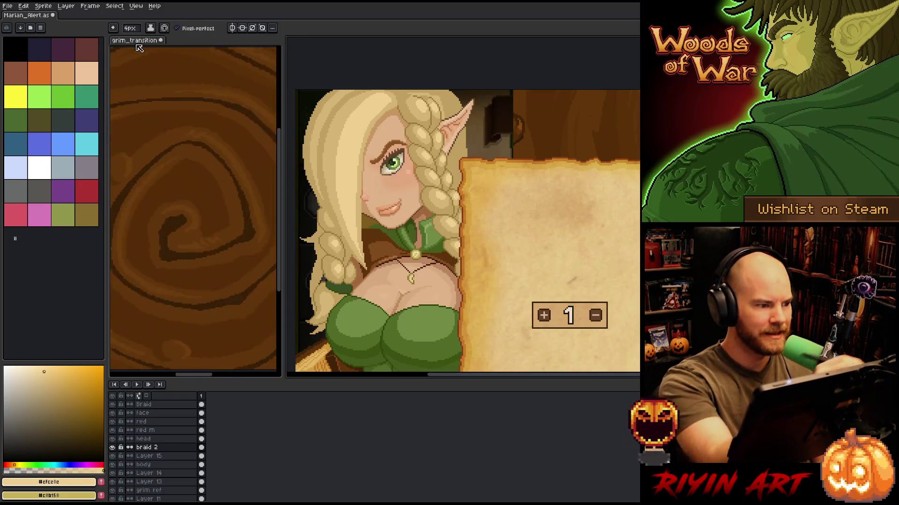
key("plus")
key("plus")
key("plus")
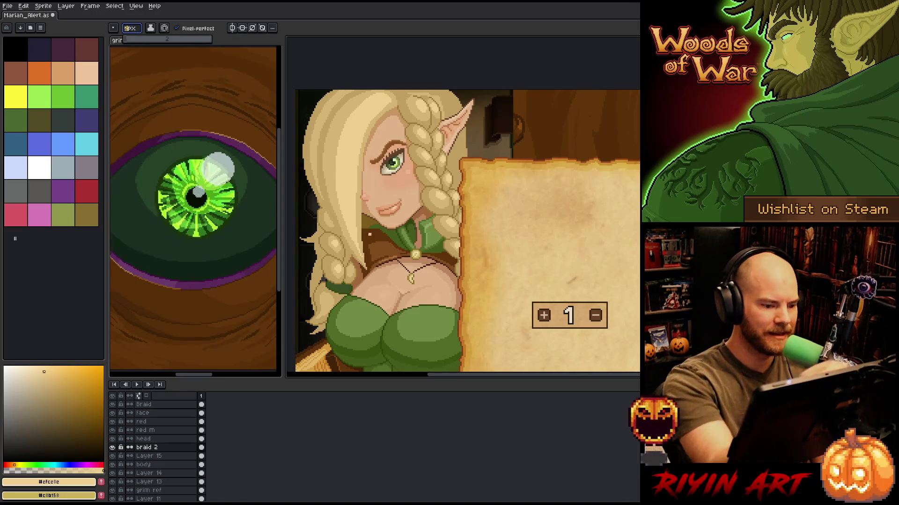
key("Return")
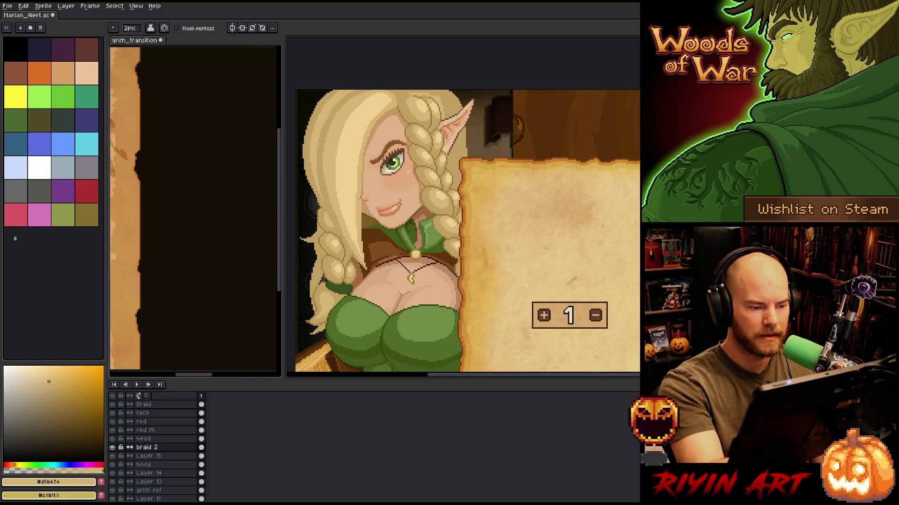
left_click(352, 200, "ctrl")
Touch up the head layer's hair with 1px #d5b474 and #c1a060 pixels, saving along the way.
key("i")
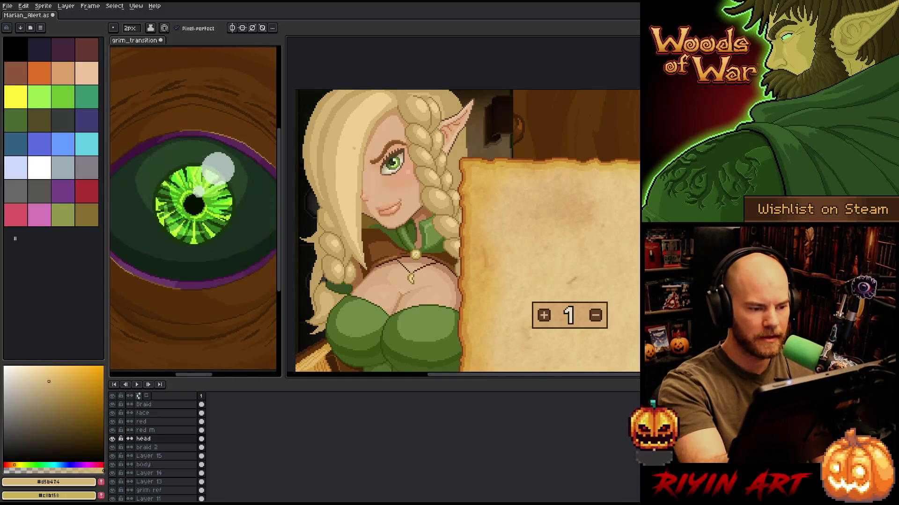
key("b")
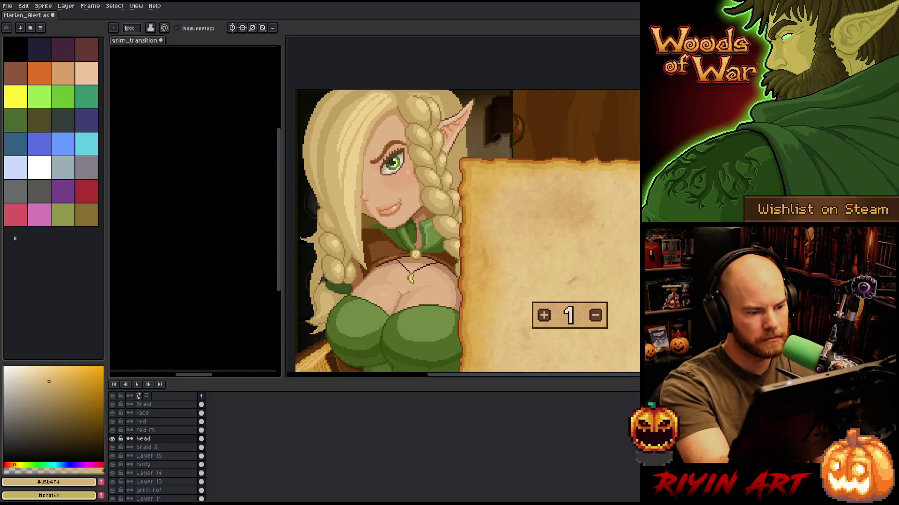
key("ctrl+s")
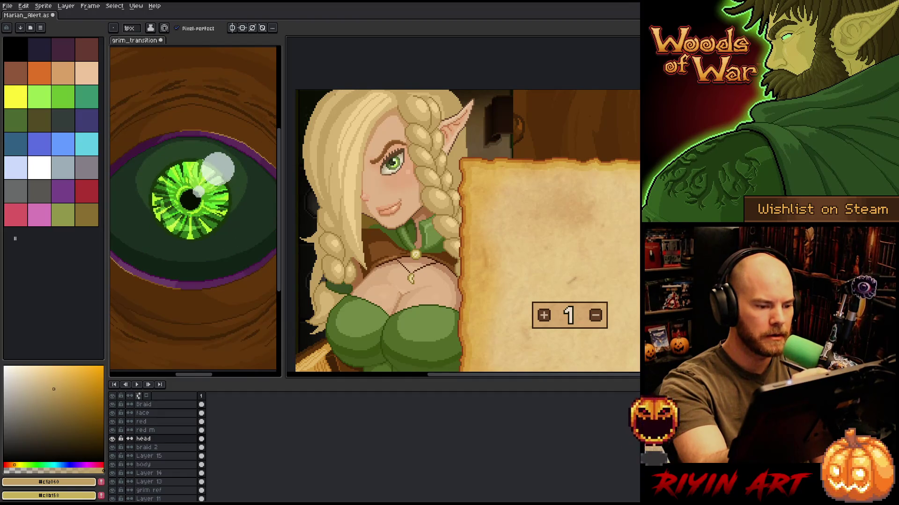
key("v")
key("b")
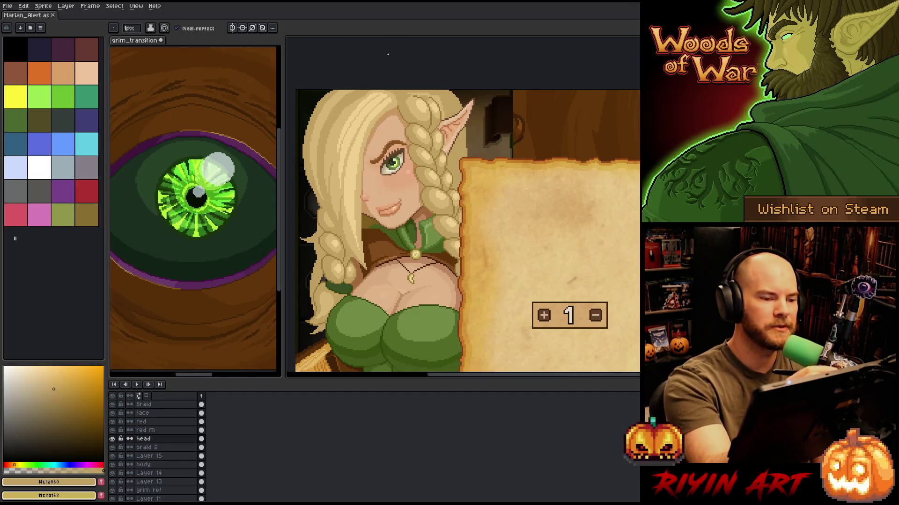
left_click(351, 103, "alt")
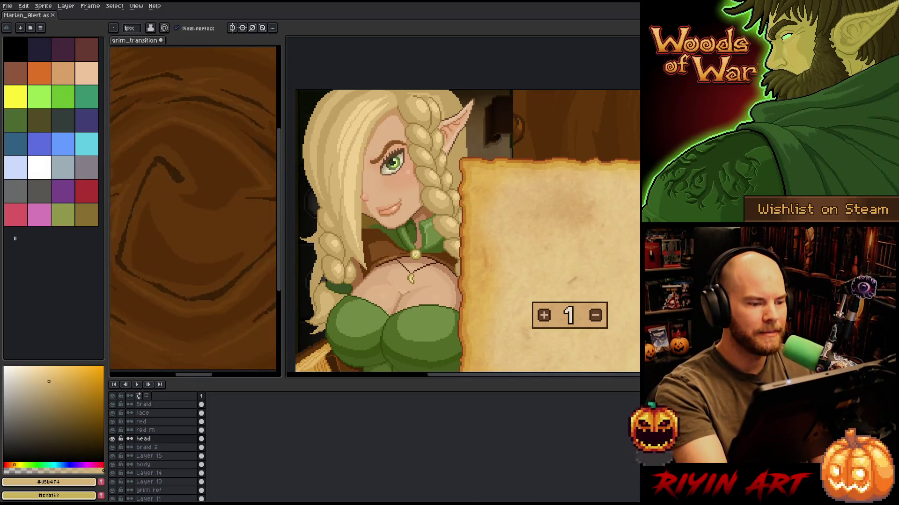
left_click(403, 117, "alt")
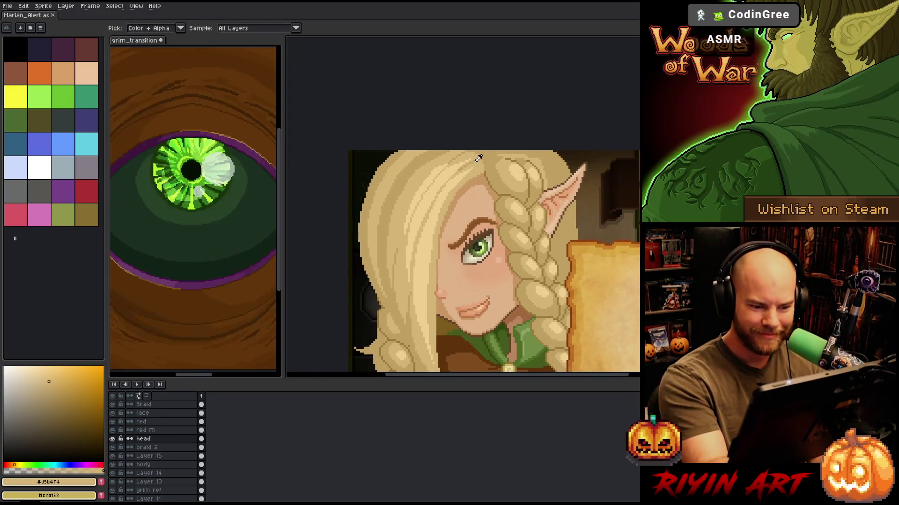
left_click(53, 389)
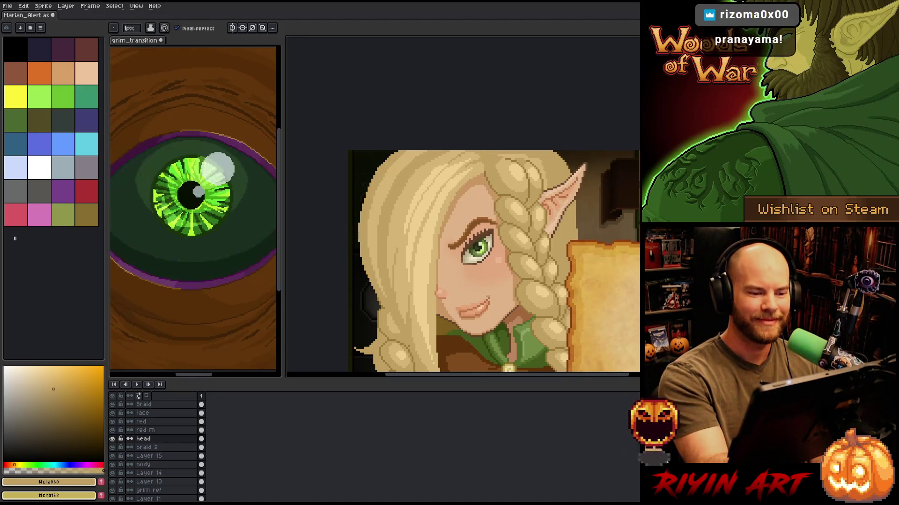
left_click(462, 157, "alt")
left_click(501, 196, "alt")
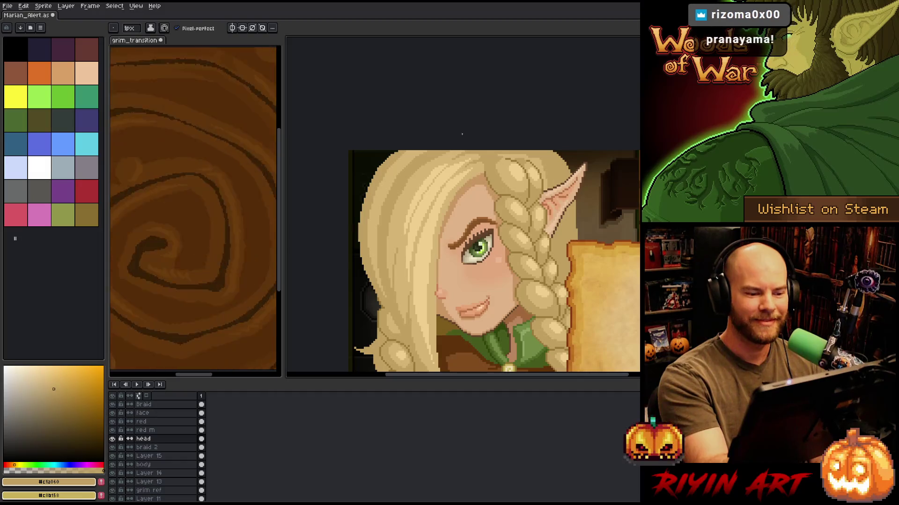
left_click_drag(399, 248, 381, 173)
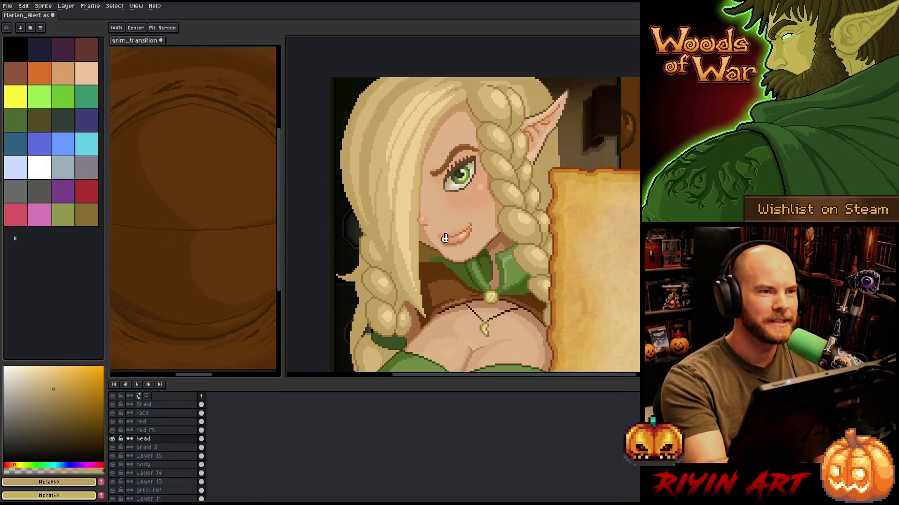
scroll(473, 225, "up", 1)
scroll(473, 225, "down", 1)
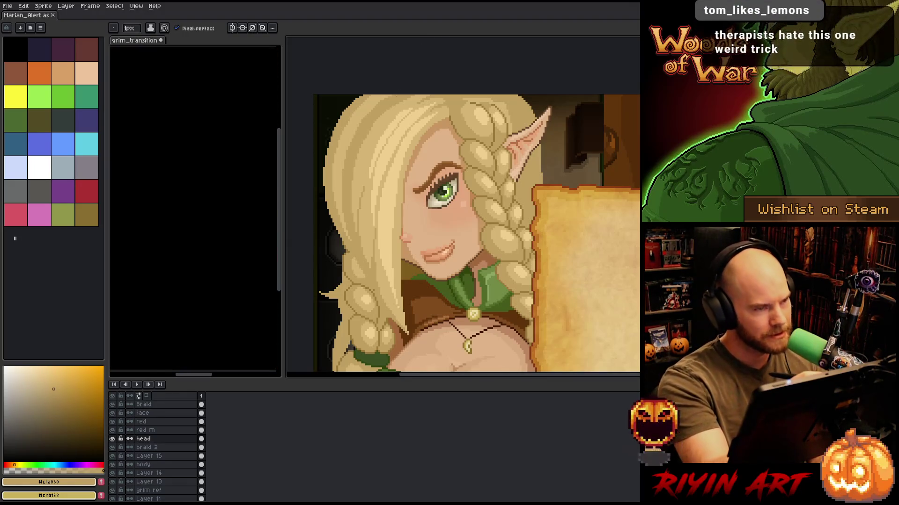
mouse_move(421, 186)
left_mouse_down()
mouse_move(411, 168)
mouse_move(429, 173)
left_mouse_up()
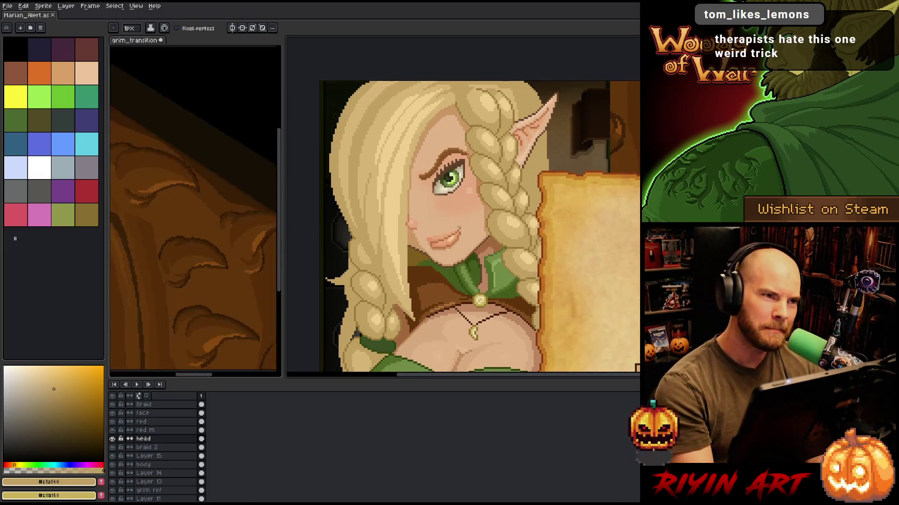
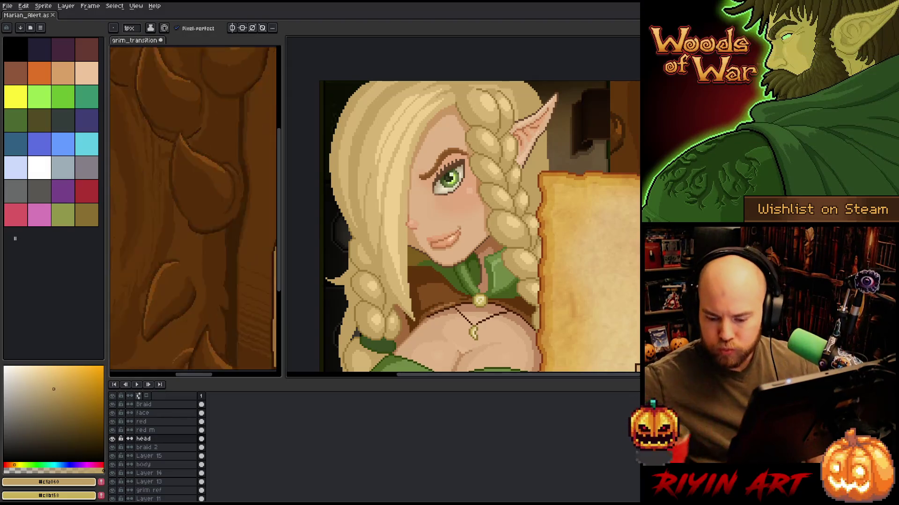
Pick the darker braid hair tone and pencil hair-coloured pixels along the braid's diagonal edge by the collar.
scroll(463, 209, "down", 3)
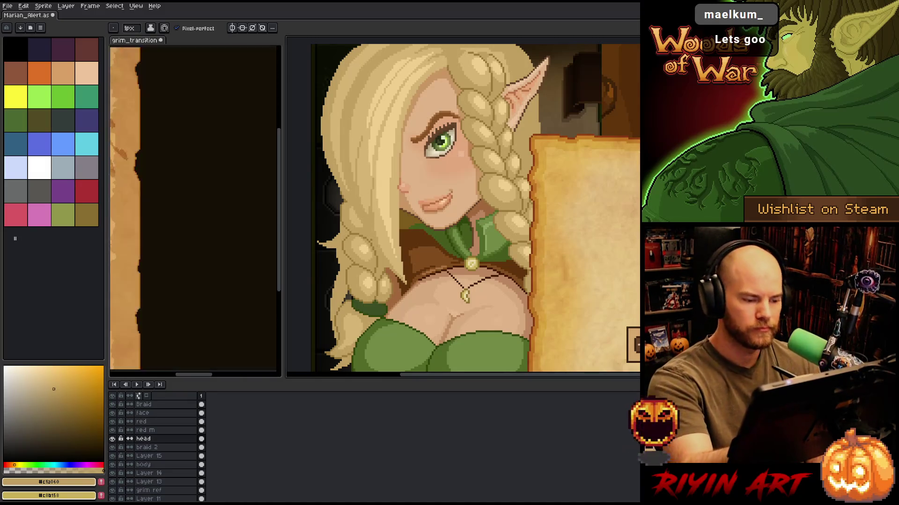
left_click(381, 257, "alt")
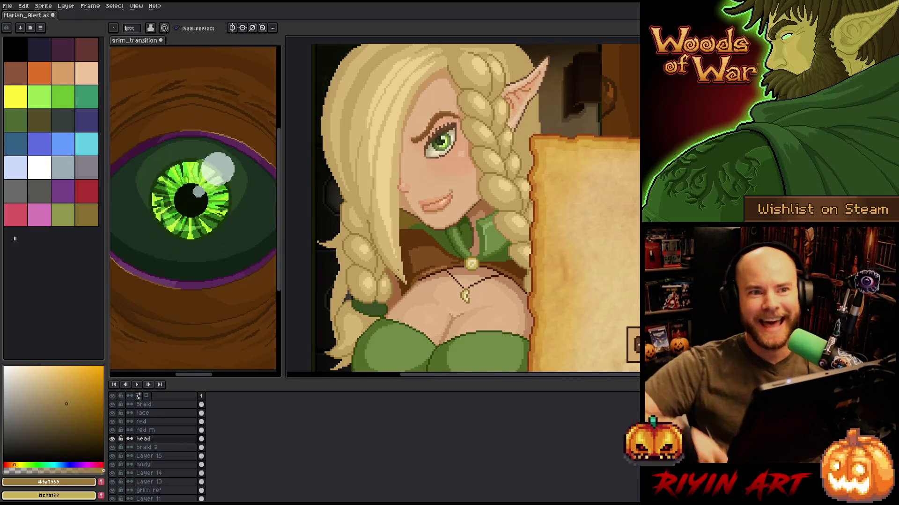
scroll(381, 283, "up", 3)
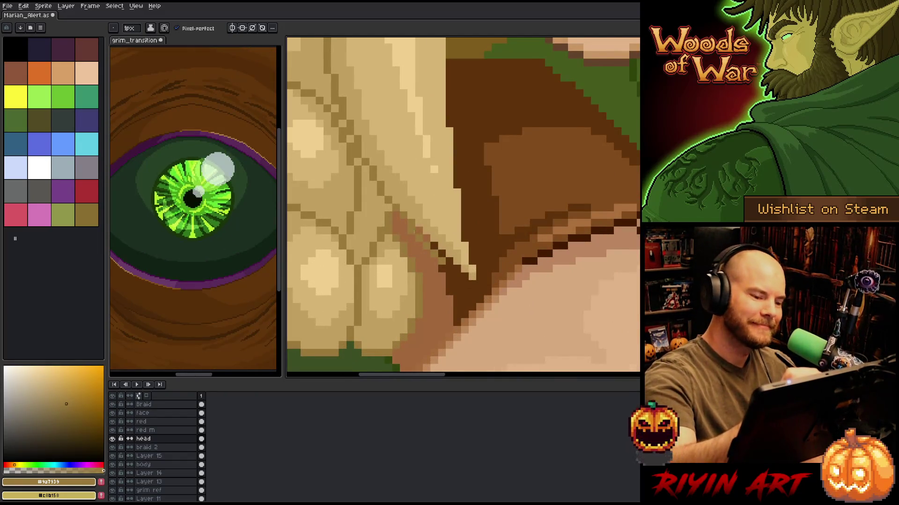
mouse_move(424, 236)
left_mouse_down()
mouse_move(468, 279)
mouse_move(480, 277)
mouse_move(465, 238)
mouse_move(465, 189)
left_mouse_up()
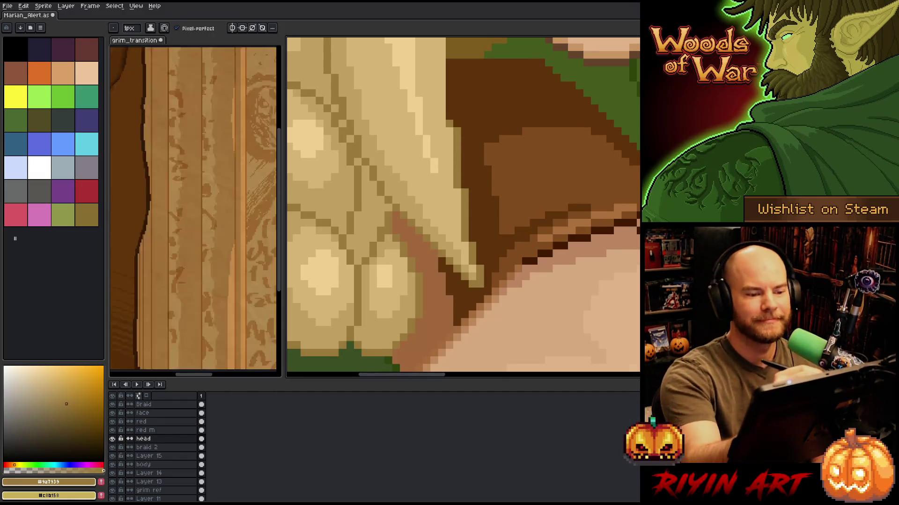
left_click_drag(483, 83, 478, 168)
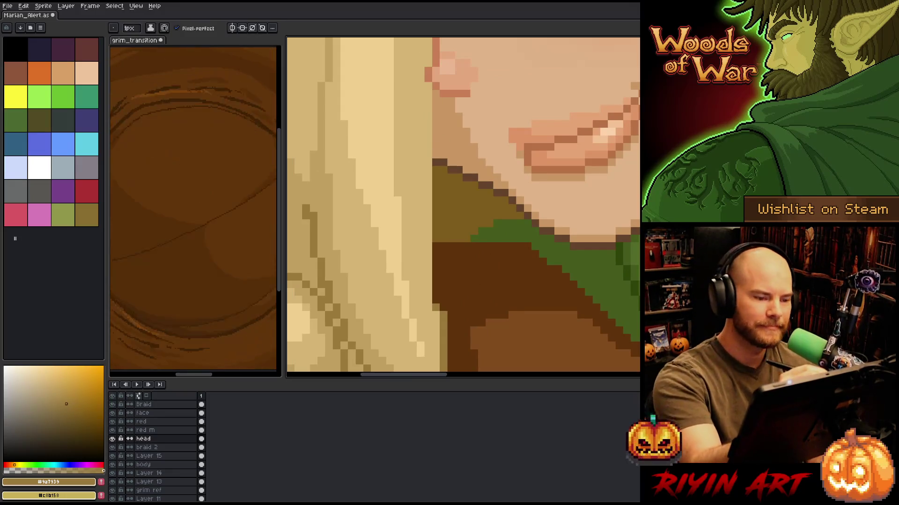
left_click_drag(435, 98, 435, 305)
scroll(487, 231, "down", 5)
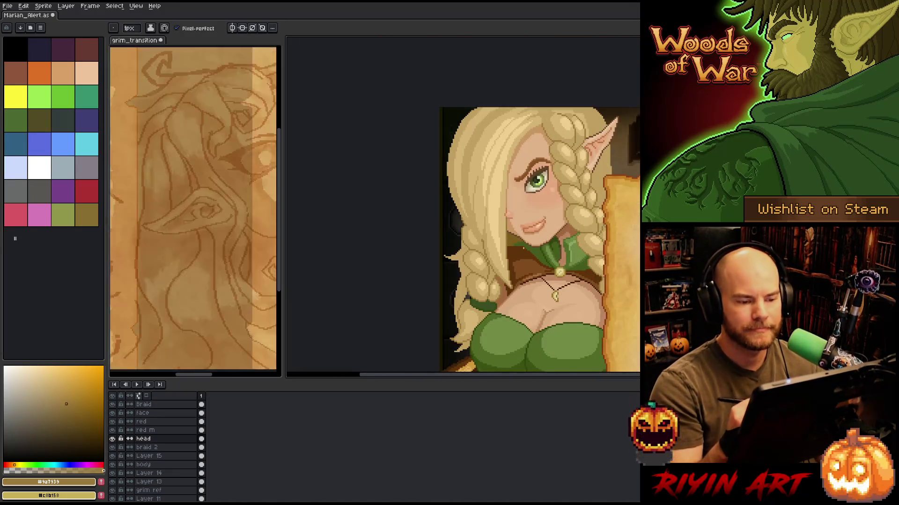
scroll(470, 214, "up", 3)
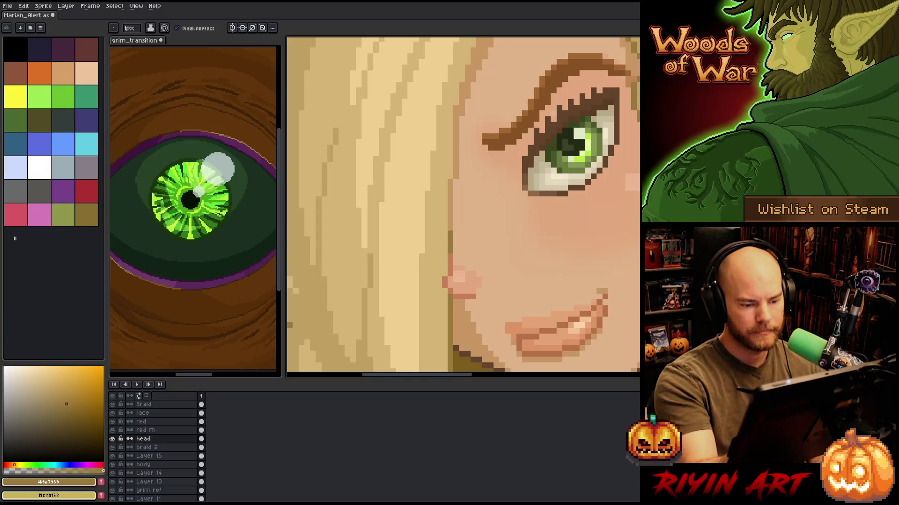
scroll(473, 180, "down", 3)
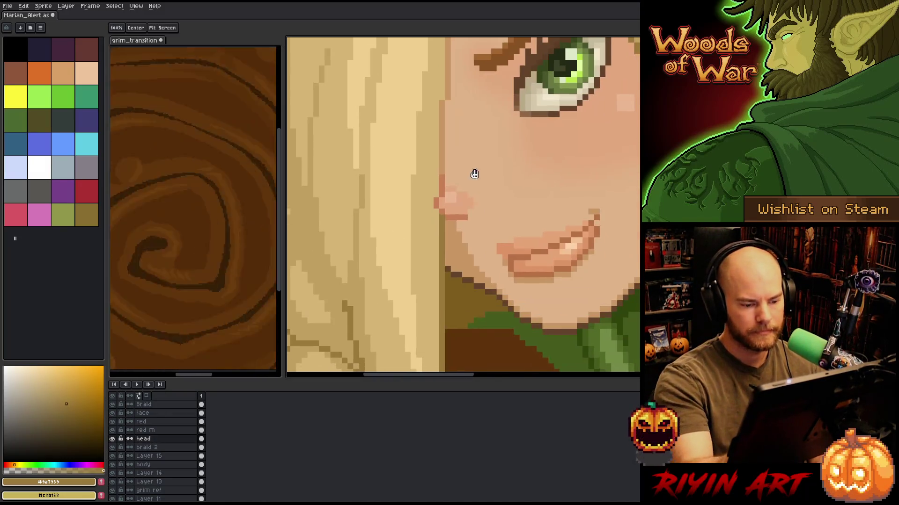
Redraw the skin-toned cheek edge where the elf's face meets her hair.
key("b")
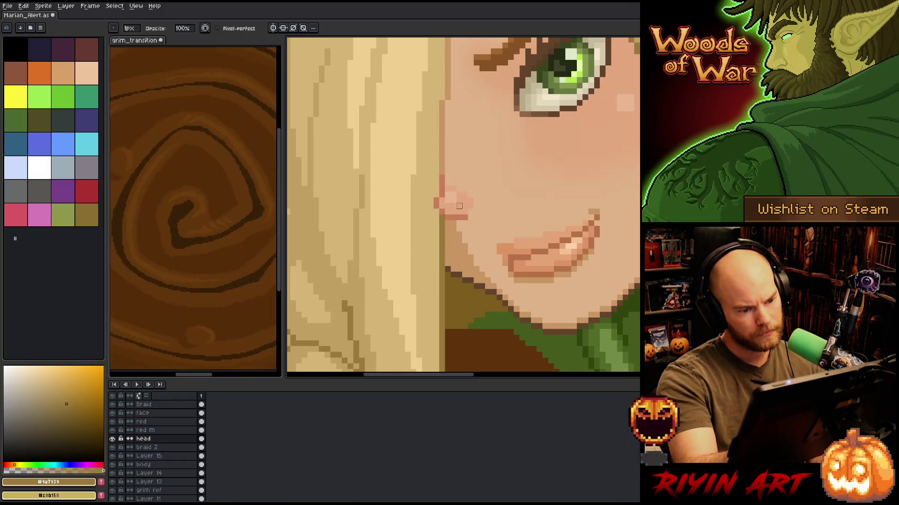
left_click(442, 260, "alt")
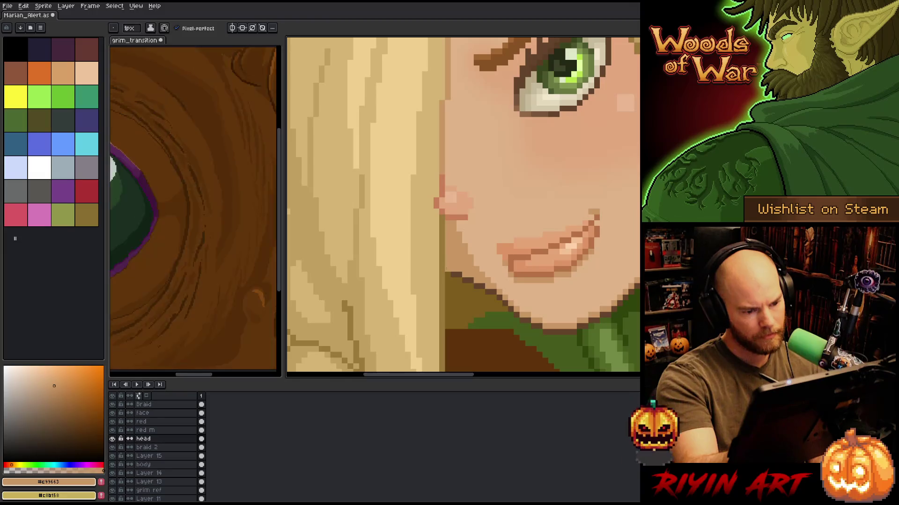
left_click_drag(442, 260, 442, 219)
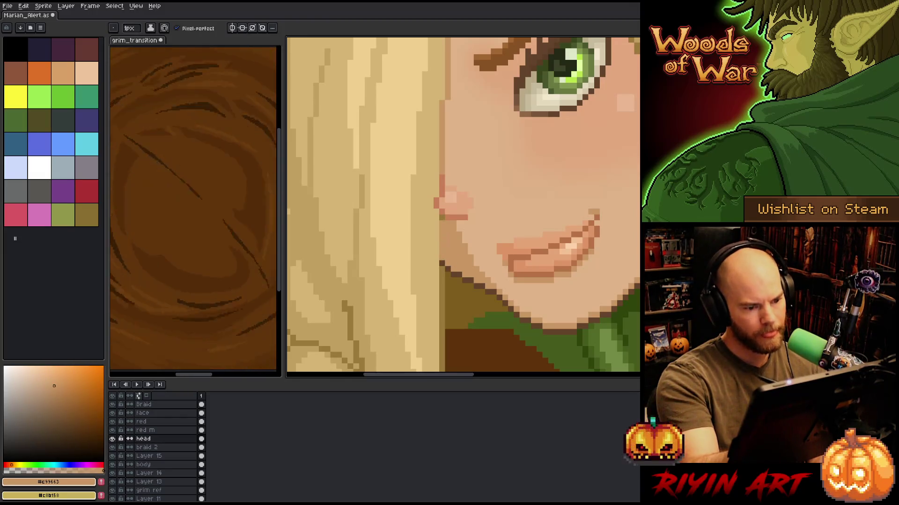
scroll(464, 205, "down", 5)
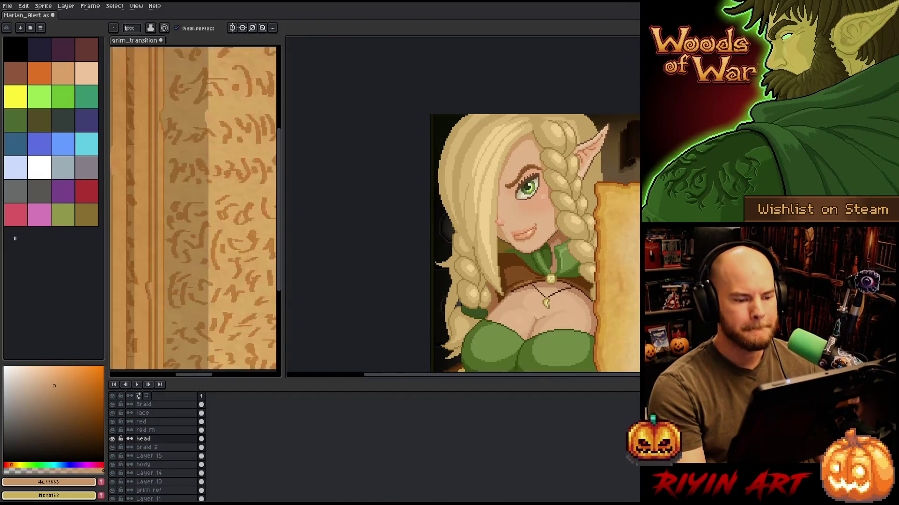
left_click_drag(458, 241, 380, 253)
key("b")
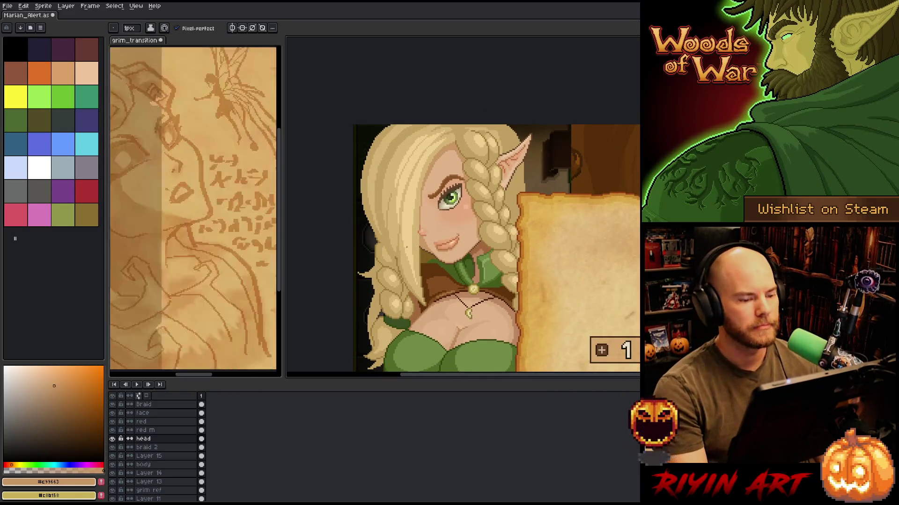
scroll(407, 246, "up", 3)
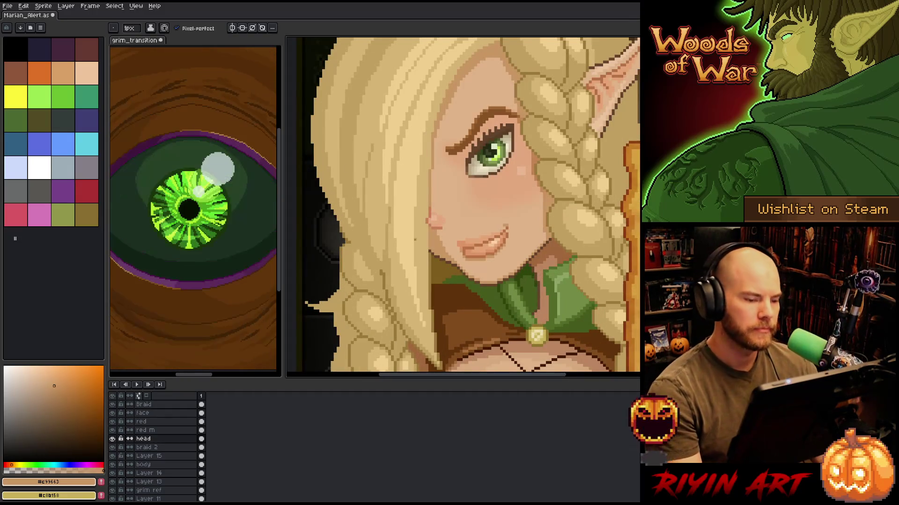
scroll(415, 240, "up", 2)
scroll(470, 184, "up", 2)
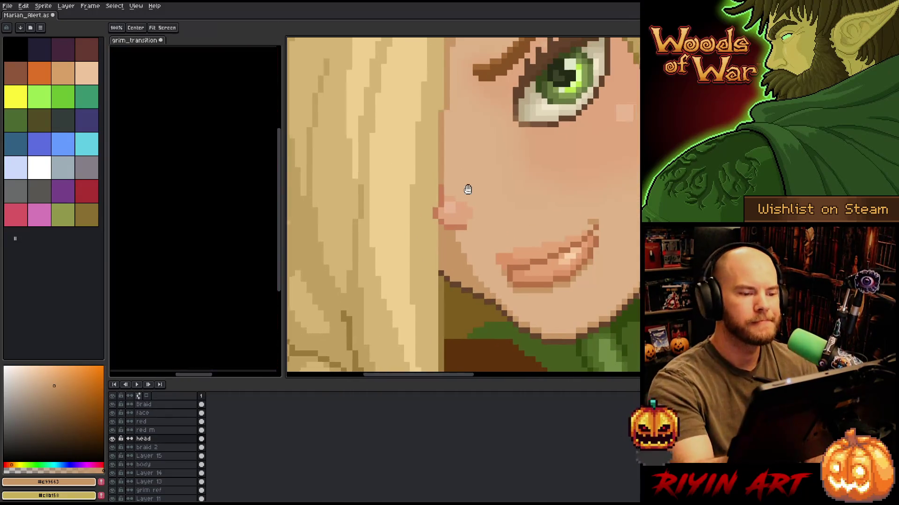
left_click_drag(440, 123, 436, 165)
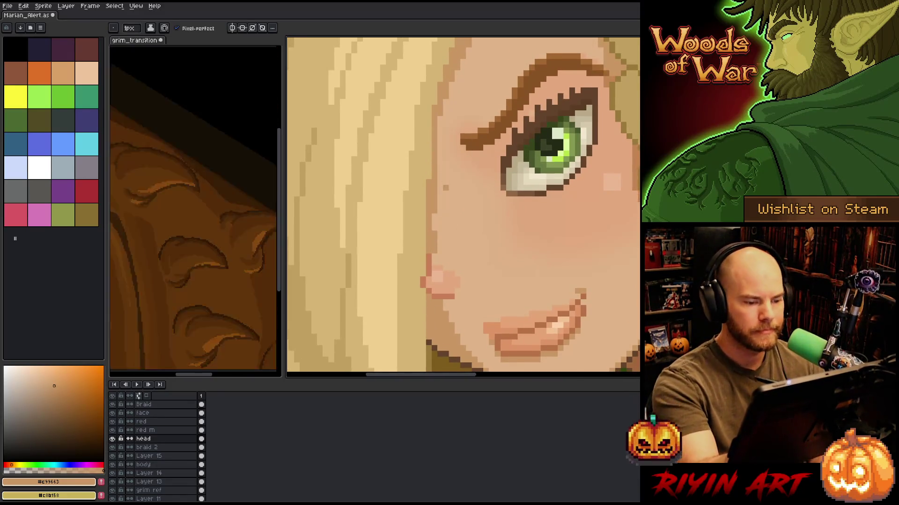
Alternate light hair and skin tones along the face–hair border and save the portrait.
left_click(426, 216, "alt")
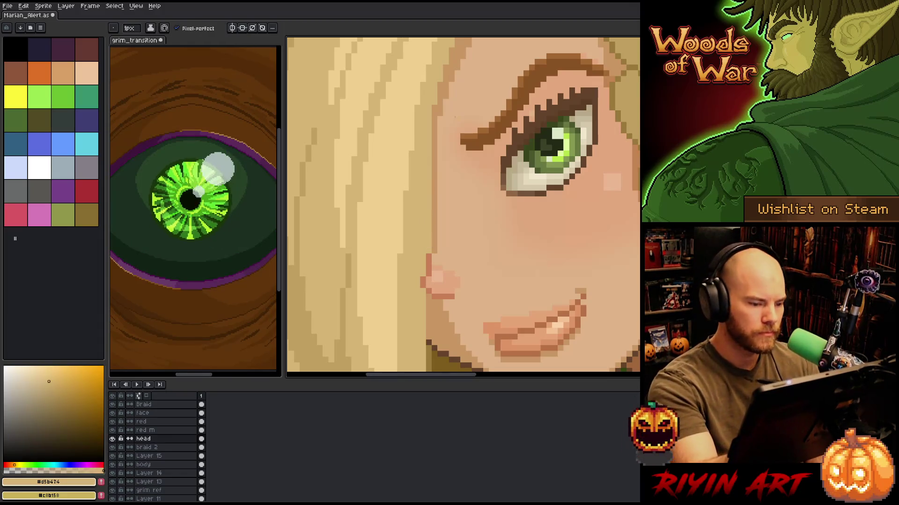
left_click(443, 107, "alt")
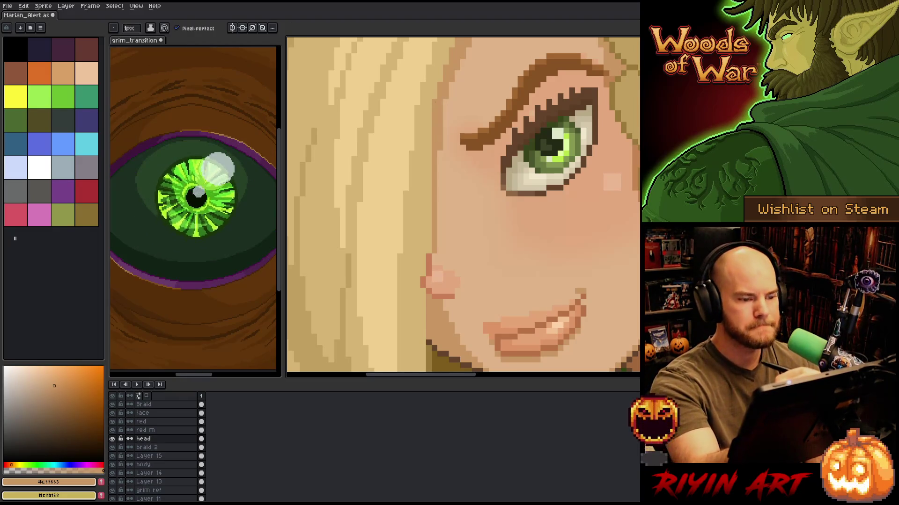
left_click(433, 102, "alt")
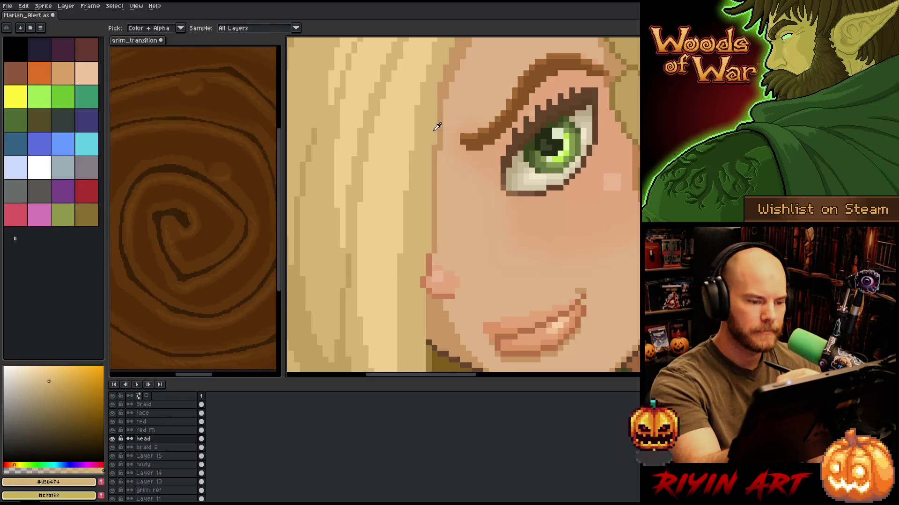
key("ctrl+s")
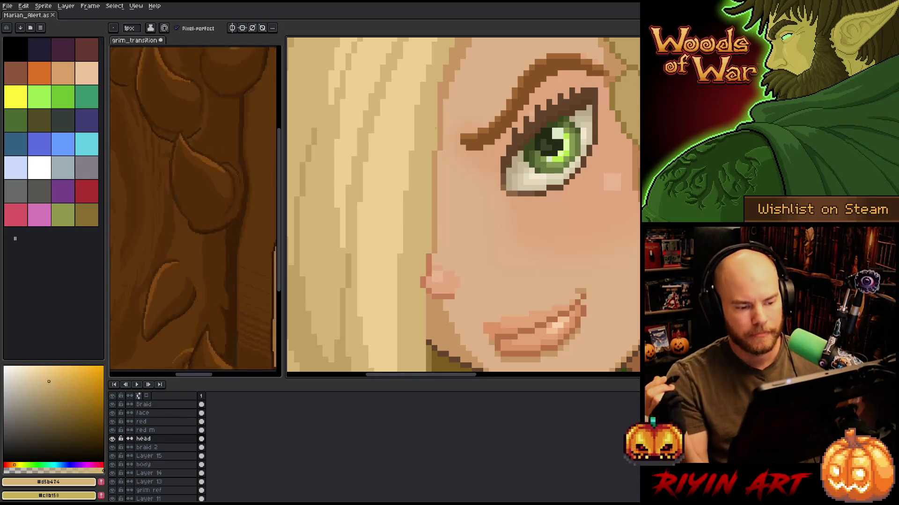
key("minus")
key("minus")
key("minus")
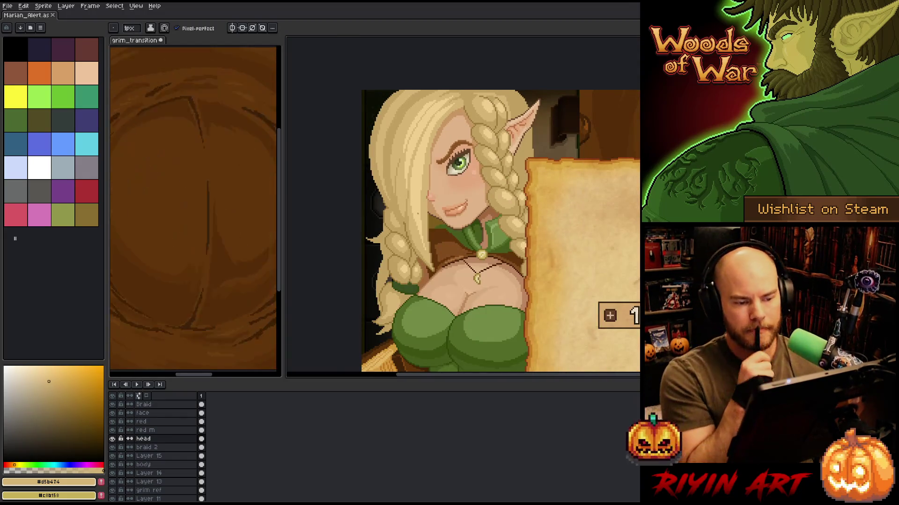
scroll(439, 171, "up", 4)
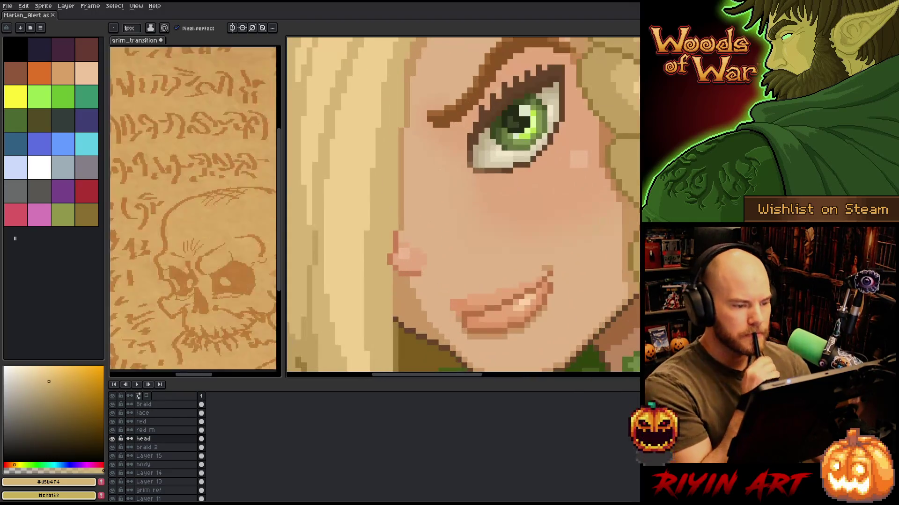
left_click_drag(439, 171, 425, 212)
key("b")
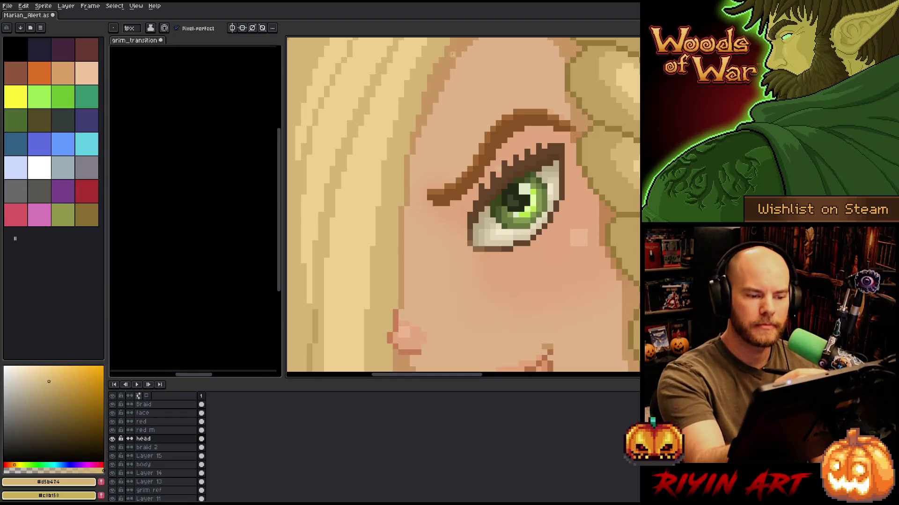
Lighten a few hair-edge pixels above the eye with the light hair tone.
scroll(476, 267, "up", 5)
left_click(445, 203, "alt")
right_click(462, 197)
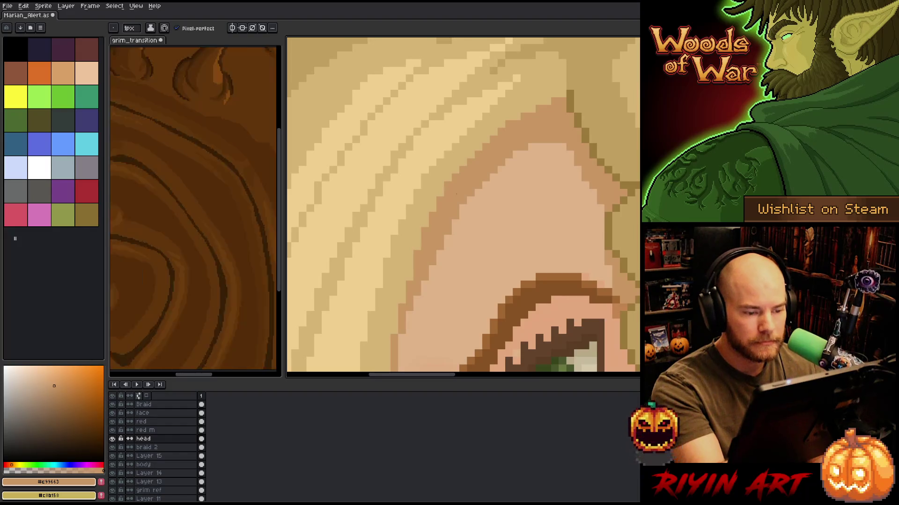
left_click(496, 140, "alt")
left_click(558, 100)
left_click_drag(547, 109, 538, 106)
scroll(538, 106, "down", 5)
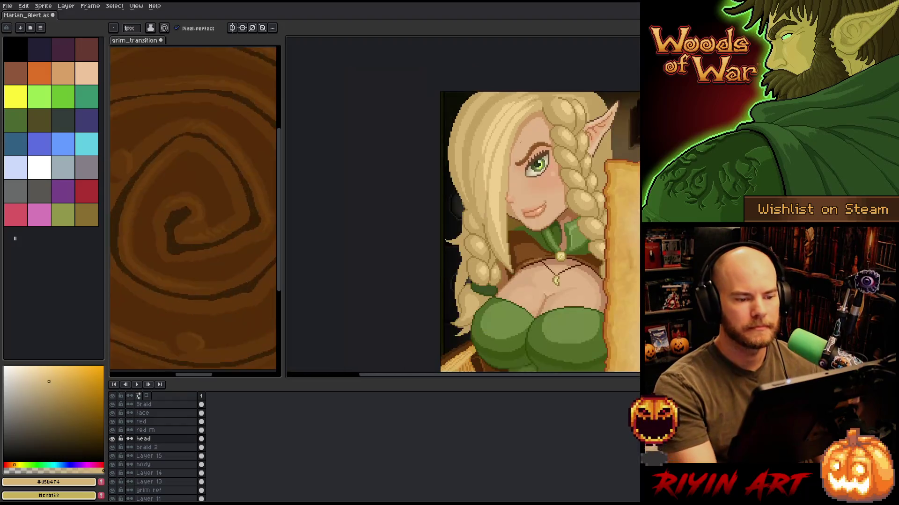
scroll(517, 172, "up", 3)
scroll(512, 171, "down", 2)
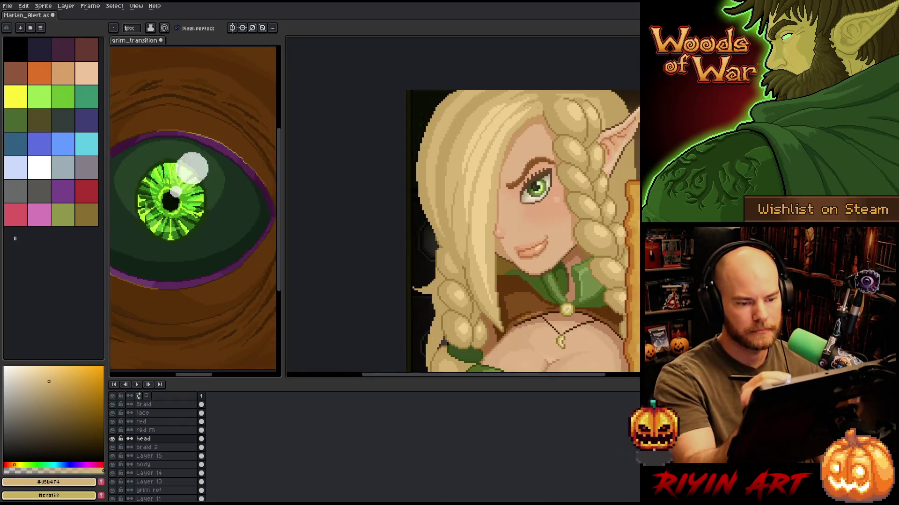
scroll(511, 171, "up", 1)
scroll(585, 104, "up", 1)
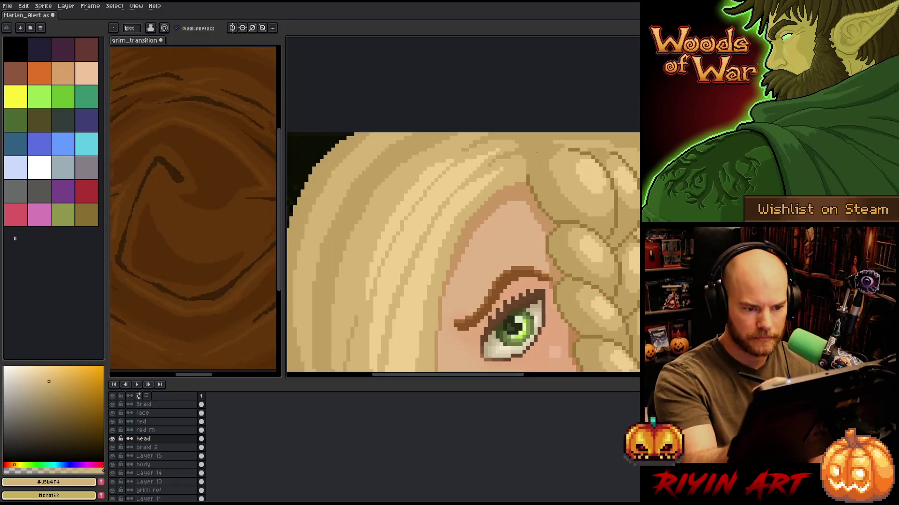
Draw a darker #d5b474 strand line down the blonde hair and save the portrait.
left_click(520, 176, "alt")
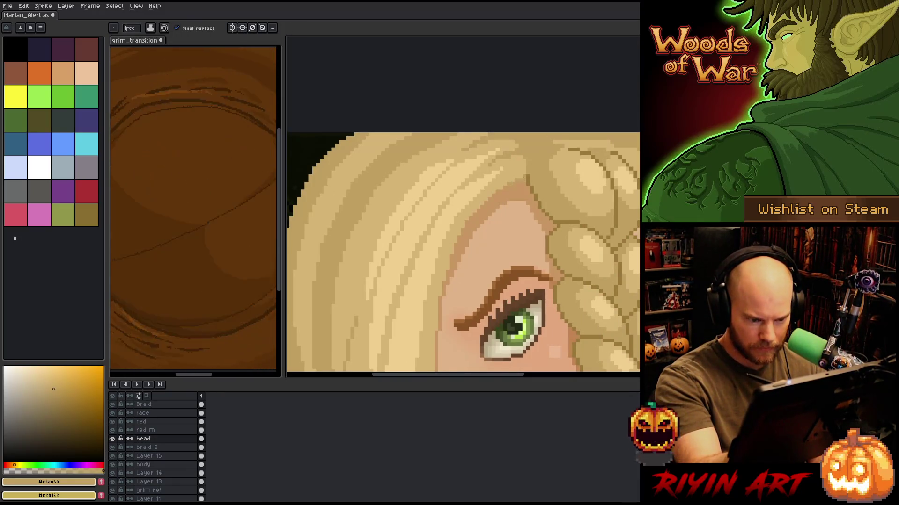
scroll(542, 154, "down", 3)
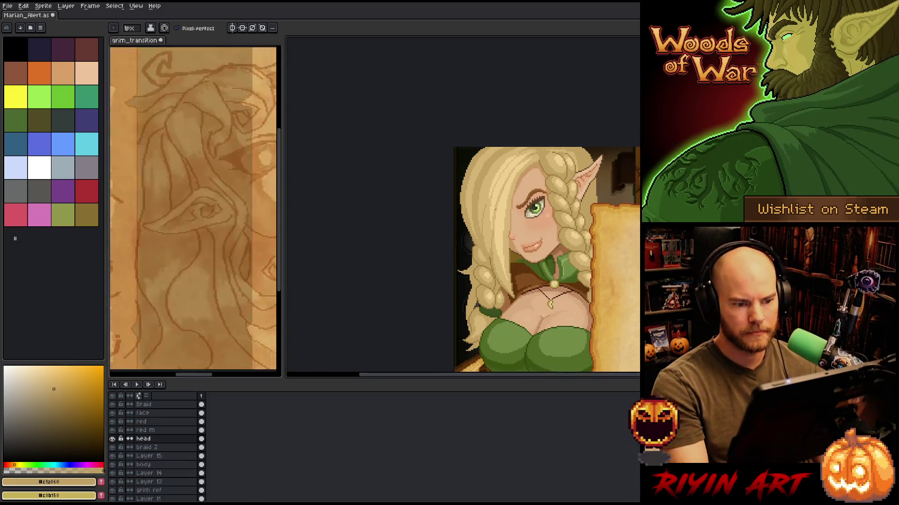
key("v")
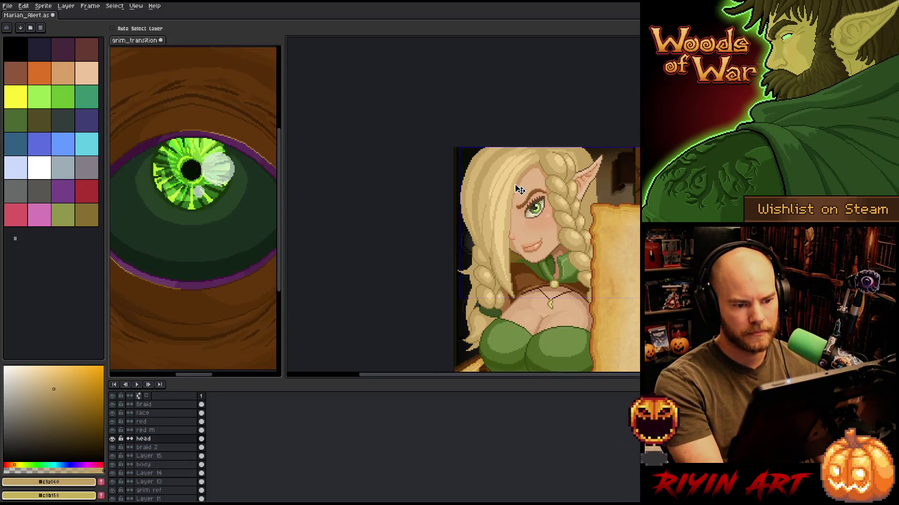
key("b")
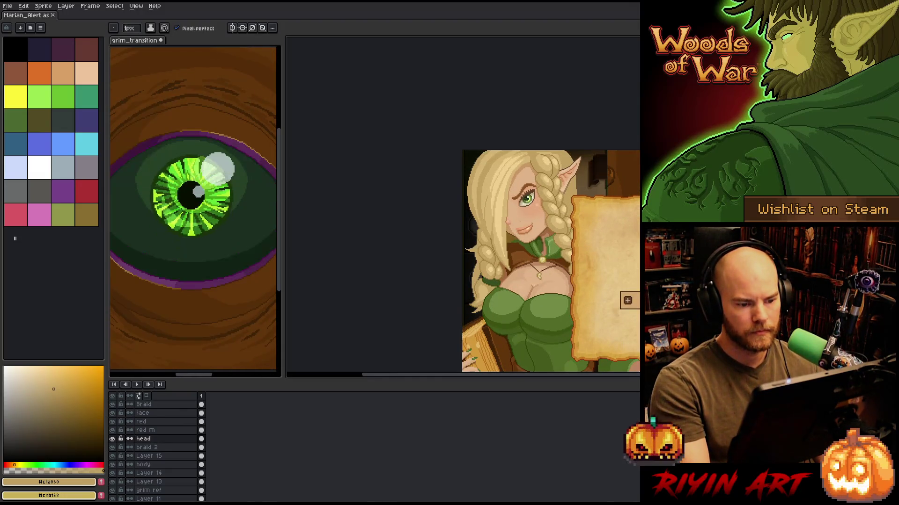
scroll(539, 210, "up", 3)
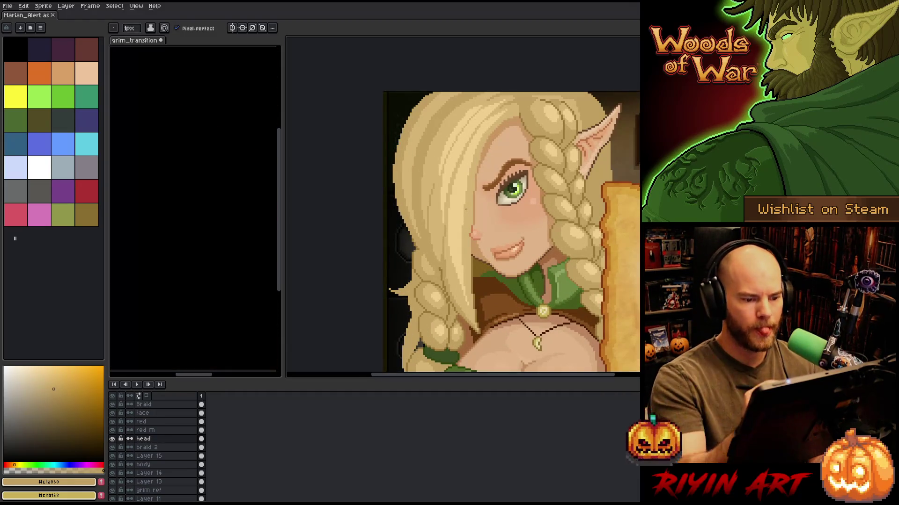
left_click(452, 205, "alt")
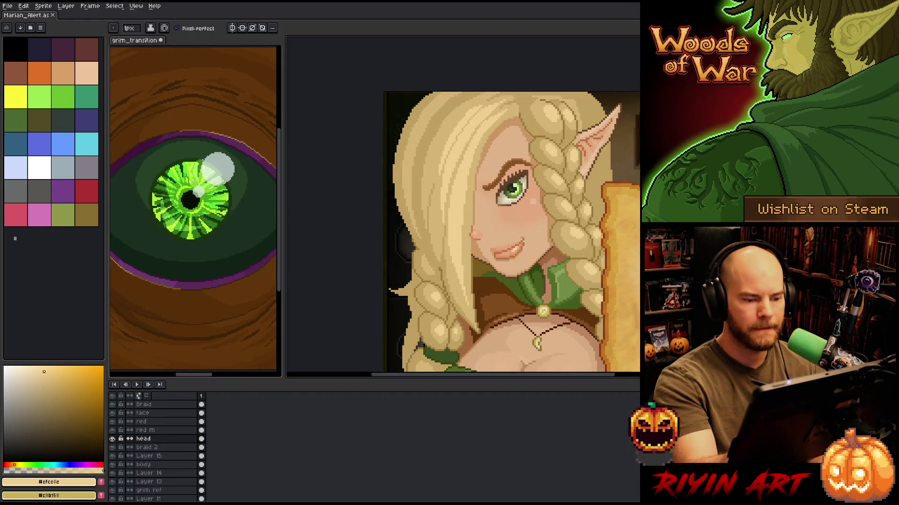
left_click(472, 170, "alt")
left_click_drag(461, 162, 454, 255)
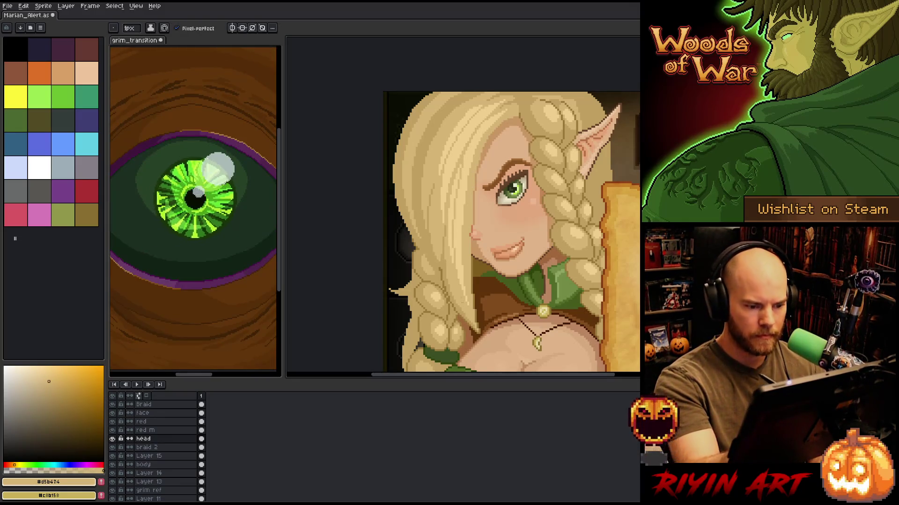
left_click_drag(458, 169, 449, 263)
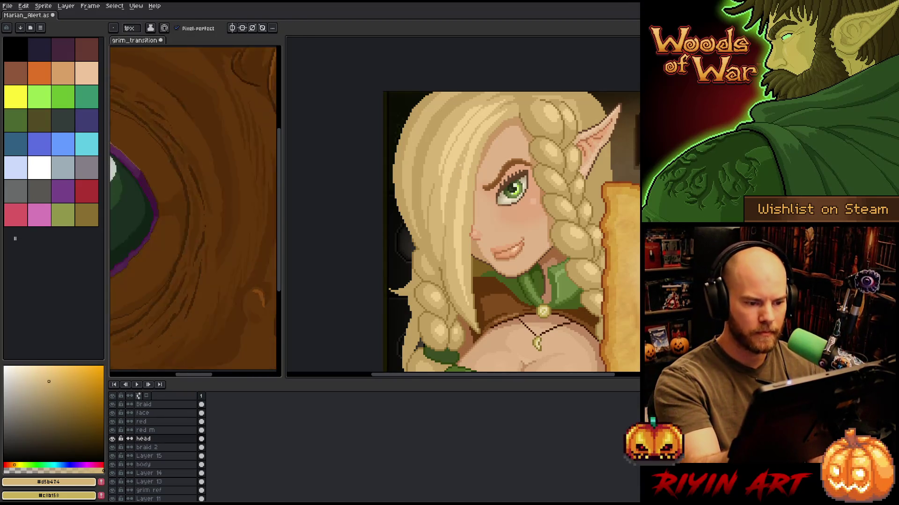
key("ctrl+s")
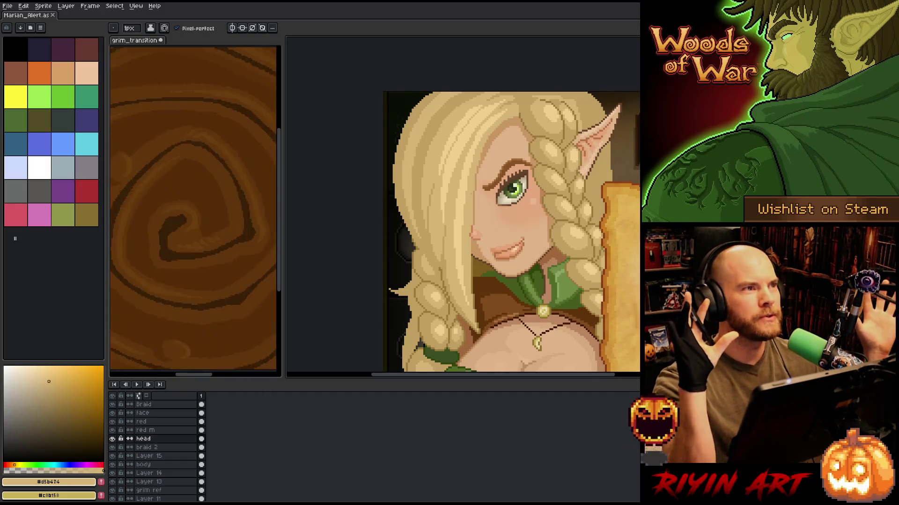
Zoom in on the face and sample light blonde, mid blonde and pink blush tones.
left_click_drag(460, 236, 439, 235)
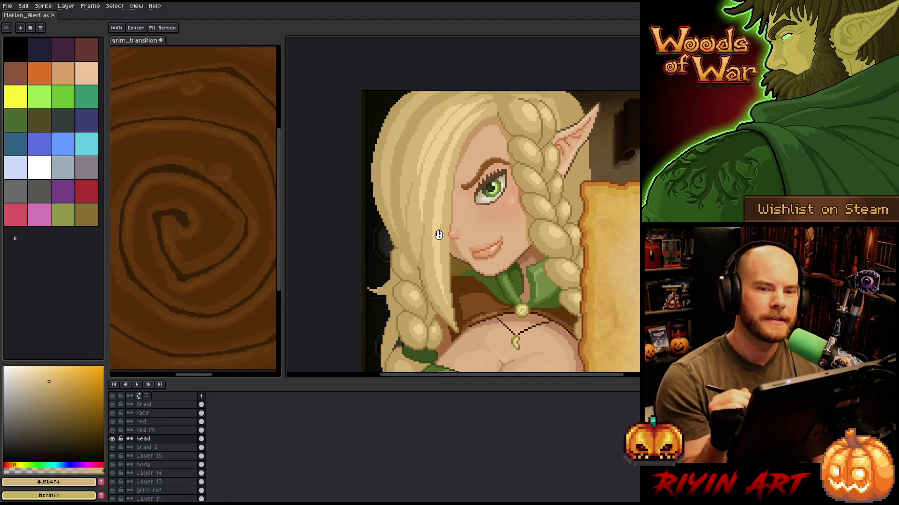
key("b")
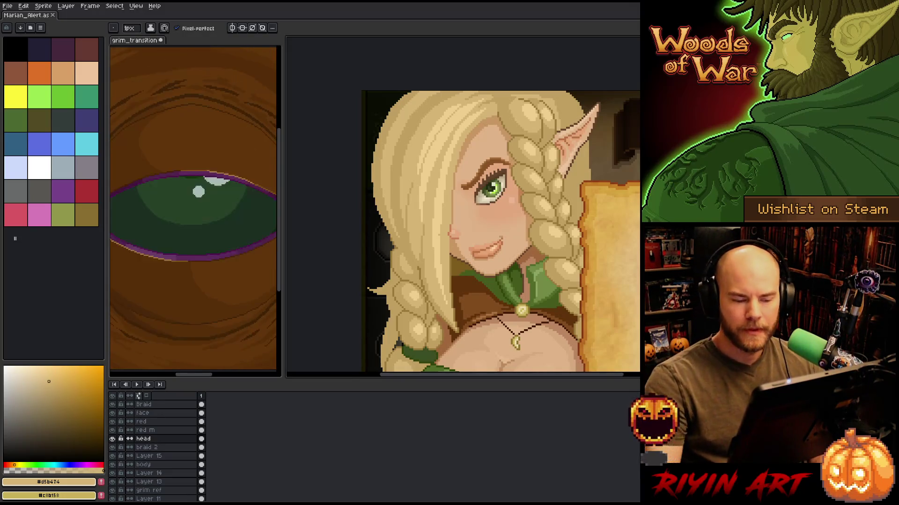
left_click_drag(490, 234, 467, 251)
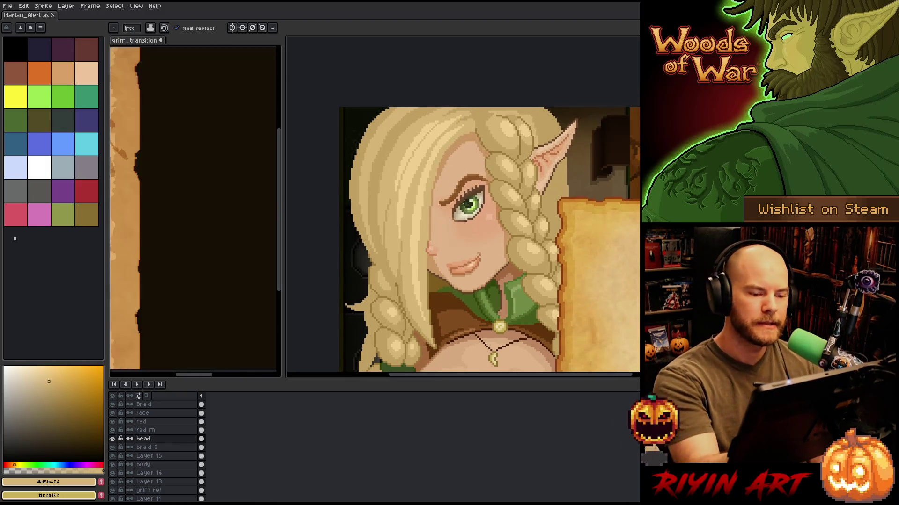
scroll(499, 248, "up", 1)
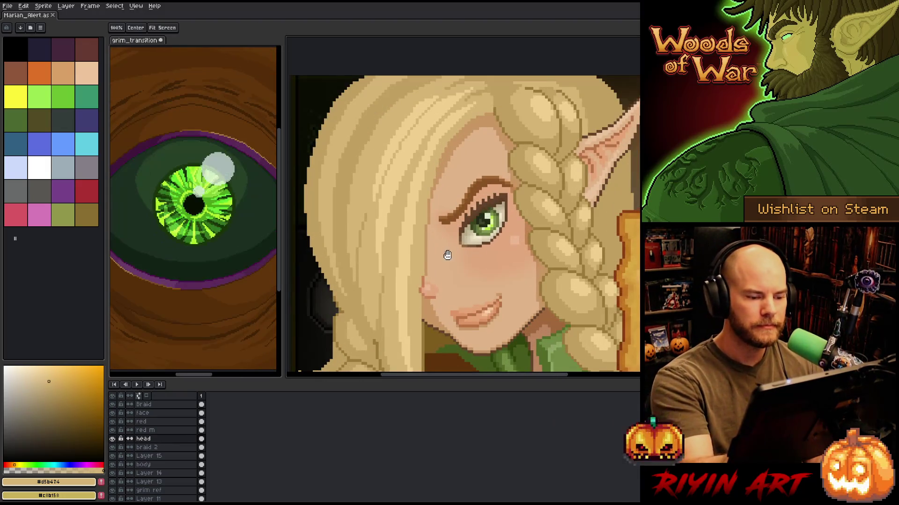
scroll(449, 253, "up", 1)
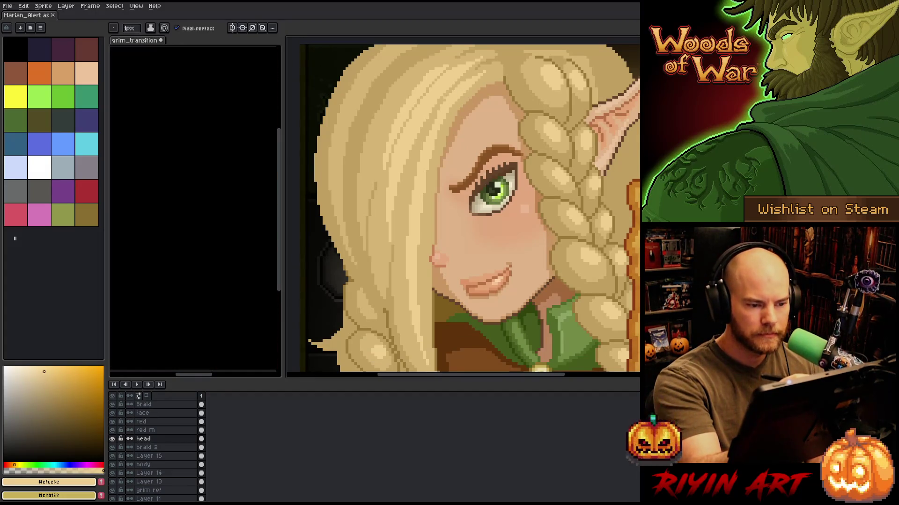
key("alt")
left_click(447, 97)
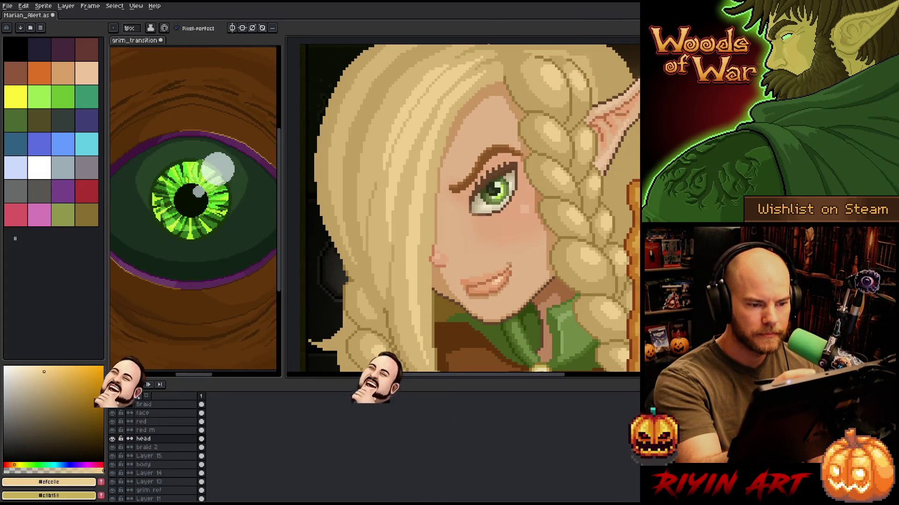
left_click_drag(461, 87, 465, 50)
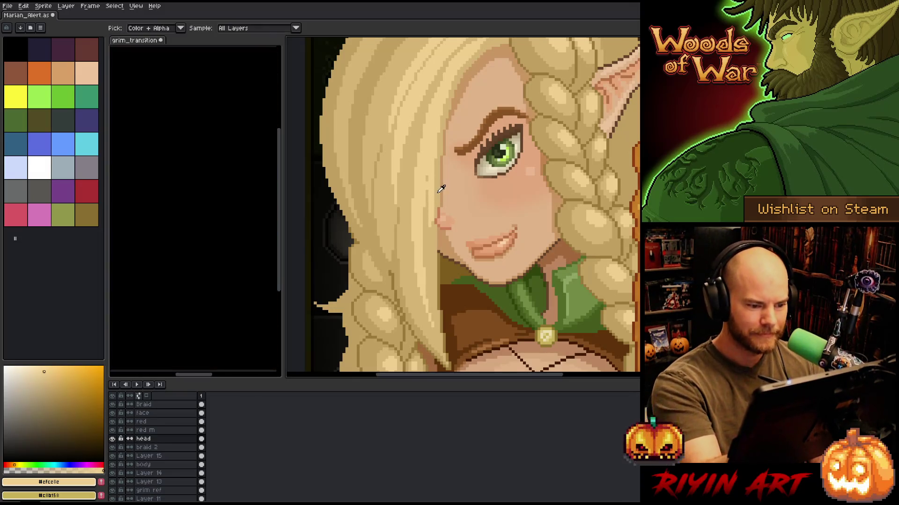
left_click(431, 201, "alt")
left_click(430, 200, "alt")
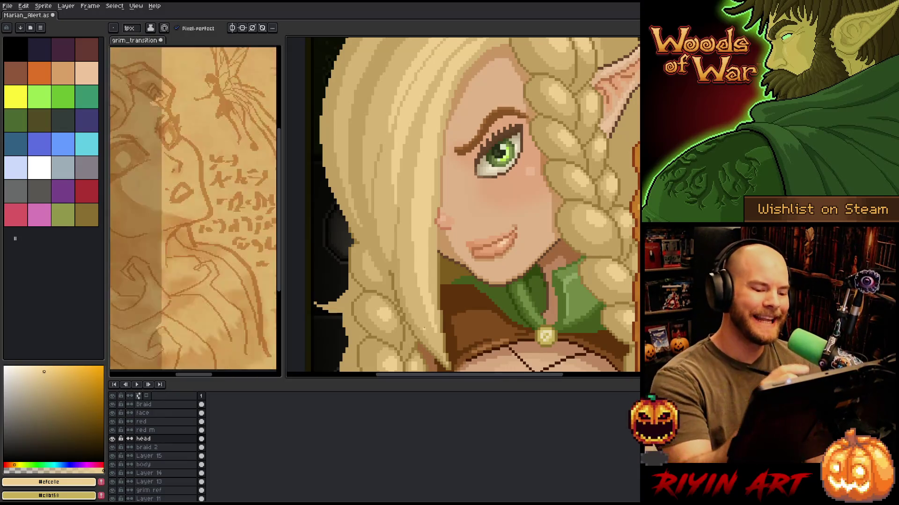
Touch up the face-framing strands in mid blonde, save, and shift to the upper face.
left_click(424, 329, "alt")
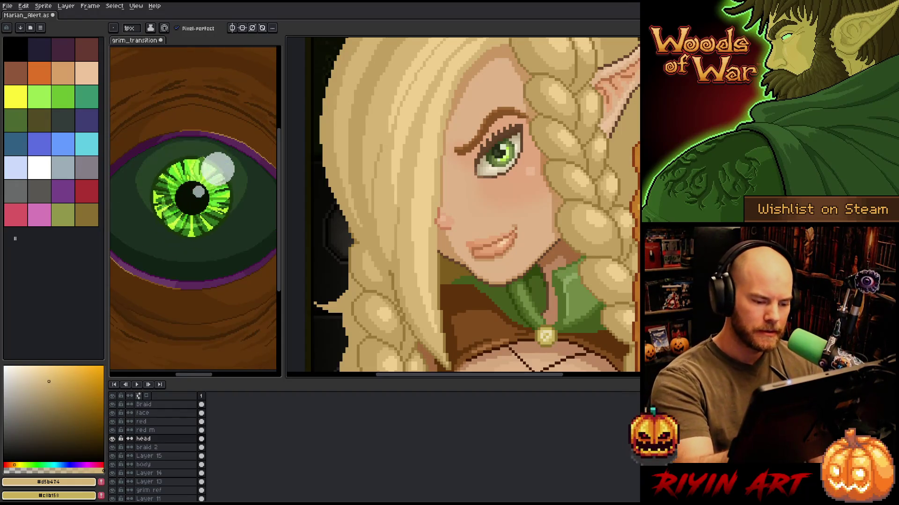
key("ctrl+s")
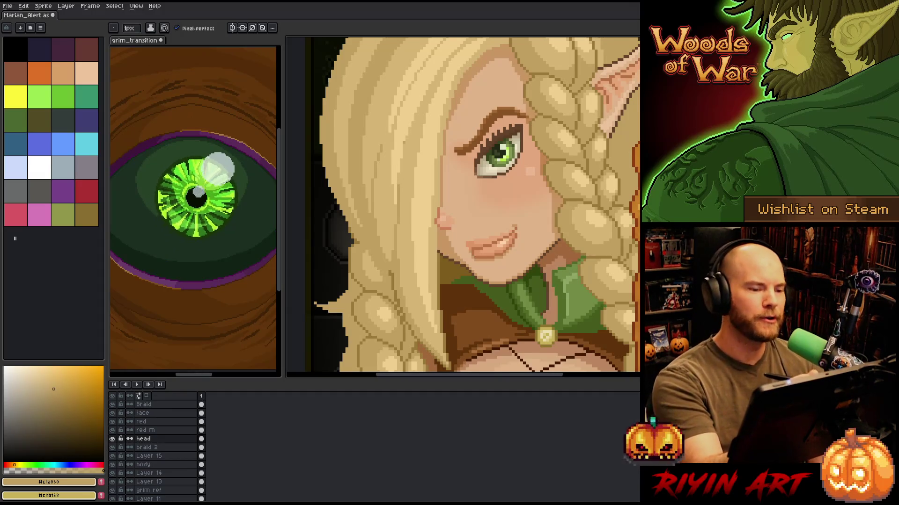
left_click_drag(418, 157, 424, 230)
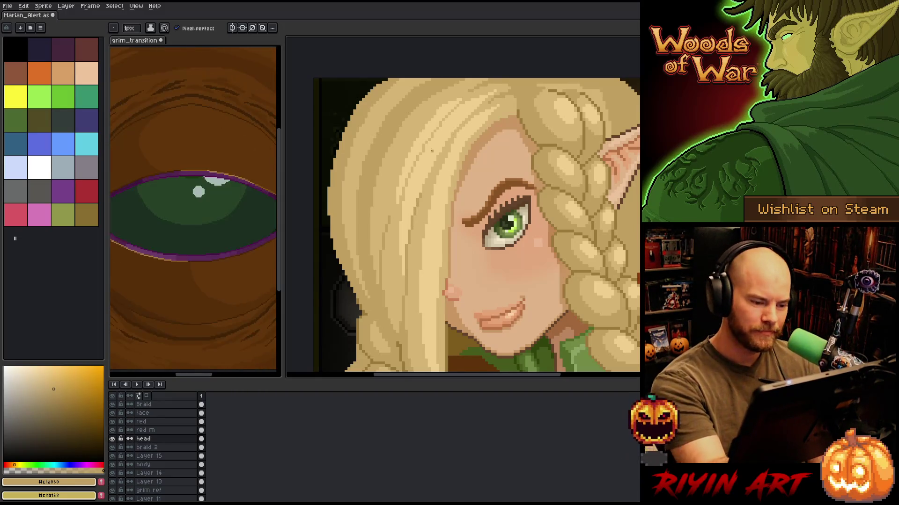
left_click(402, 206, "alt")
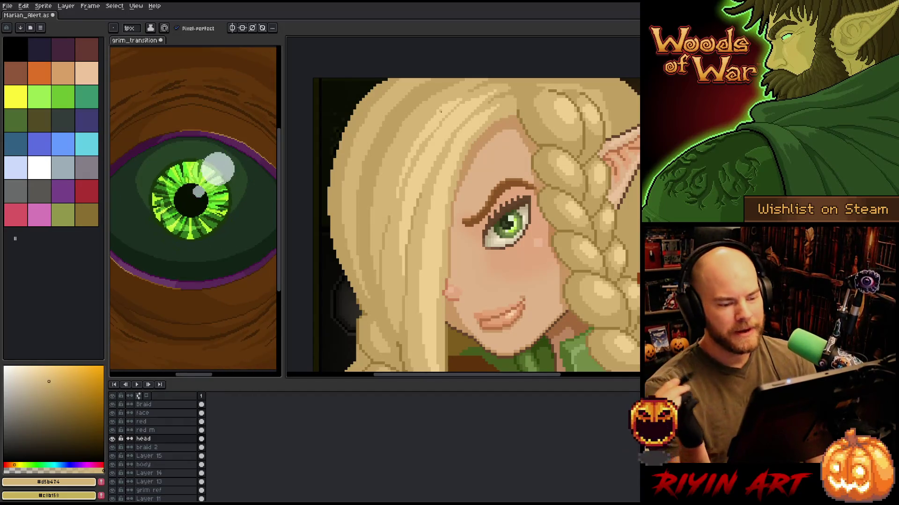
key("Return")
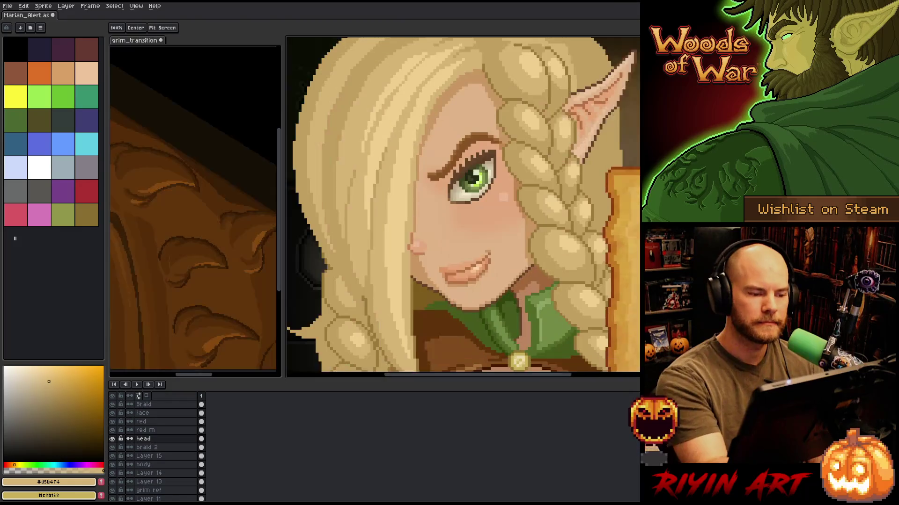
Shade hair beside the face with #efcc8c, #d5b474 and #c1a060 blonde tones, saving midway.
key("b")
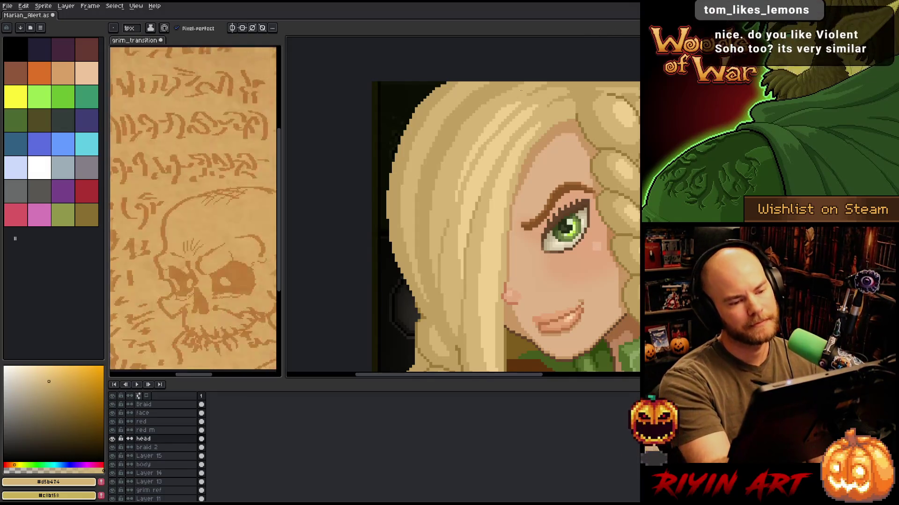
left_click(502, 120, "alt")
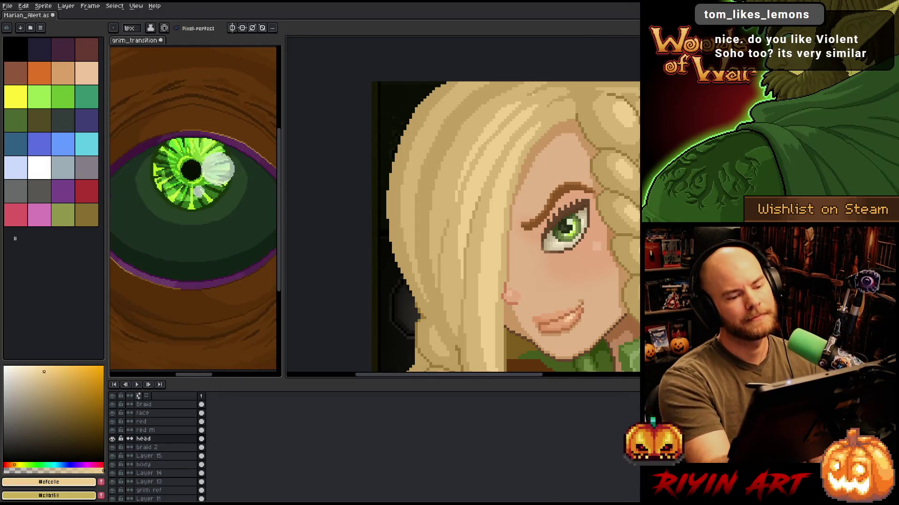
left_click(492, 128, "alt")
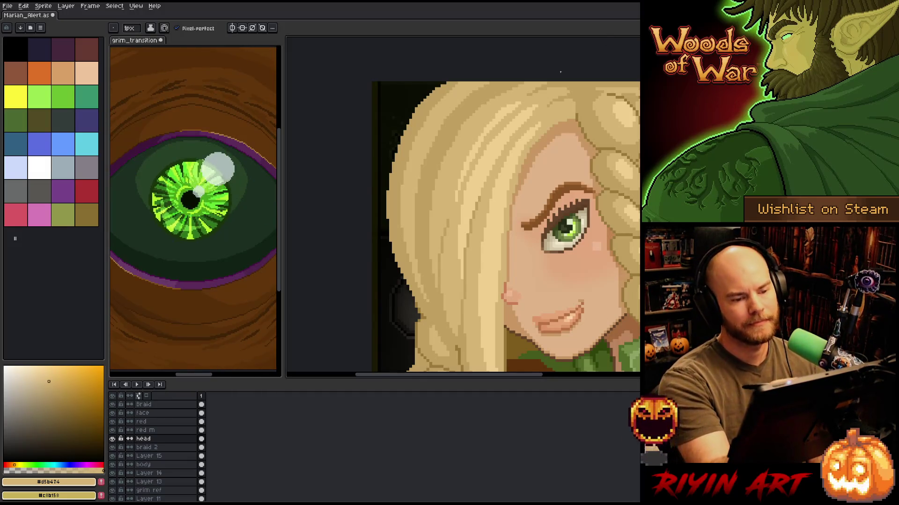
left_click(506, 100, "alt")
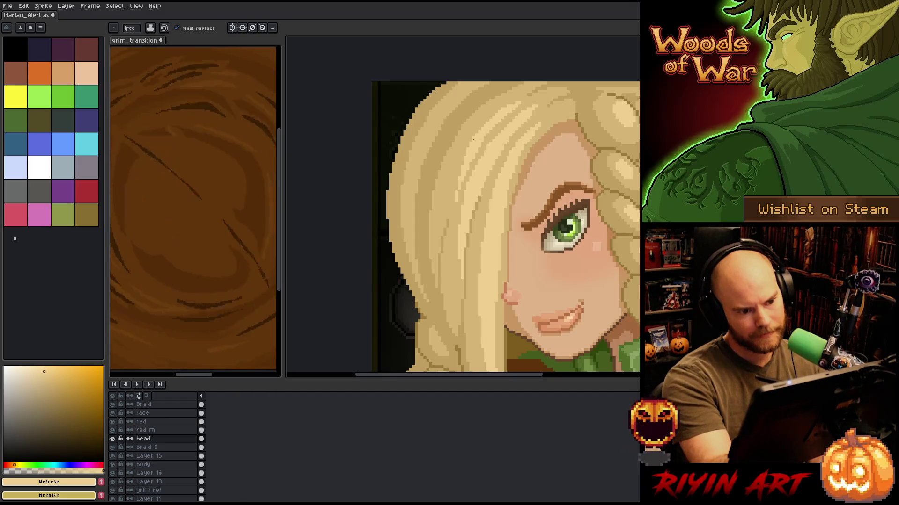
key("ctrl+s")
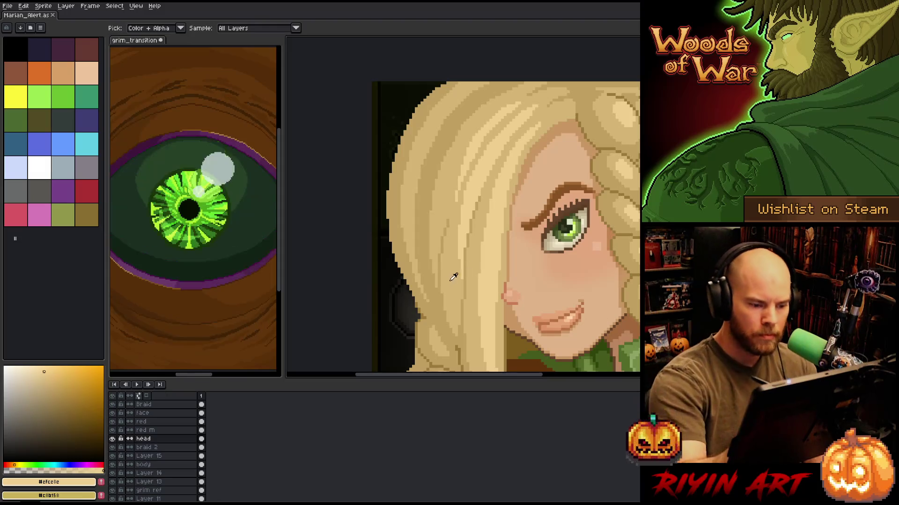
left_click(440, 231, "alt")
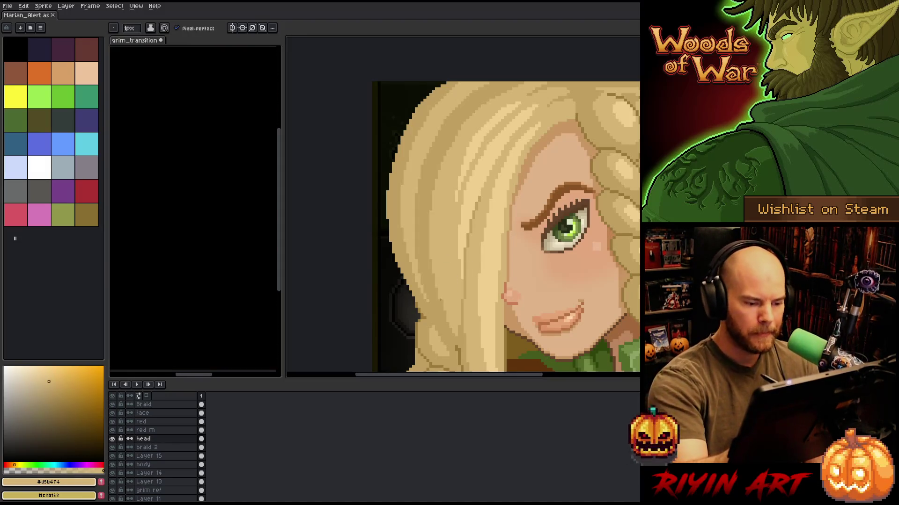
left_click(447, 310, "alt")
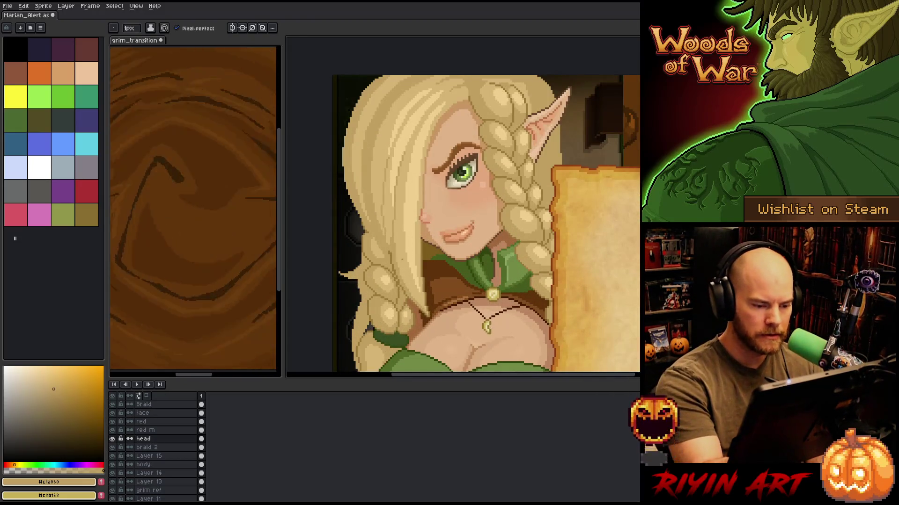
Paint light #d5b474 strands into the elf's hair.
left_click(414, 239, "alt")
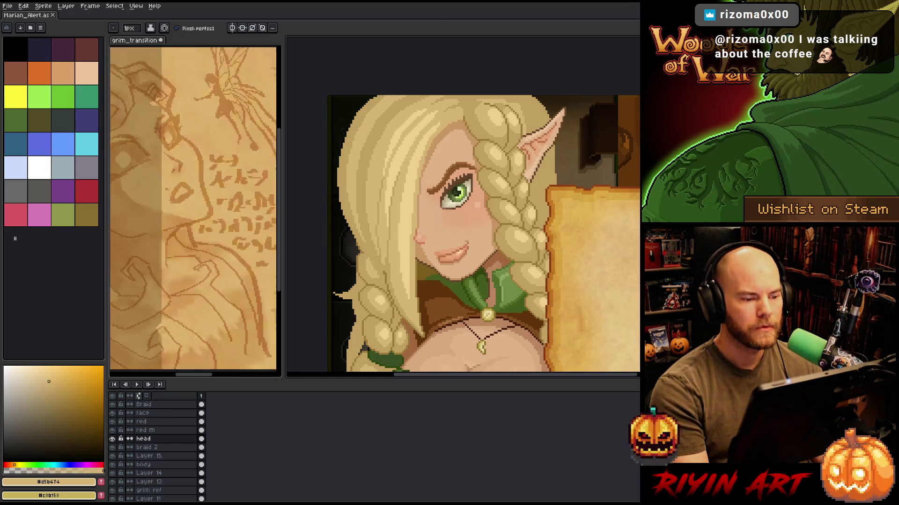
scroll(440, 251, "up", 1)
scroll(431, 206, "up", 3)
key("i")
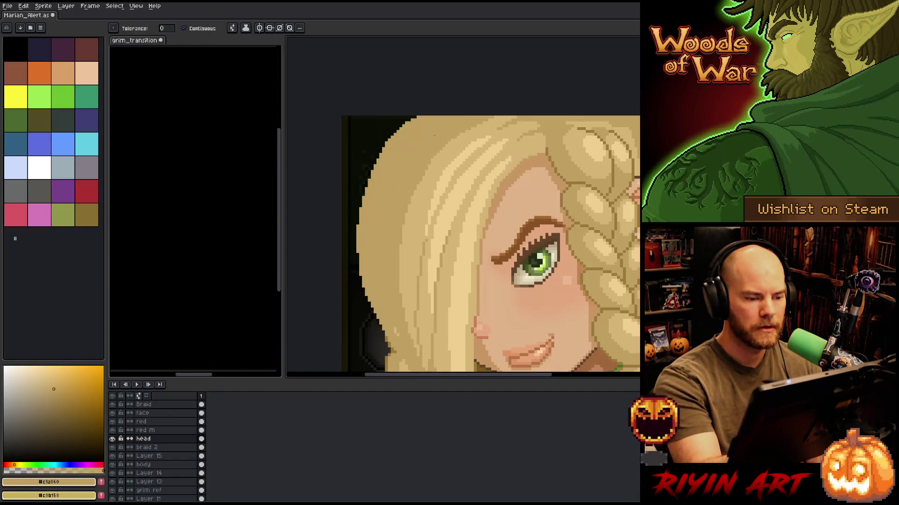
key("b")
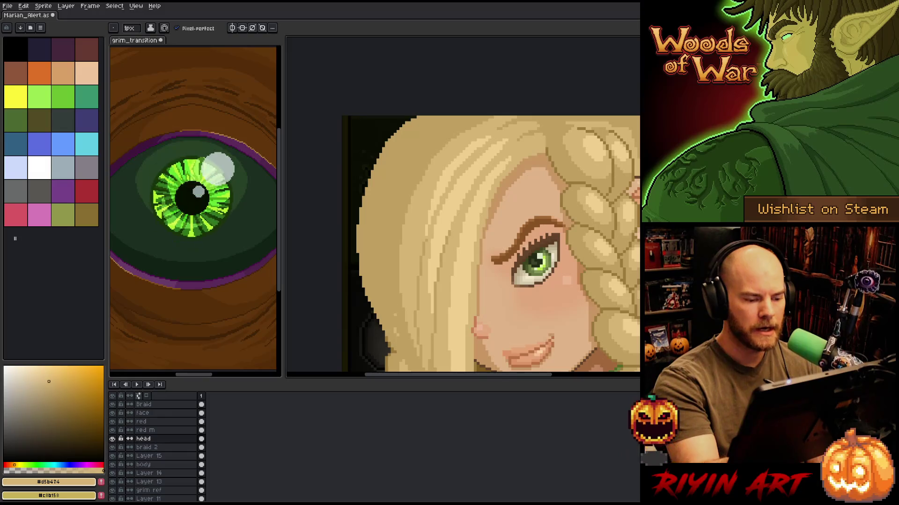
left_click(394, 321, "alt")
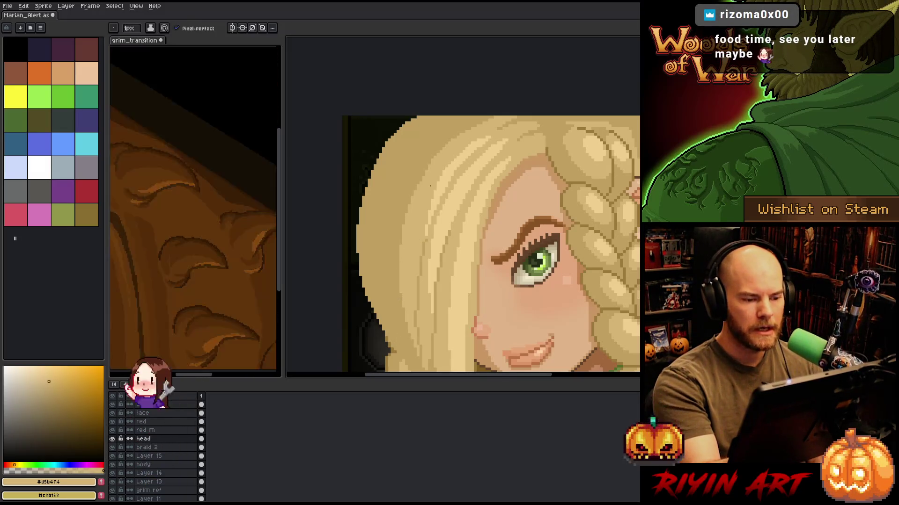
left_click(506, 113, "alt")
mouse_move(431, 149)
left_mouse_down()
mouse_move(393, 234)
mouse_move(425, 173)
left_mouse_up()
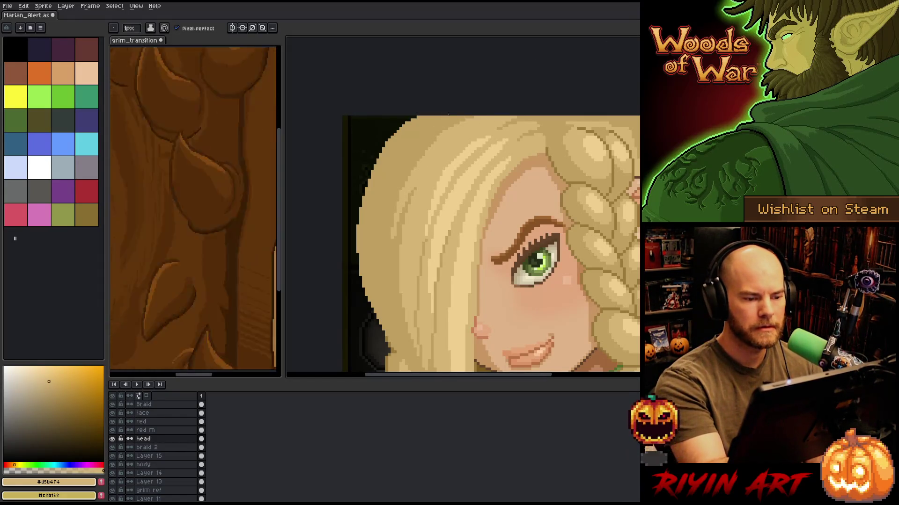
Draw dark #9a7939 outline strokes along the braid and hair.
key("g")
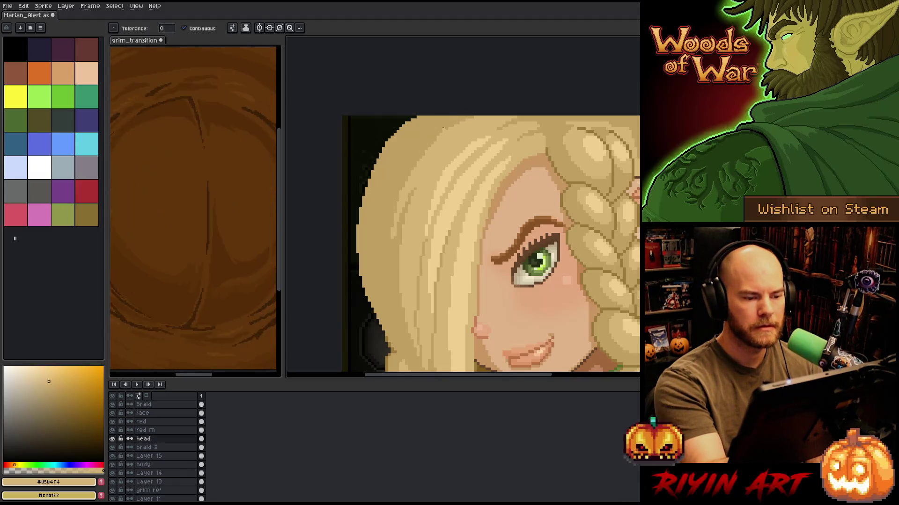
key("b")
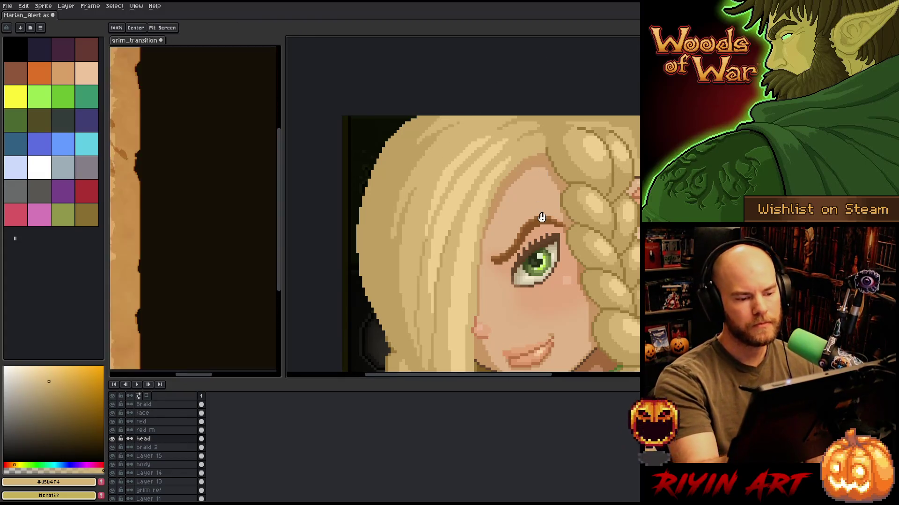
scroll(468, 210, "down", 3)
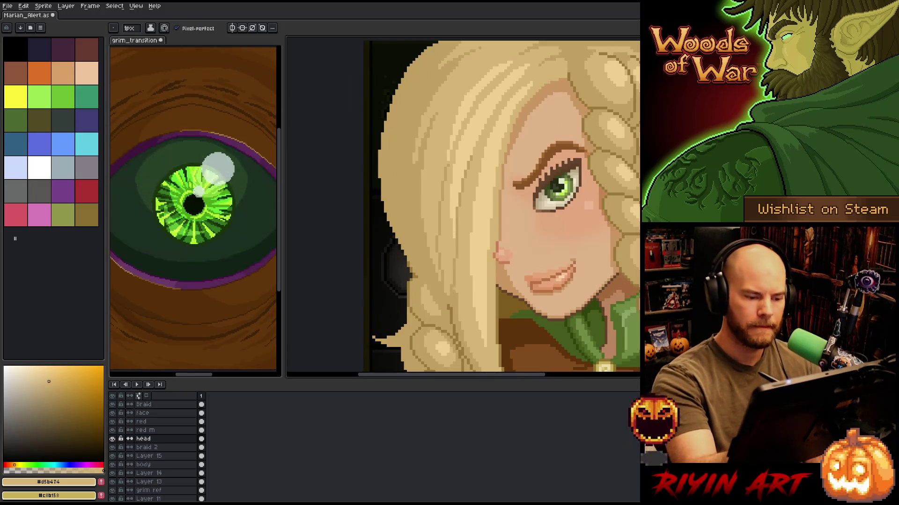
left_click(450, 305, "alt")
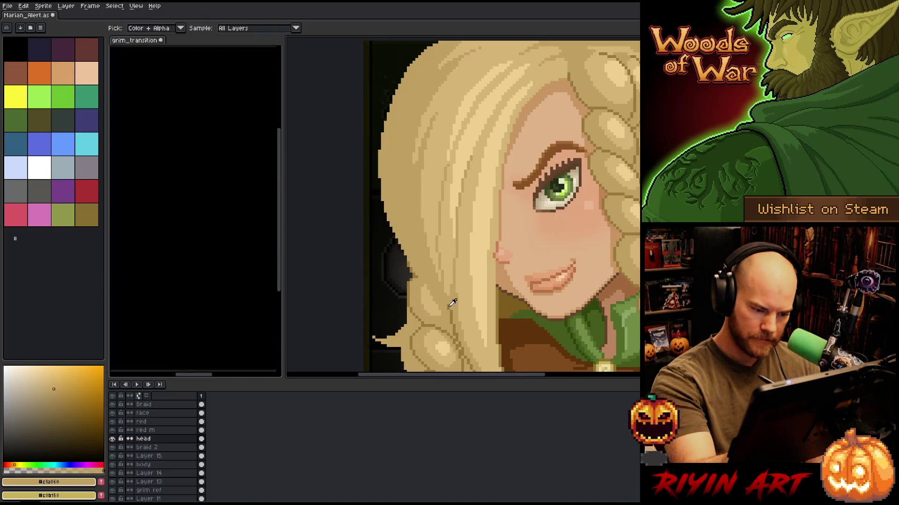
left_click(451, 306, "alt")
left_click_drag(418, 279, 448, 315)
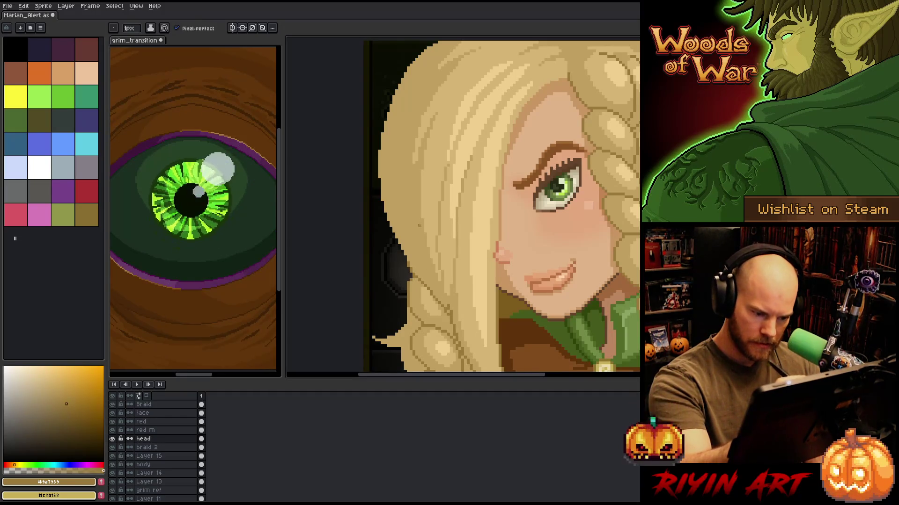
left_click_drag(449, 227, 424, 115)
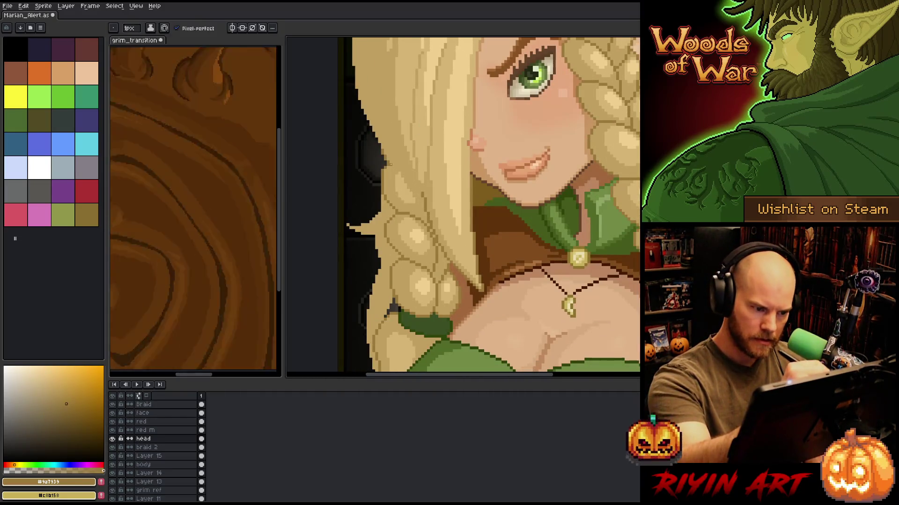
left_click_drag(390, 164, 417, 185)
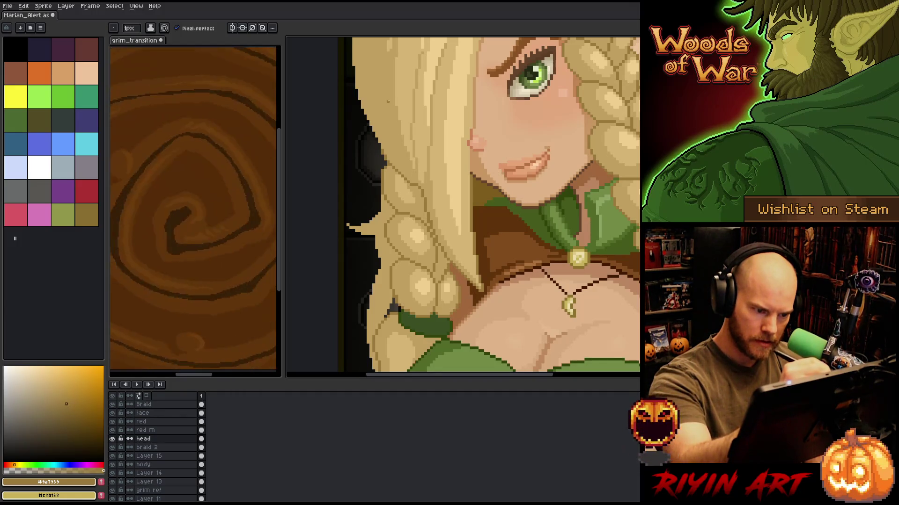
left_click_drag(398, 132, 413, 179)
left_click(417, 190, "alt")
left_click(421, 206, "alt")
Lasso a strip along the hair's left edge and bring up the Outline effect for it.
left_click_drag(403, 141, 424, 222)
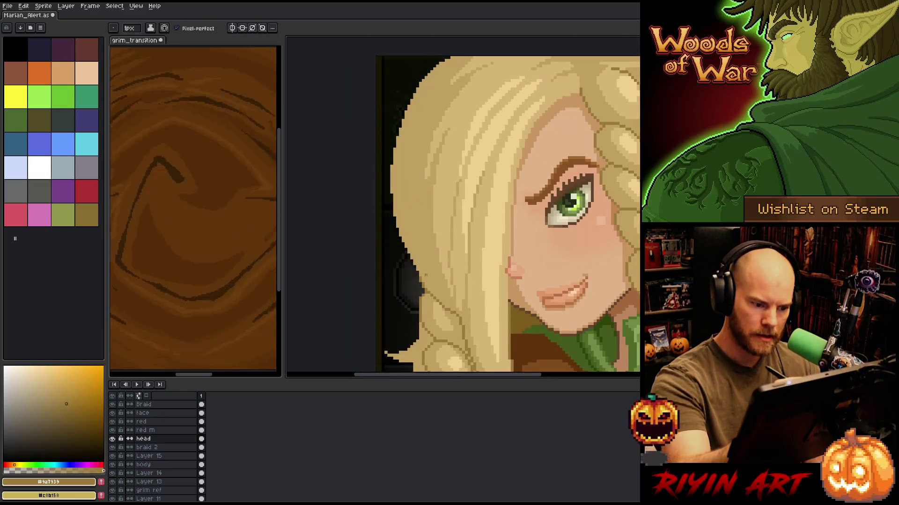
scroll(425, 275, "up", 2)
key("q")
mouse_move(449, 90)
left_mouse_down()
mouse_move(406, 259)
mouse_move(415, 307)
mouse_move(372, 118)
mouse_move(383, 89)
left_mouse_up()
key("shift+o")
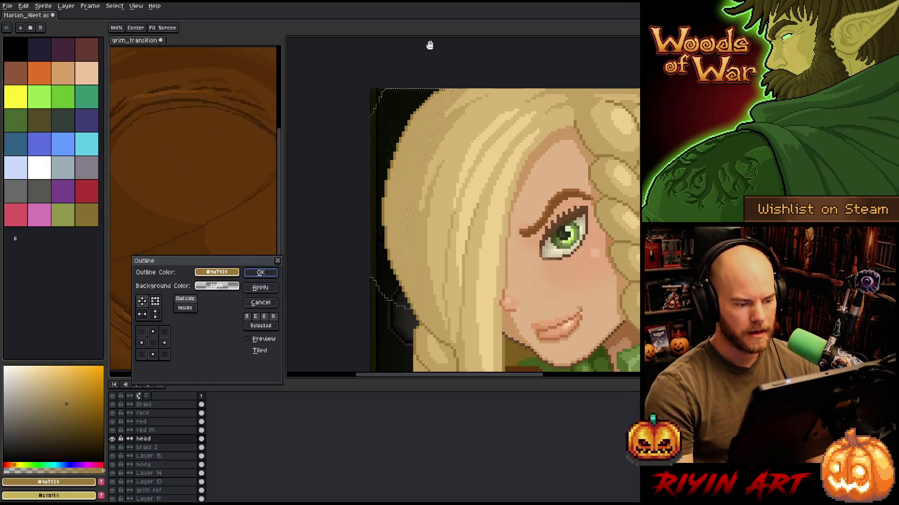
Apply the #9a7939 outline to the hair's left edge and clear the selection.
key("Return")
key("ctrl+d")
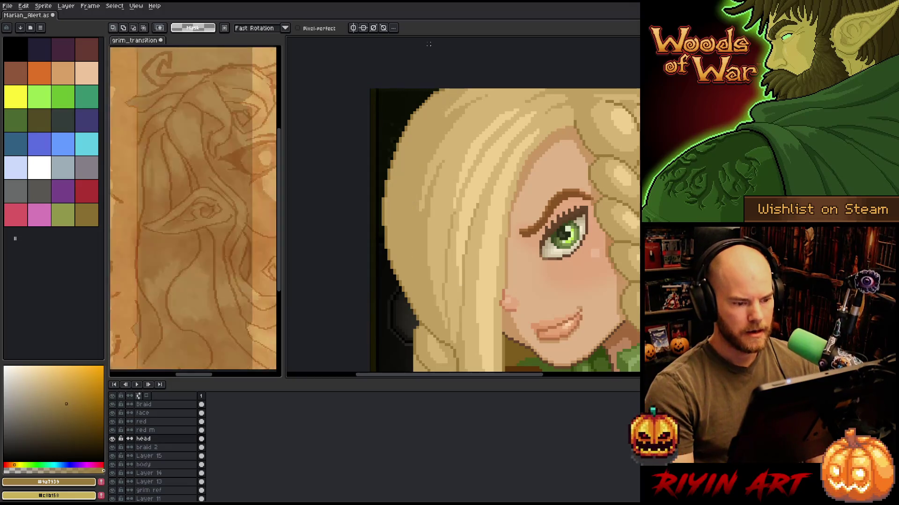
left_click_drag(517, 307, 485, 278)
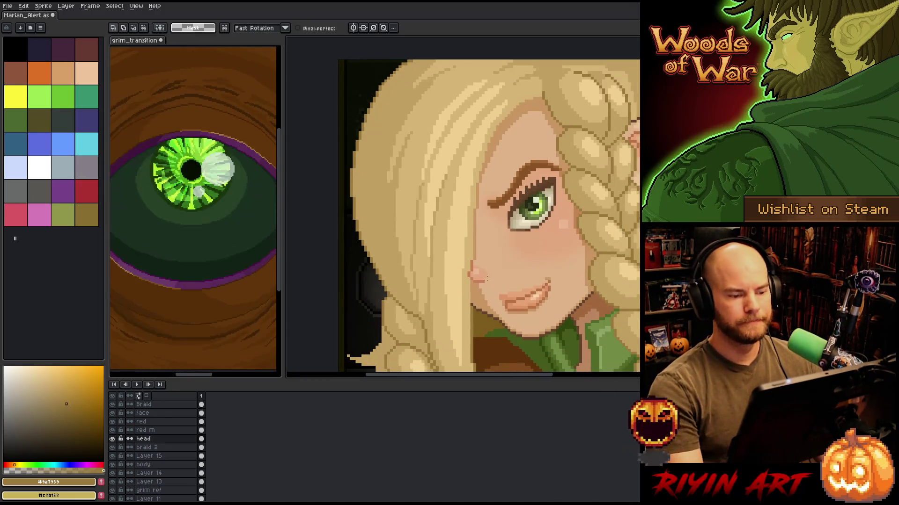
scroll(487, 278, "down", 2)
scroll(487, 278, "up", 1)
mouse_move(498, 231)
left_mouse_down()
mouse_move(471, 207)
mouse_move(488, 186)
left_mouse_up()
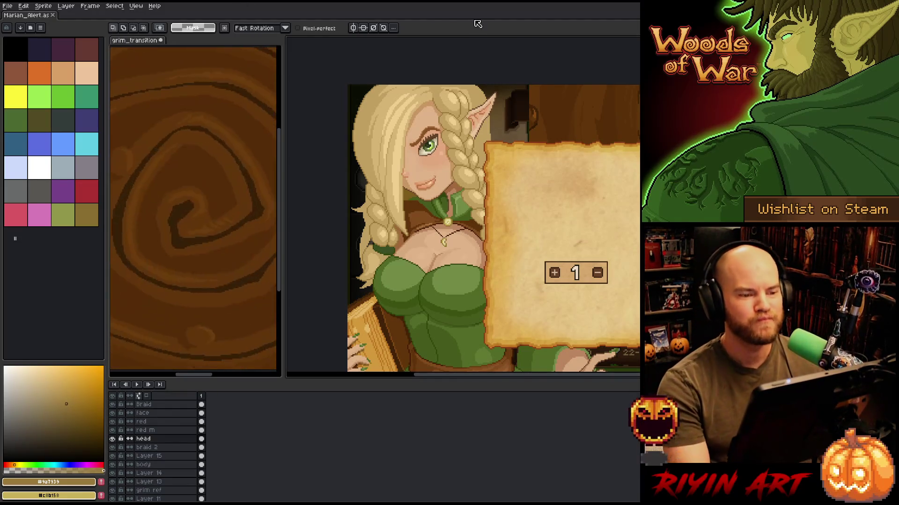
Pan around to review the character and make Layer 11 the active layer.
scroll(458, 304, "up", 2)
scroll(458, 304, "down", 1)
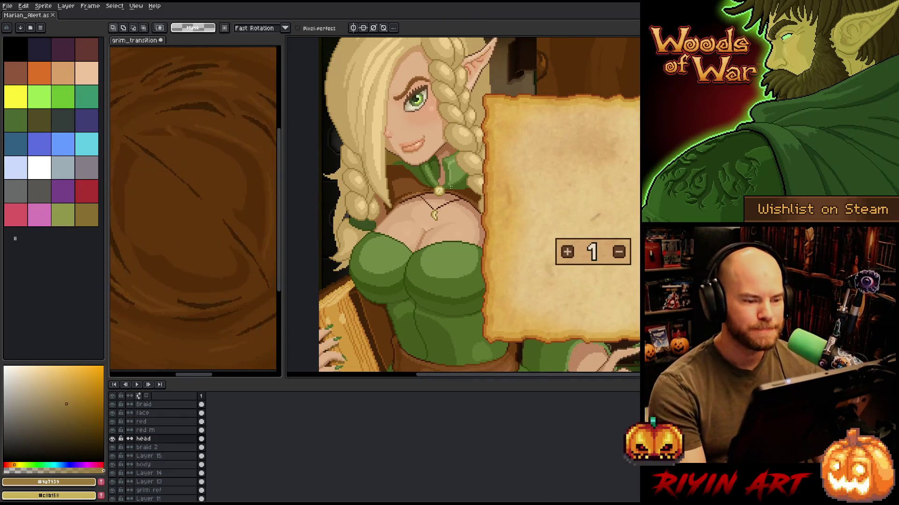
scroll(562, 160, "down", 1)
scroll(562, 161, "up", 1)
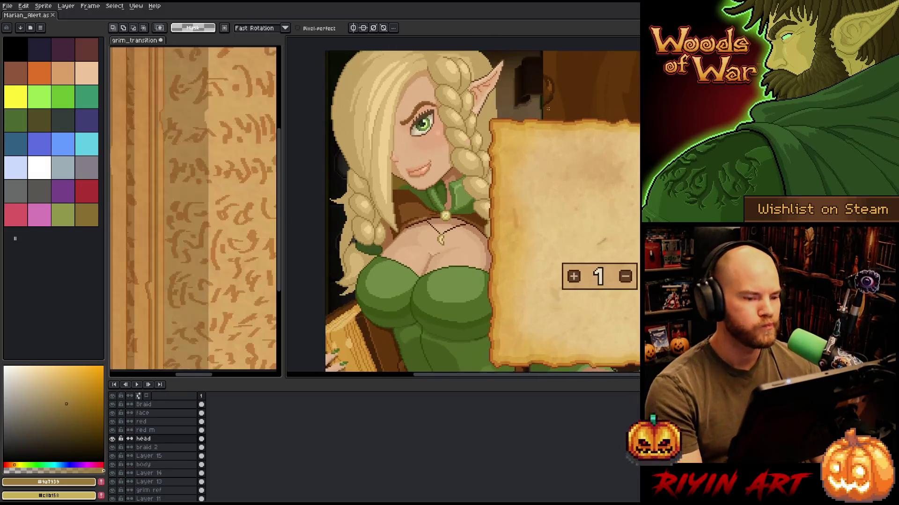
left_click_drag(478, 100, 530, 158)
key("m")
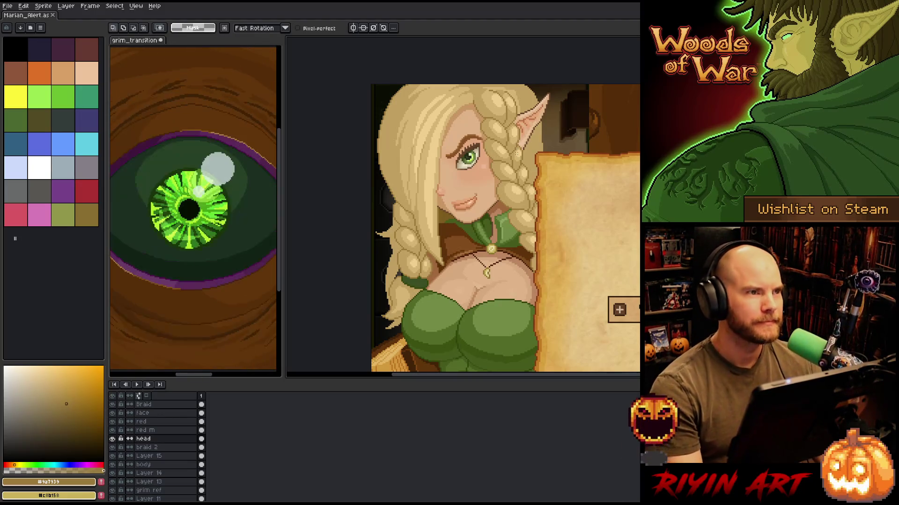
scroll(515, 151, "down", 1)
mouse_move(552, 171)
left_mouse_down()
mouse_move(532, 158)
mouse_move(515, 163)
left_mouse_up()
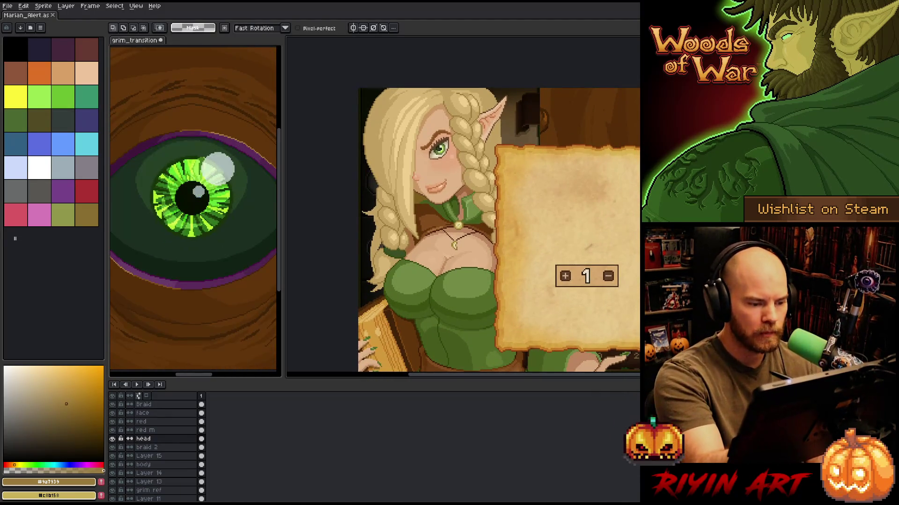
left_click(380, 218, "ctrl")
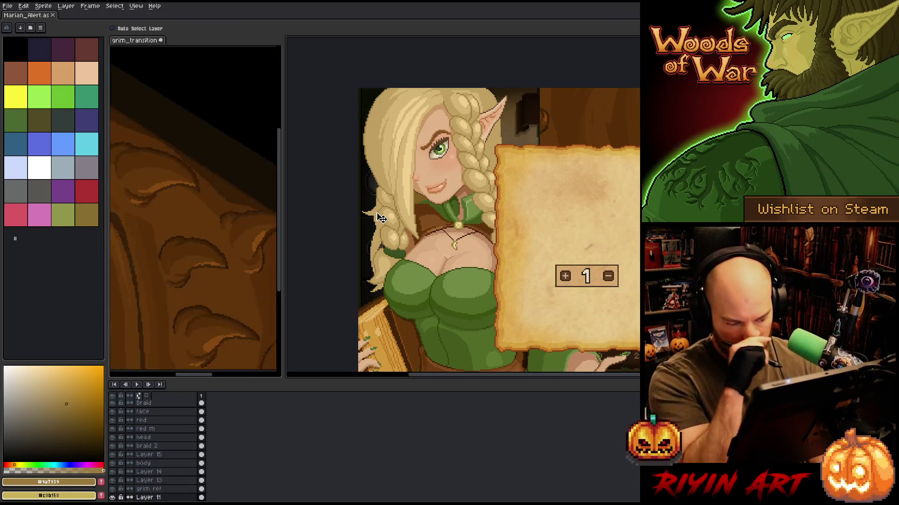
Make Layer 11 active and sample the near-black outline and dark #9a7939 hair tones.
left_click(380, 219, "ctrl")
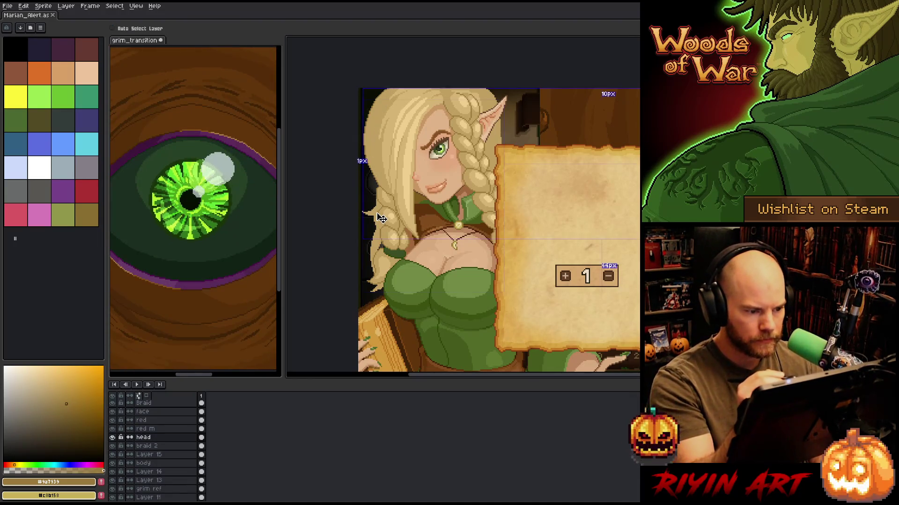
left_click(381, 218, "ctrl")
key("i")
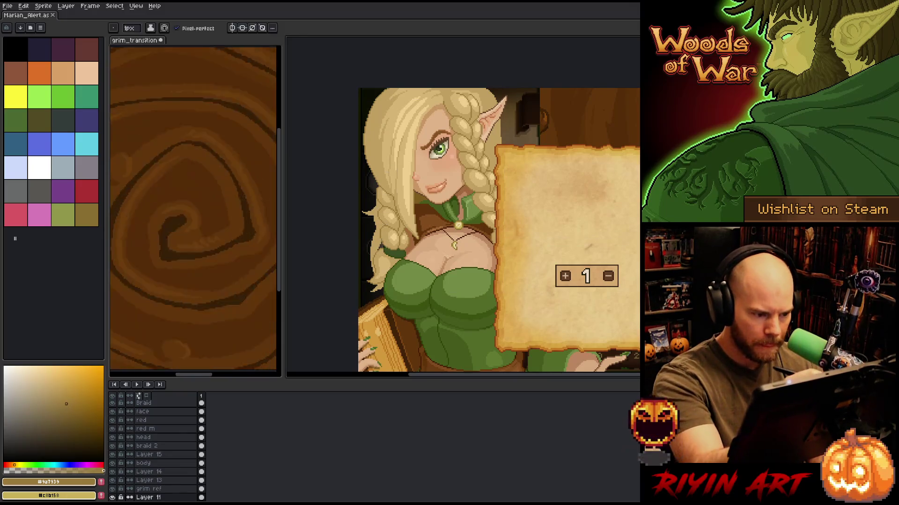
left_click(365, 138)
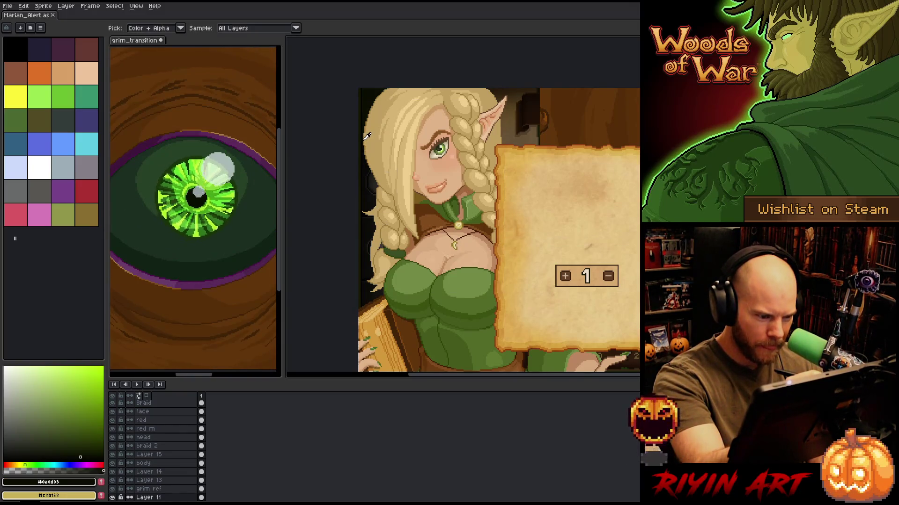
key("b")
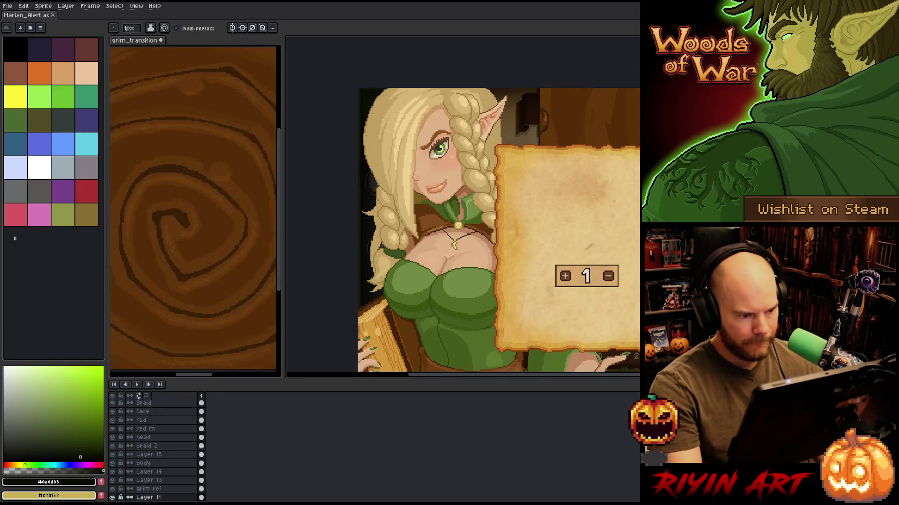
scroll(359, 211, "up", 2)
key("i")
left_click(399, 261)
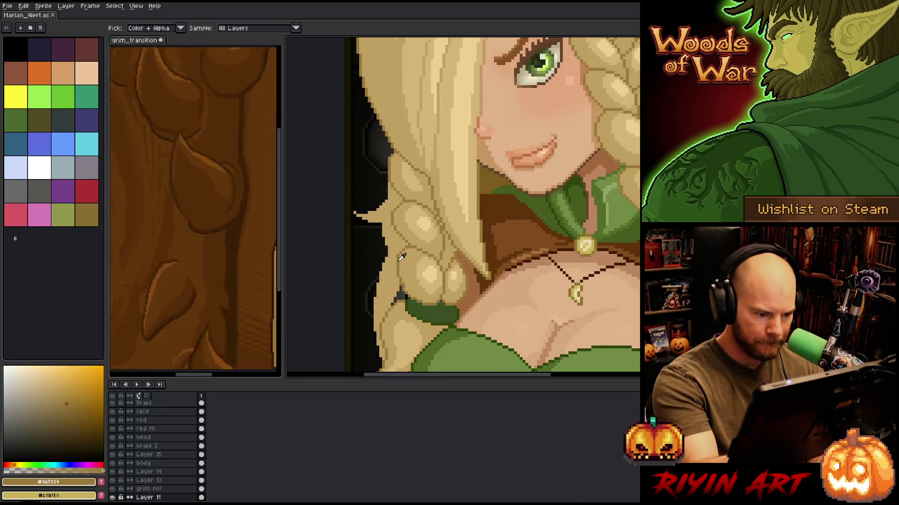
key("b")
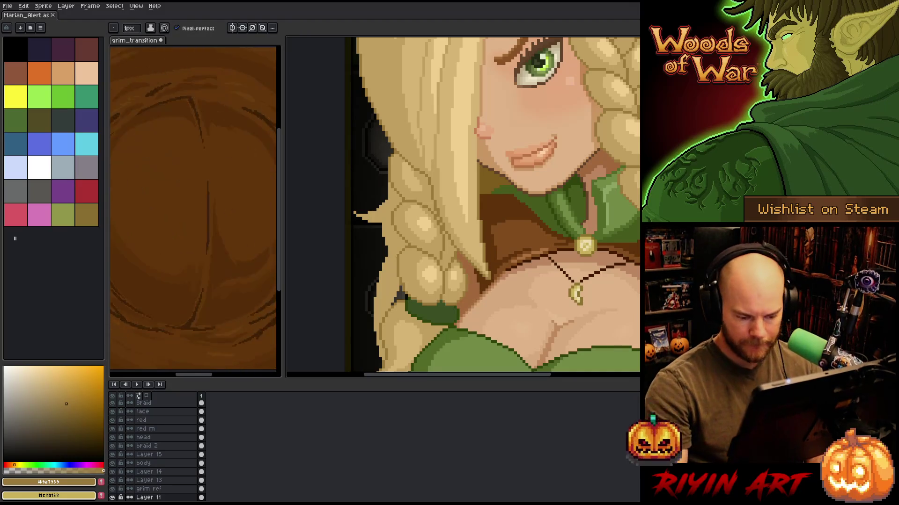
scroll(463, 206, "down", 3)
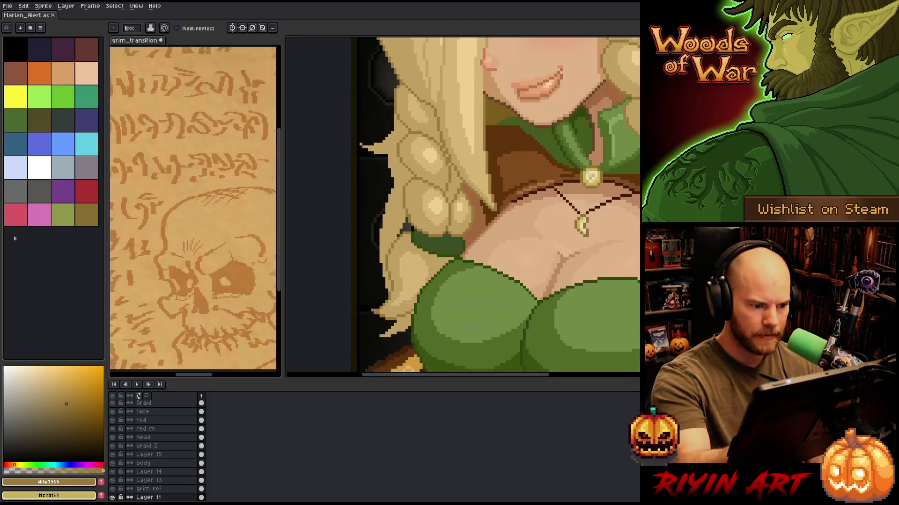
Lasso the lower braid's left edge and apply a dark outline to it.
key("q")
mouse_move(378, 93)
left_mouse_down()
mouse_move(430, 276)
mouse_move(412, 346)
mouse_move(352, 348)
mouse_move(380, 93)
left_mouse_up()
key("shift+o")
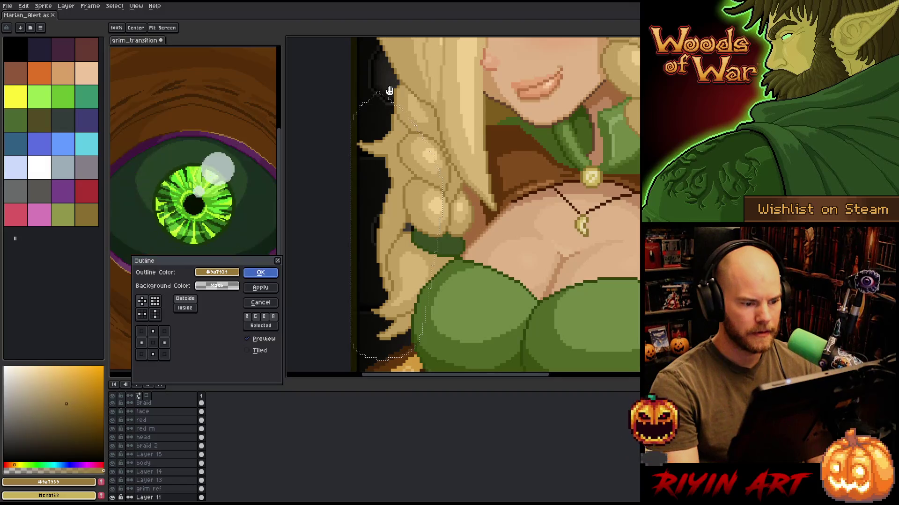
key("Return")
key("ctrl+d")
key("b")
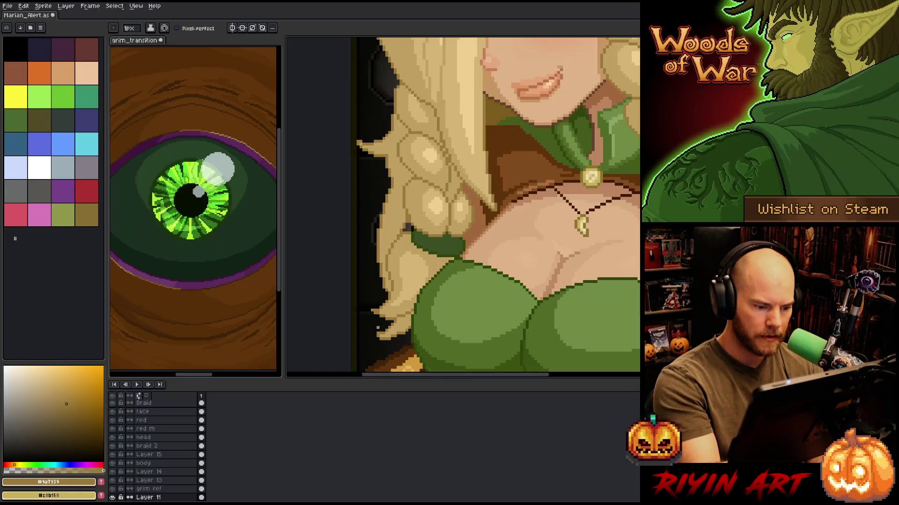
left_click_drag(500, 171, 475, 267)
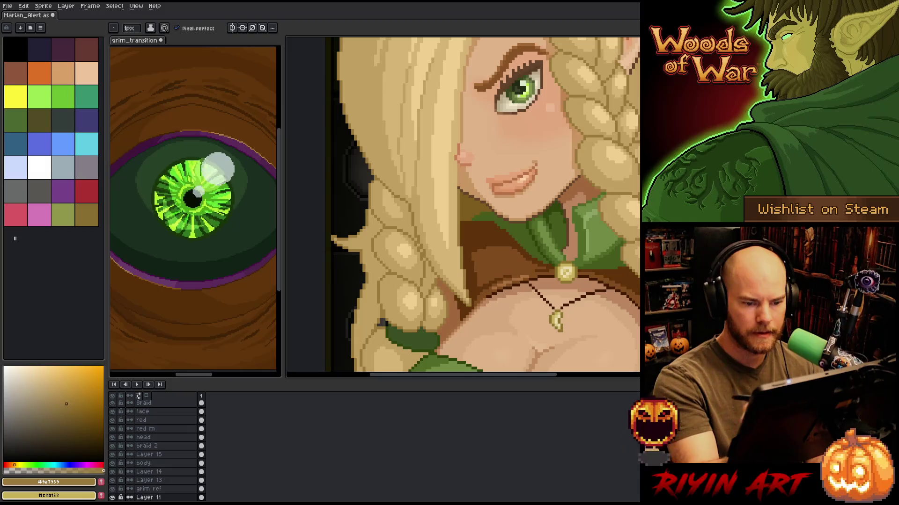
Sample the pale blonde hair colour, tweak its shade in the colour picker, and zoom out.
key("i")
left_click(489, 164)
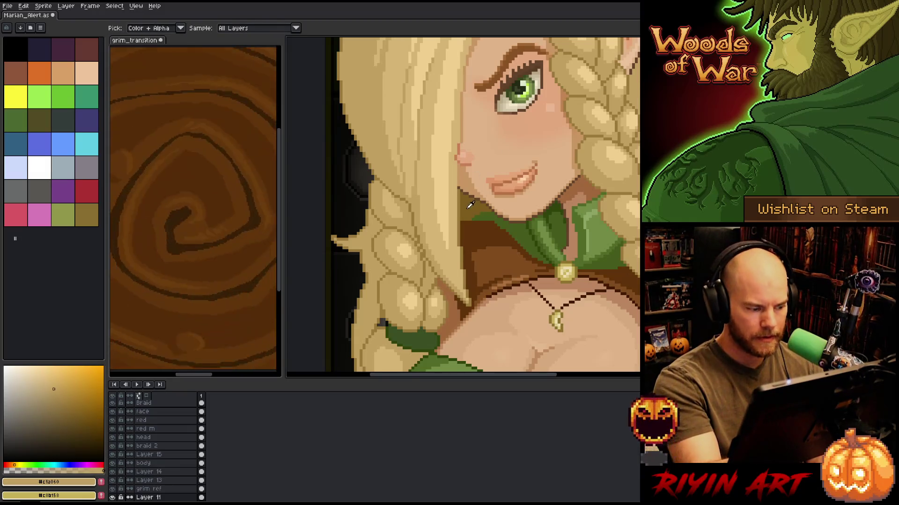
left_click(67, 401)
key("g")
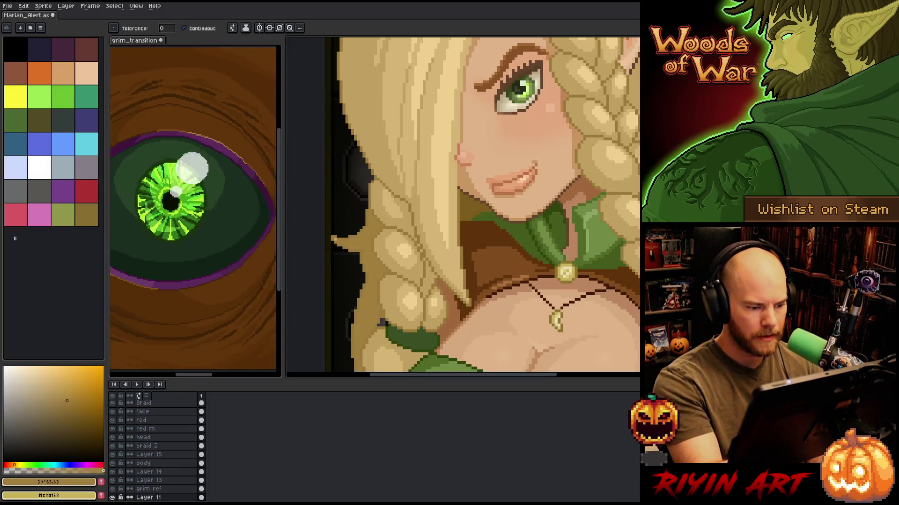
left_click(63, 391)
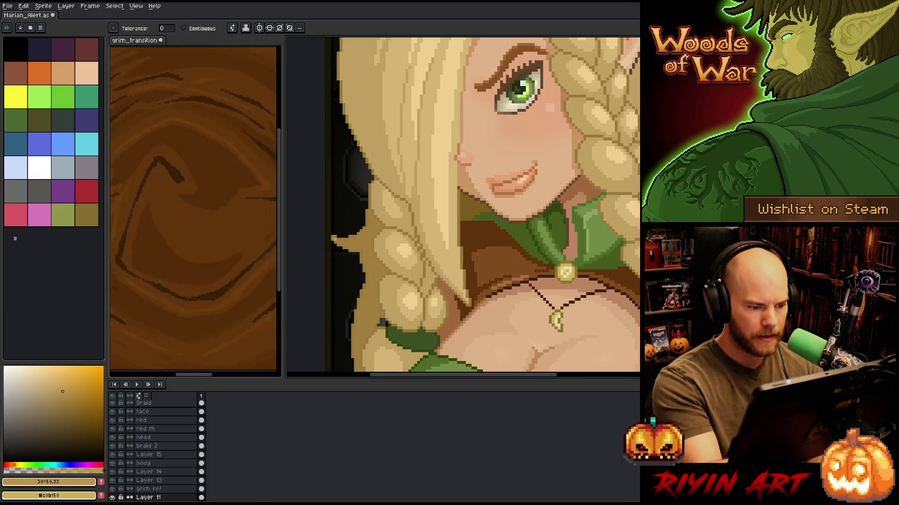
left_click(54, 390)
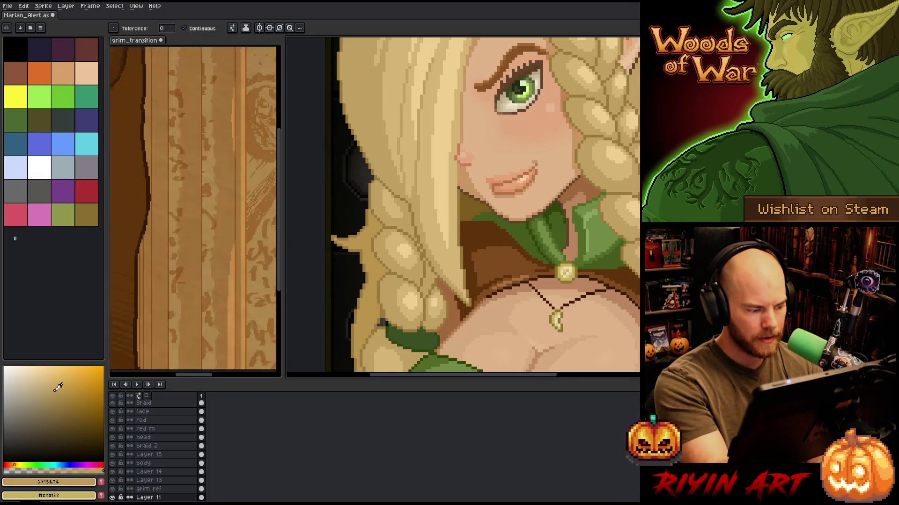
left_click(54, 398)
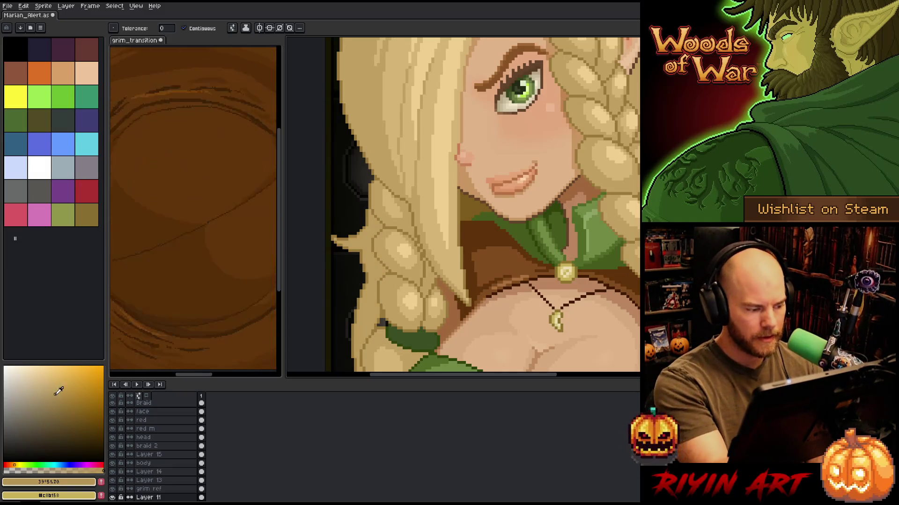
scroll(462, 206, "down", 5)
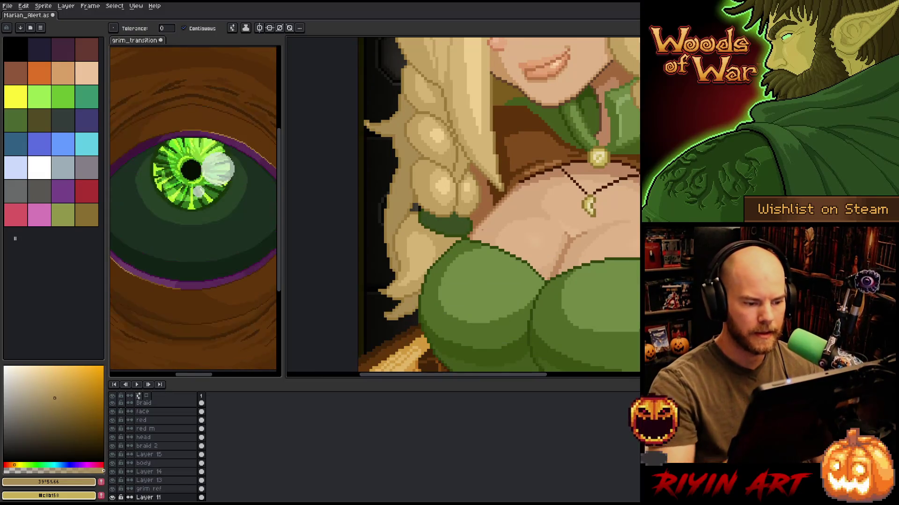
scroll(498, 206, "down", 2)
scroll(496, 229, "right", 3)
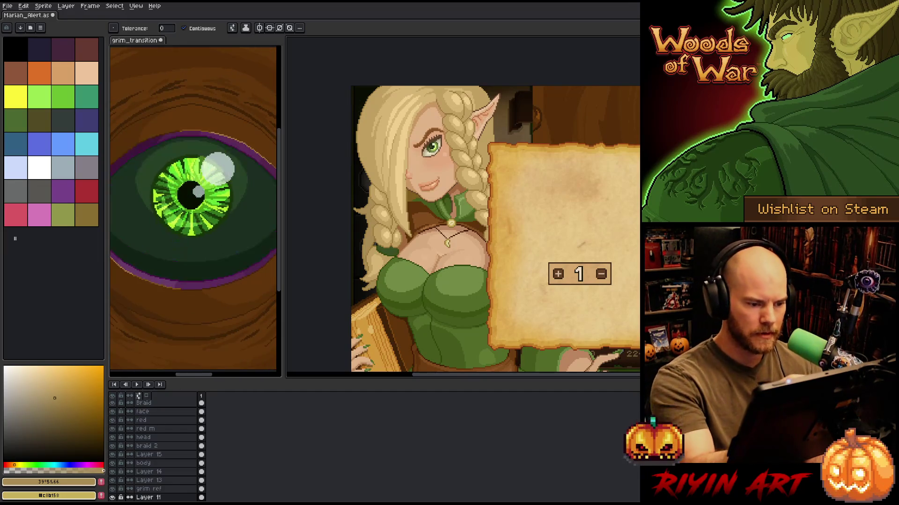
Make the working hair colour slightly brighter and more saturated in the colour picker.
key("b")
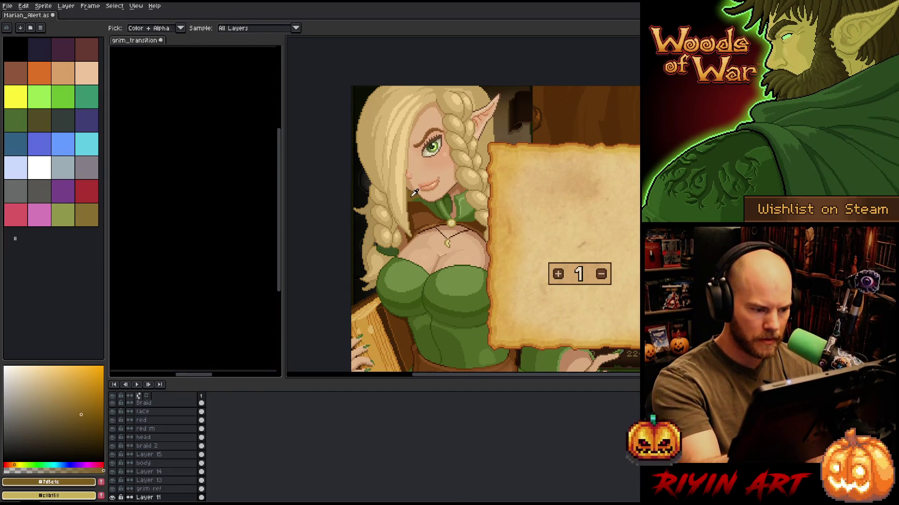
left_click(57, 412)
left_click(50, 414)
key("g")
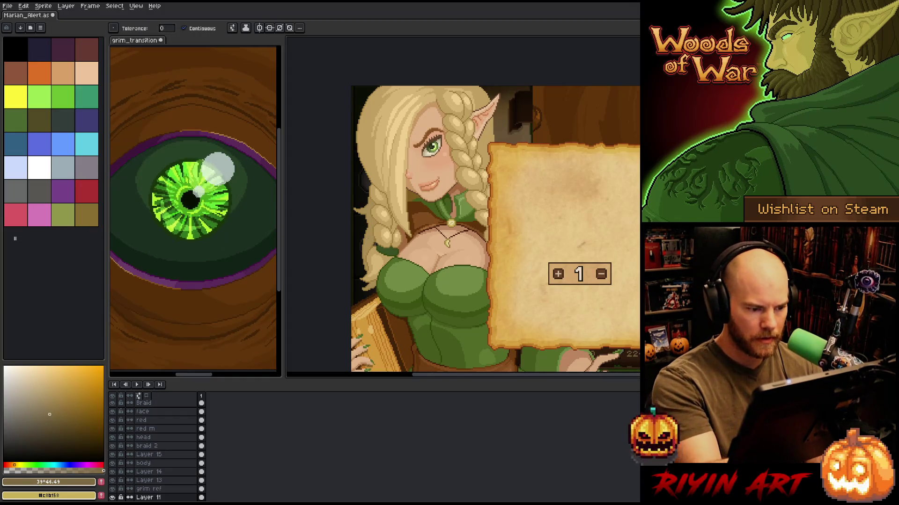
left_click(56, 401)
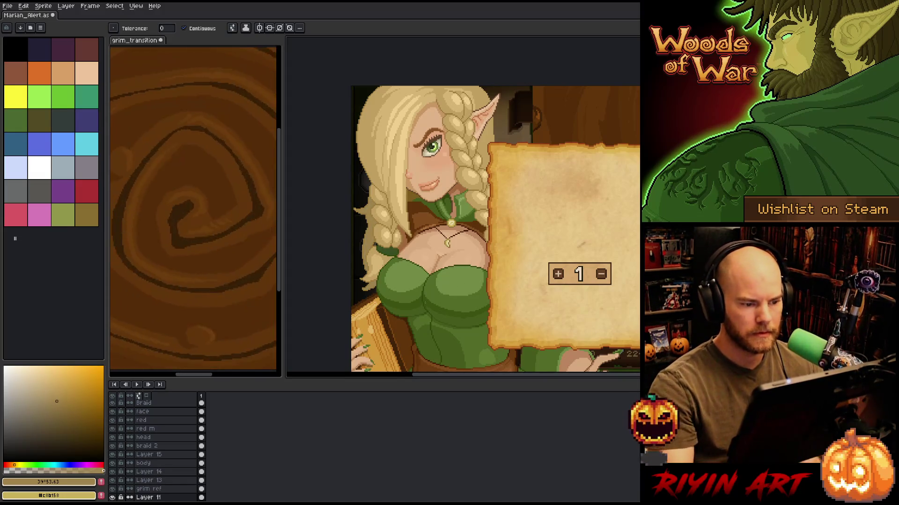
Pan and zoom the canvas in close on the elf's face and braid.
scroll(397, 228, "down", 2)
scroll(397, 228, "up", 2)
left_click_drag(445, 287, 397, 229)
key("g")
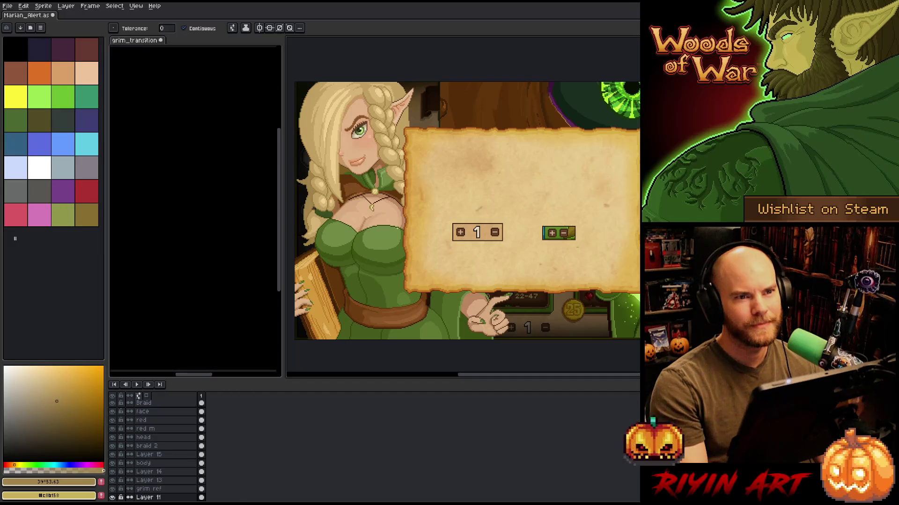
key("space")
left_click_drag(349, 204, 379, 217)
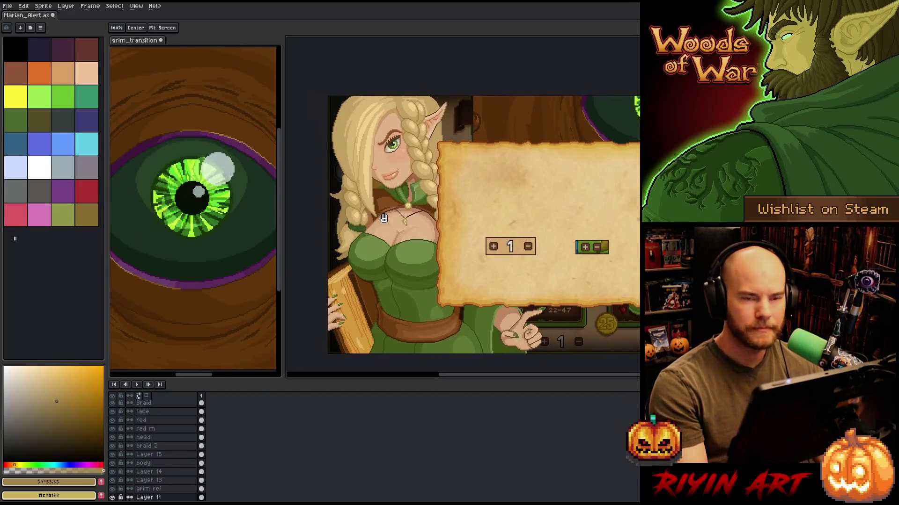
scroll(433, 272, "up", 1)
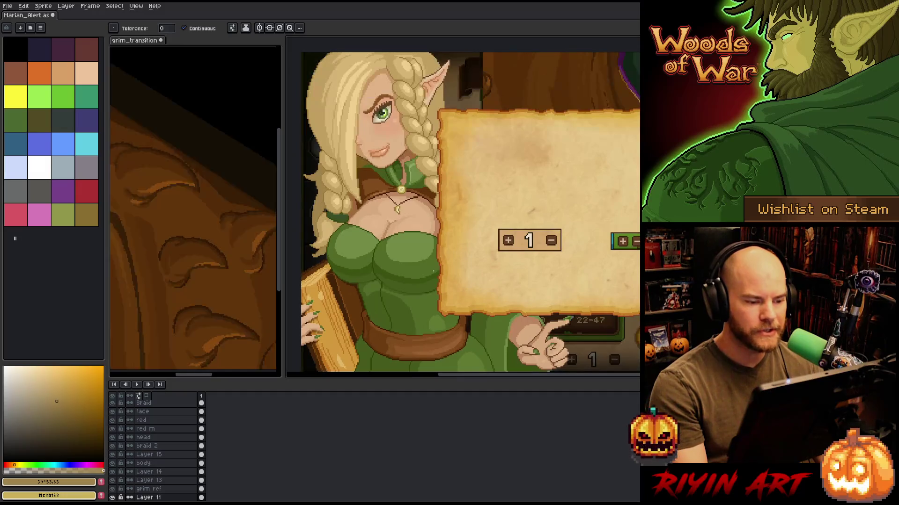
scroll(431, 270, "up", 1)
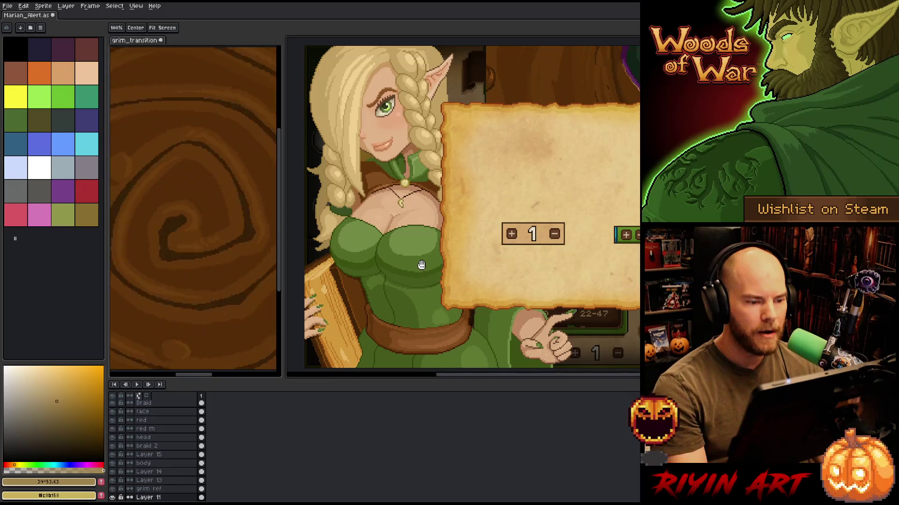
mouse_move(426, 272)
left_mouse_down()
mouse_move(418, 259)
mouse_move(505, 412)
left_mouse_up()
scroll(429, 239, "up", 2)
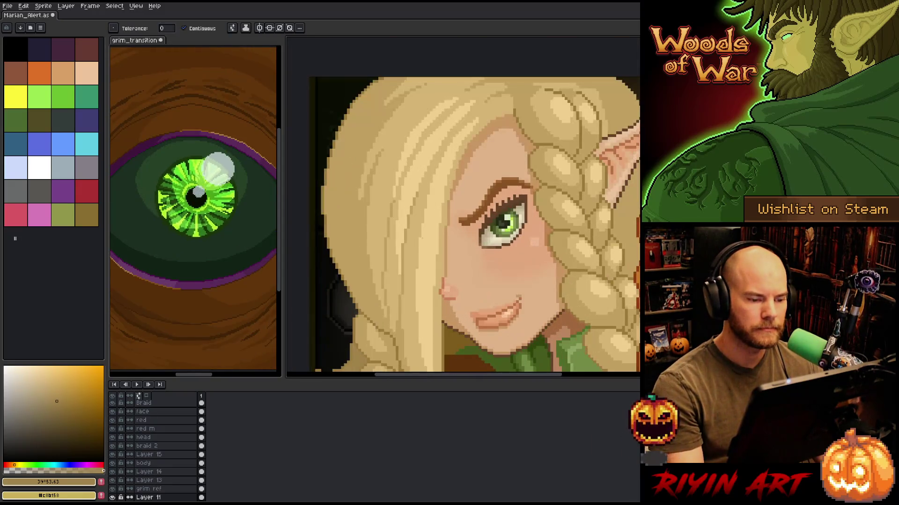
Centre the elf's face and make the 'head' layer active with the Pencil tool.
scroll(418, 237, "down", 2)
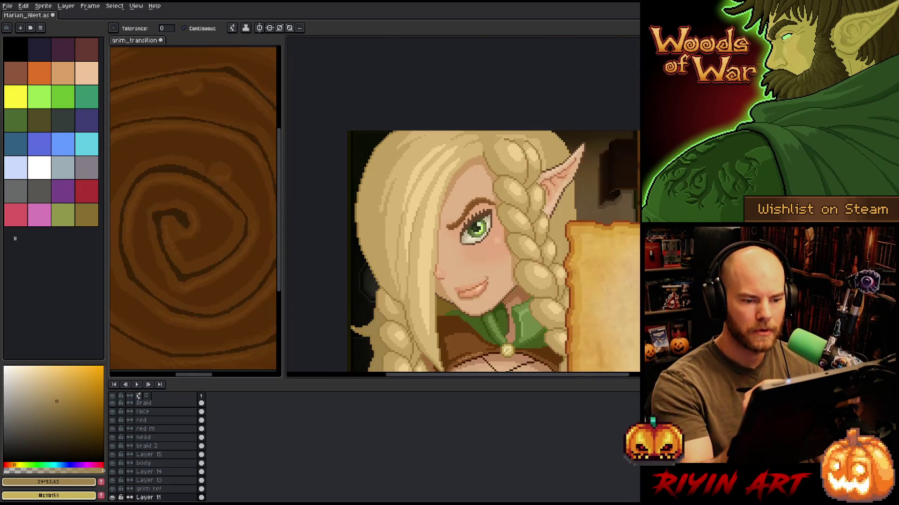
scroll(419, 238, "up", 2)
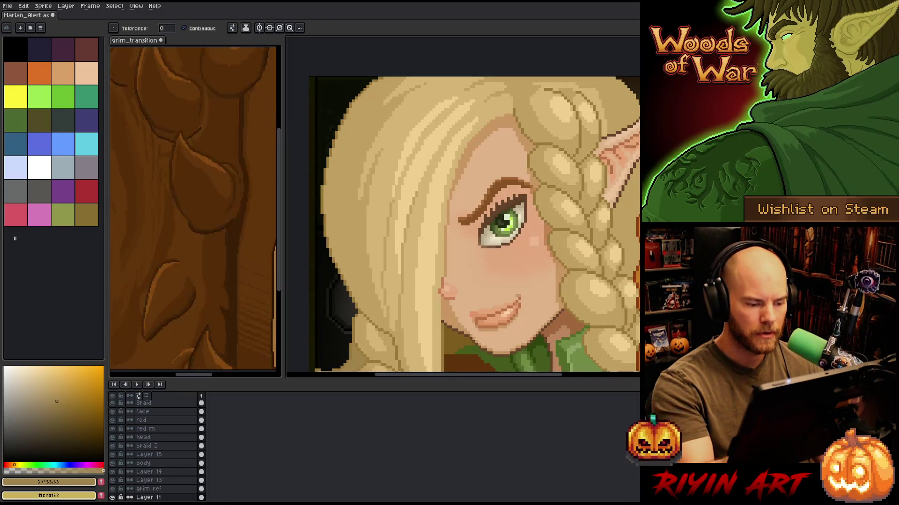
left_click_drag(409, 325, 418, 283)
key("b")
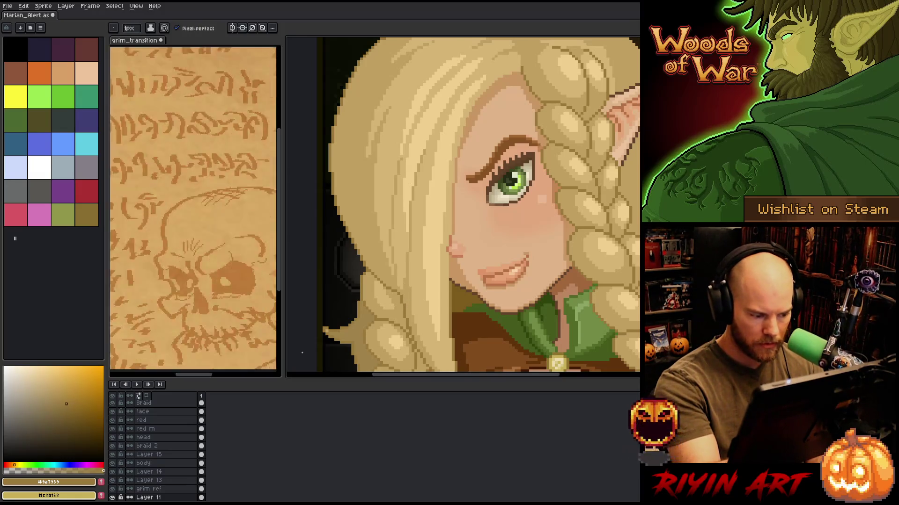
left_click(144, 437)
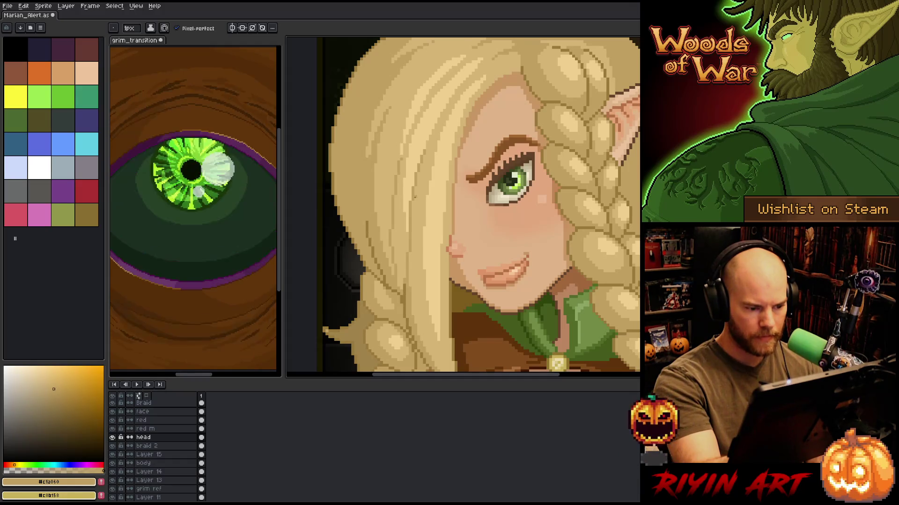
Pick the darker tan hair colour, then return to the pale blonde.
key("v")
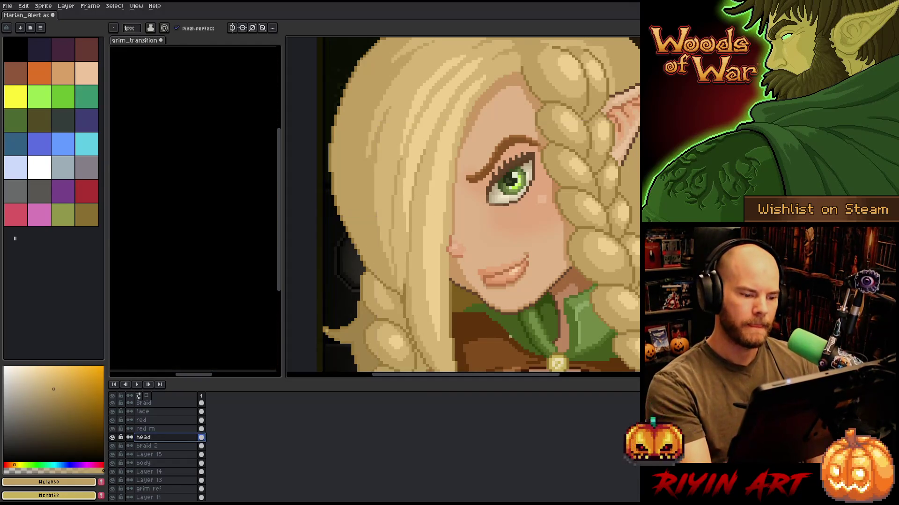
key("b")
scroll(514, 344, "down", 3)
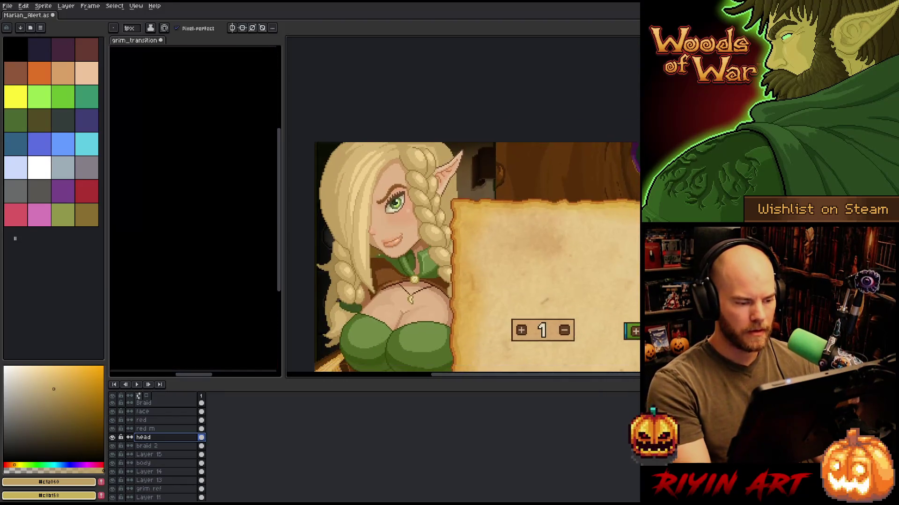
scroll(331, 243, "up", 3)
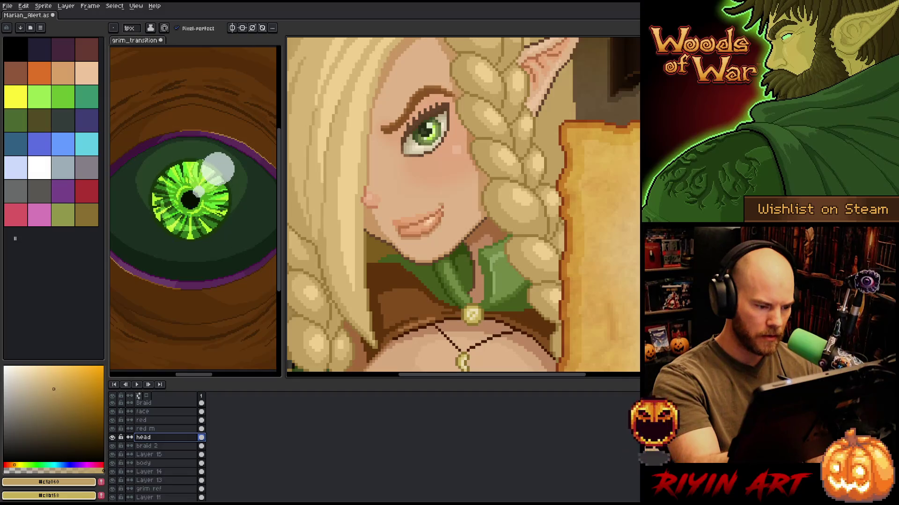
left_click(321, 234, "alt")
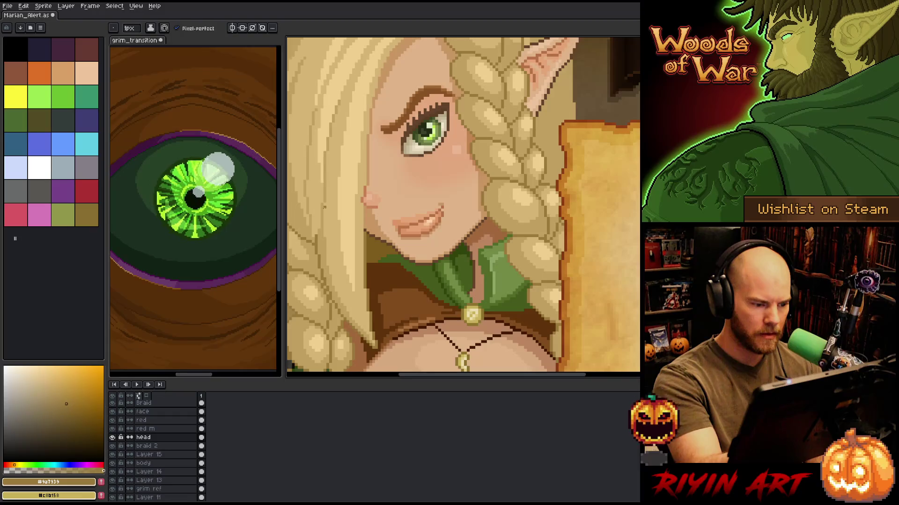
left_click(333, 192, "alt")
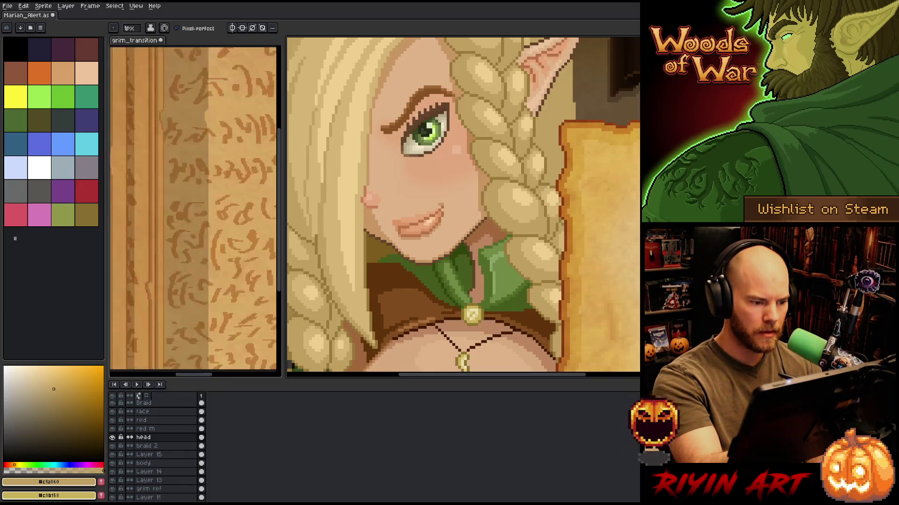
Zoom in on the ear, braid and the parchment's counter.
key("minus")
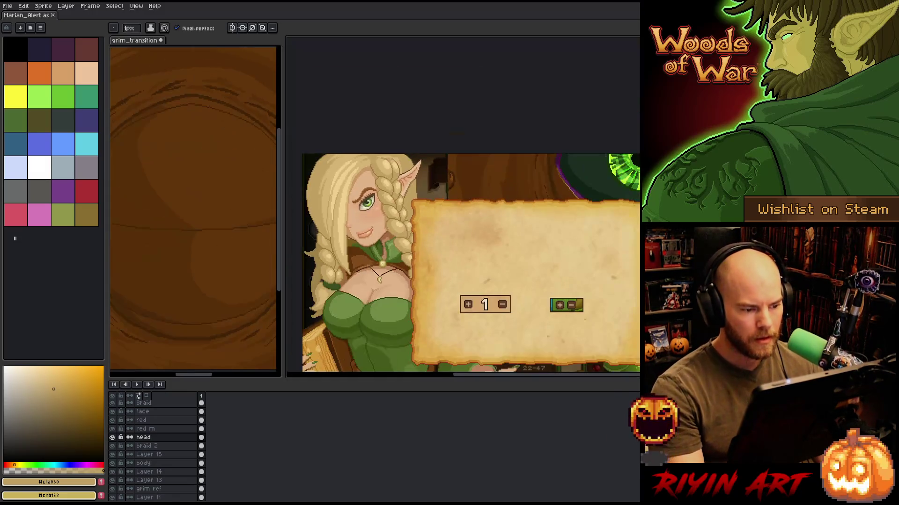
left_click_drag(468, 257, 537, 251)
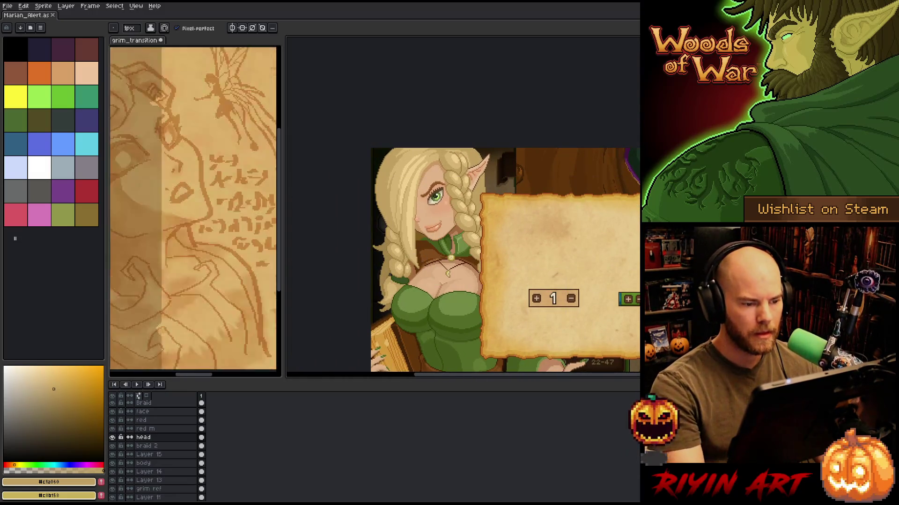
scroll(431, 148, "up", 2)
scroll(430, 148, "down", 1)
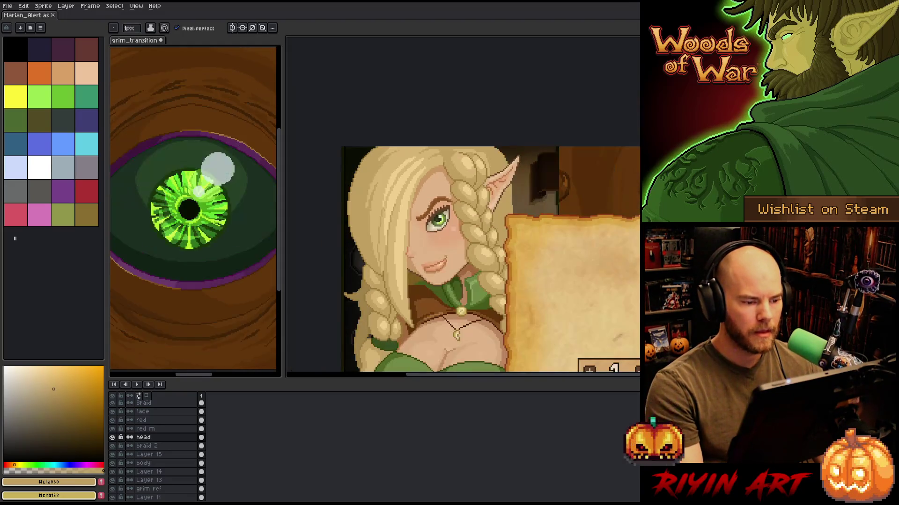
scroll(487, 258, "down", 1)
left_click_drag(486, 257, 470, 187)
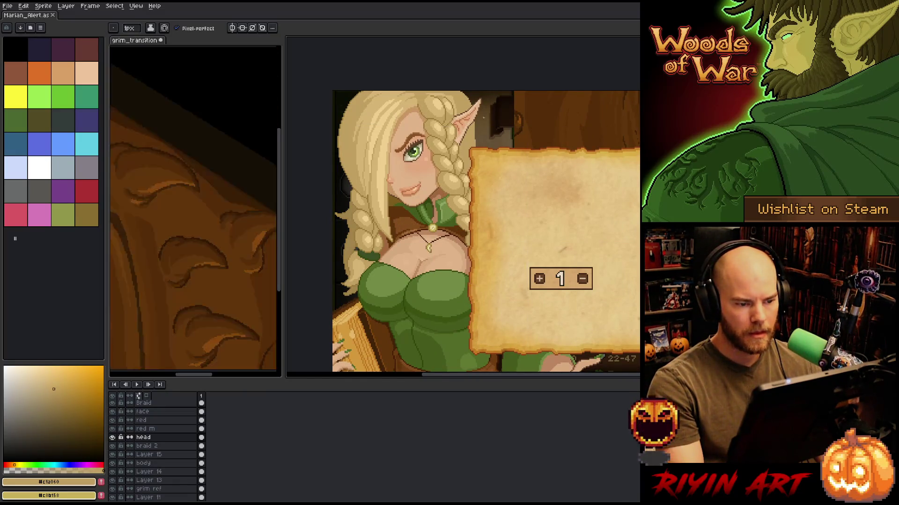
scroll(482, 117, "up", 2)
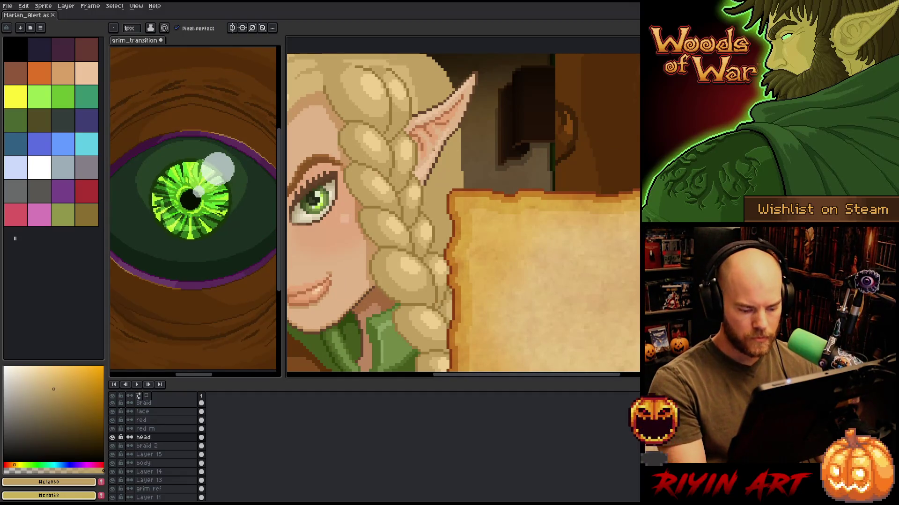
Sample the dark hair brown from the canvas as the outline colour.
key("i")
scroll(408, 113, "up", 1)
left_click(408, 114)
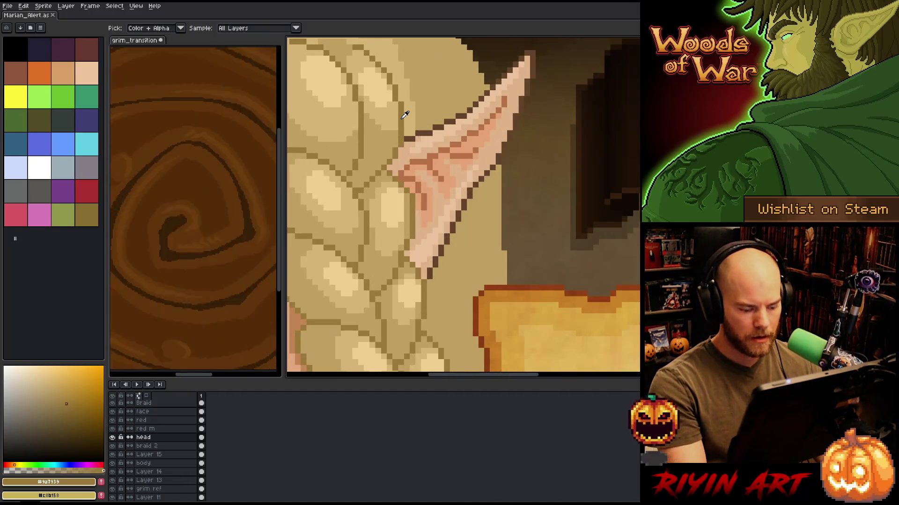
key("v")
scroll(441, 95, "down", 1)
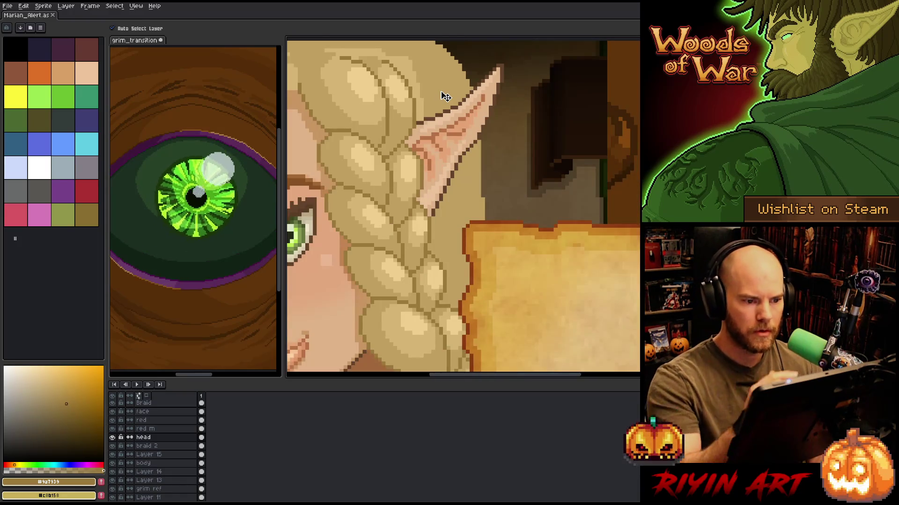
scroll(532, 194, "down", 1)
Outline a rectangular selection around the ear and hair edge in dark brown, then deselect.
key("m")
mouse_move(493, 147)
left_mouse_down()
mouse_move(487, 94)
mouse_move(425, 90)
left_mouse_up()
mouse_move(505, 188)
left_mouse_down()
mouse_move(494, 206)
mouse_move(494, 304)
left_mouse_up()
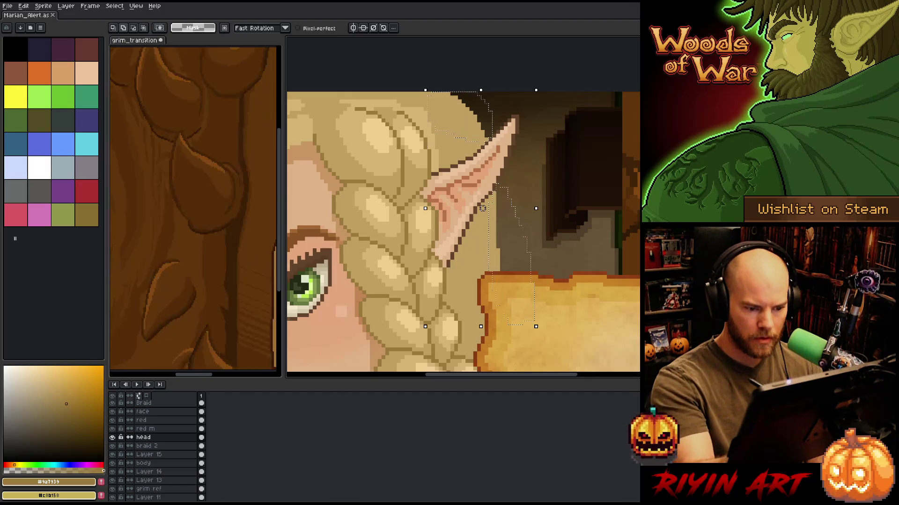
key("shift+o")
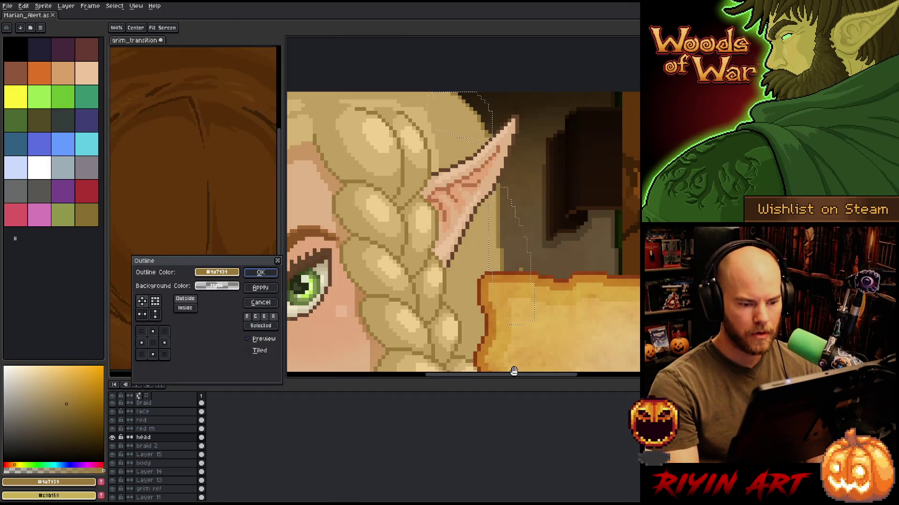
key("Return")
key("ctrl+d")
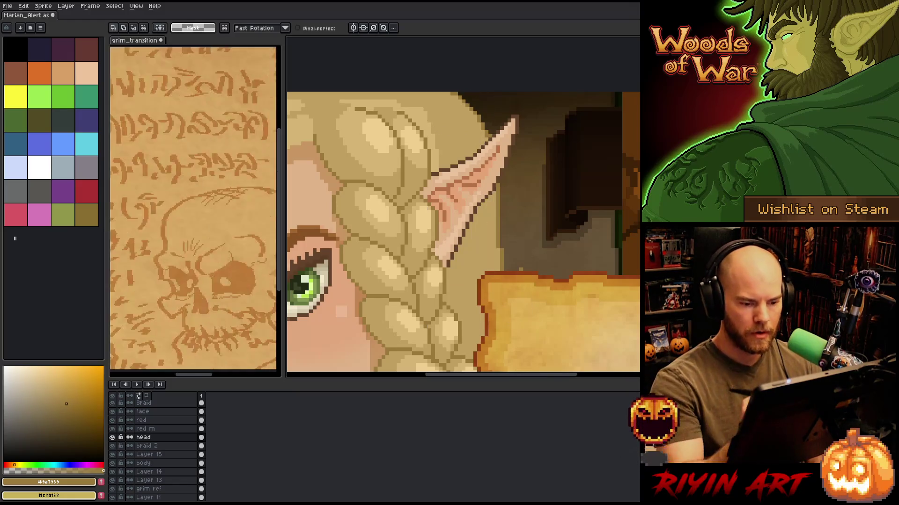
key("b")
Check the whole character, then magic-wand select a region of the hair colour.
scroll(529, 247, "down", 4)
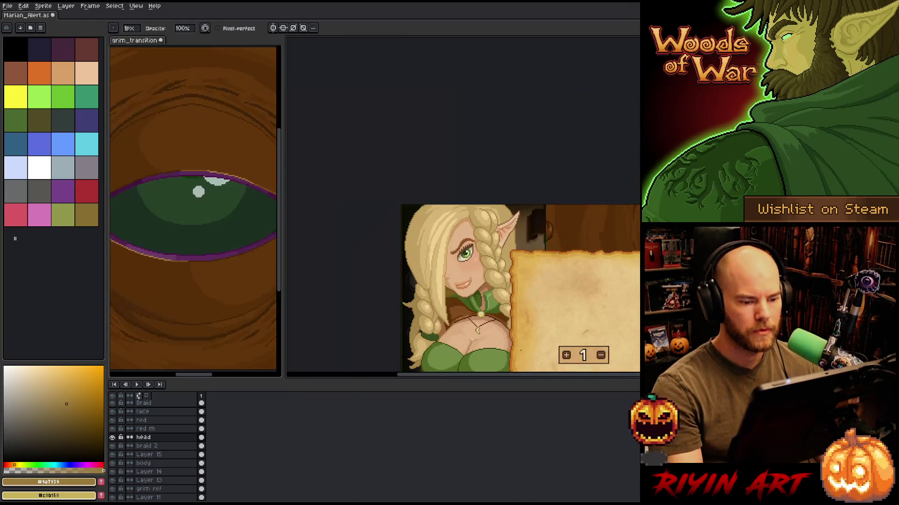
left_click_drag(521, 351, 540, 285)
scroll(523, 140, "up", 4)
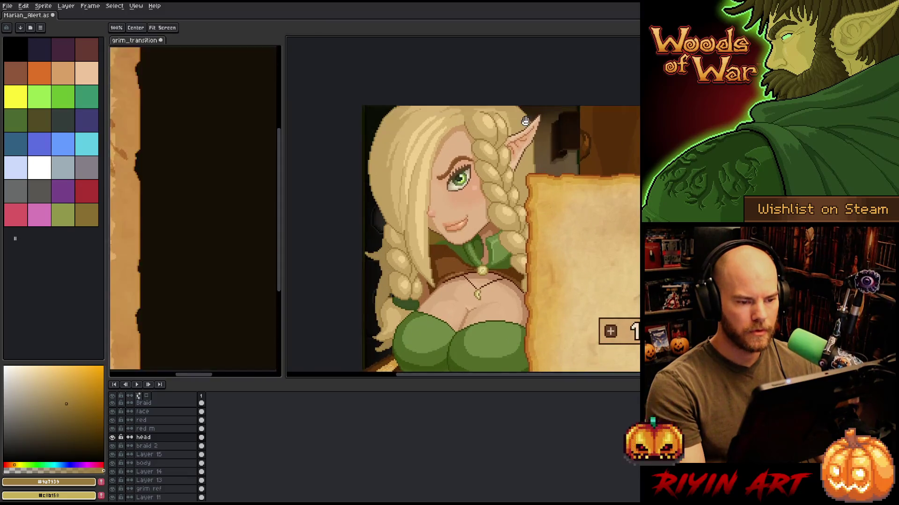
key("w")
left_click(515, 176)
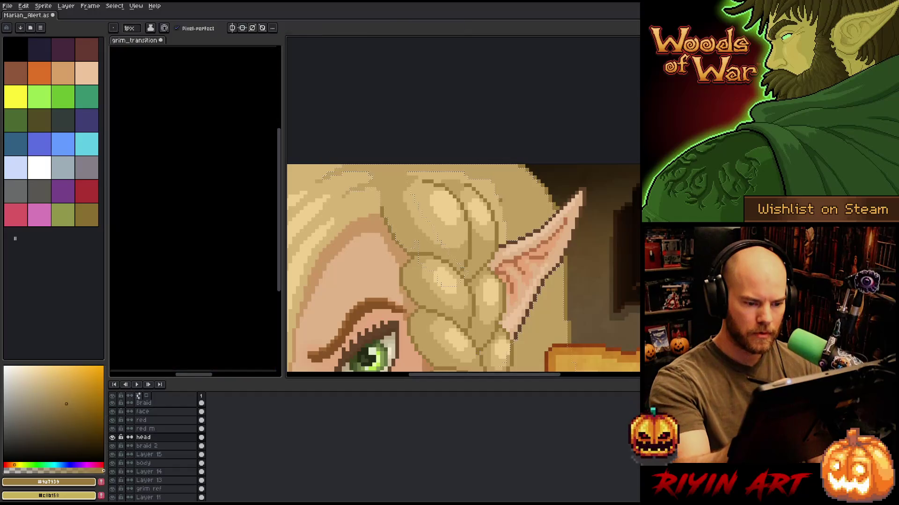
Pick the light and mid hair tans and shift the selected hair pixels.
left_click(498, 181, "alt")
left_click_drag(497, 195, 490, 123)
left_click(501, 136, "alt")
left_click(490, 142)
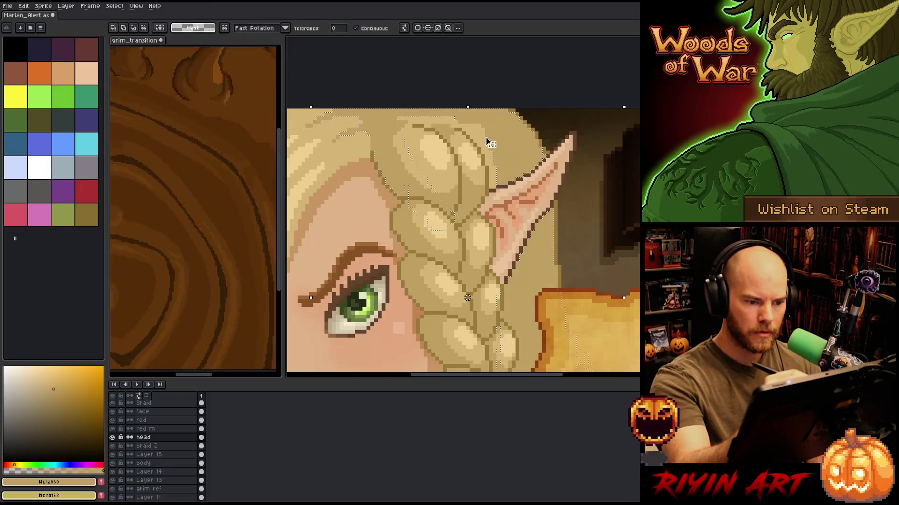
key("b")
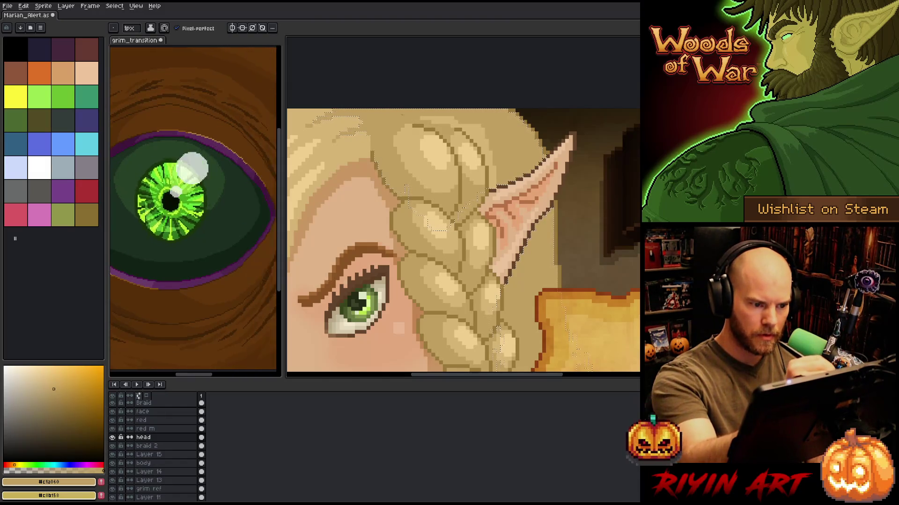
key("g")
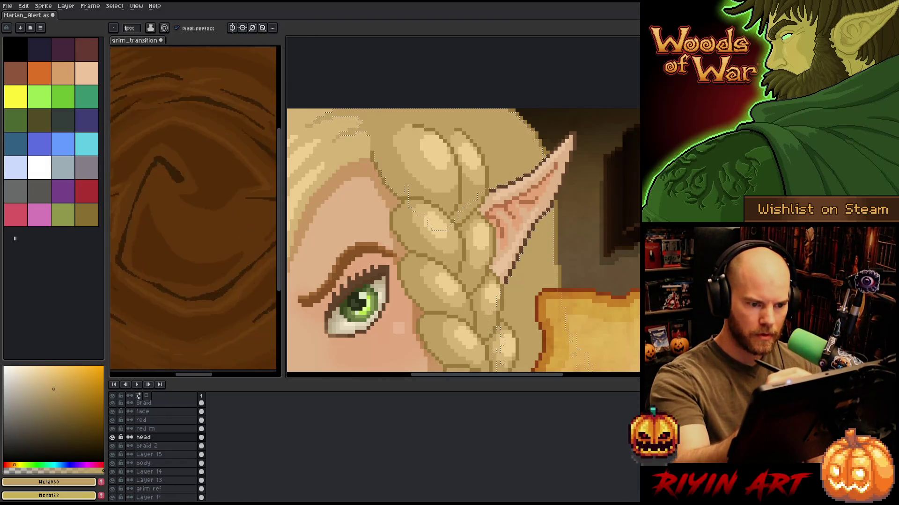
key("b")
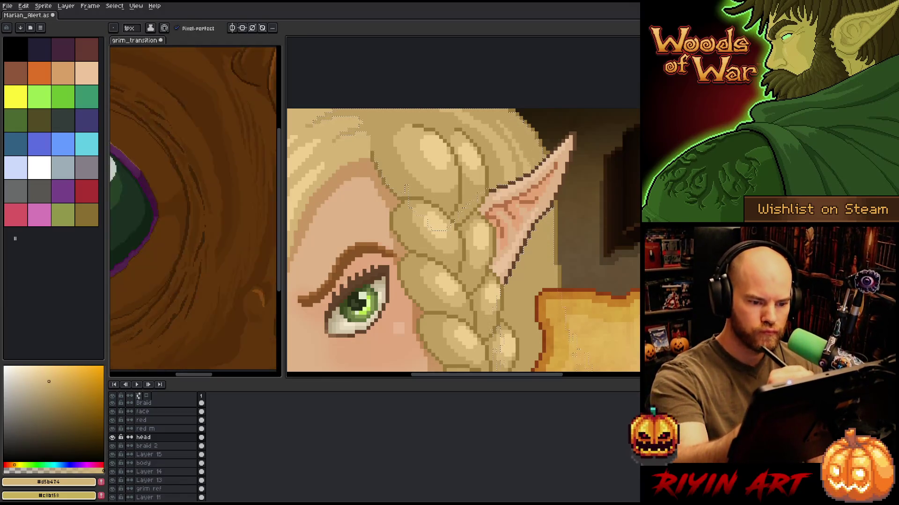
Repaint the hair strands above and left of the eye in mid and light tan.
scroll(463, 215, "down", 3)
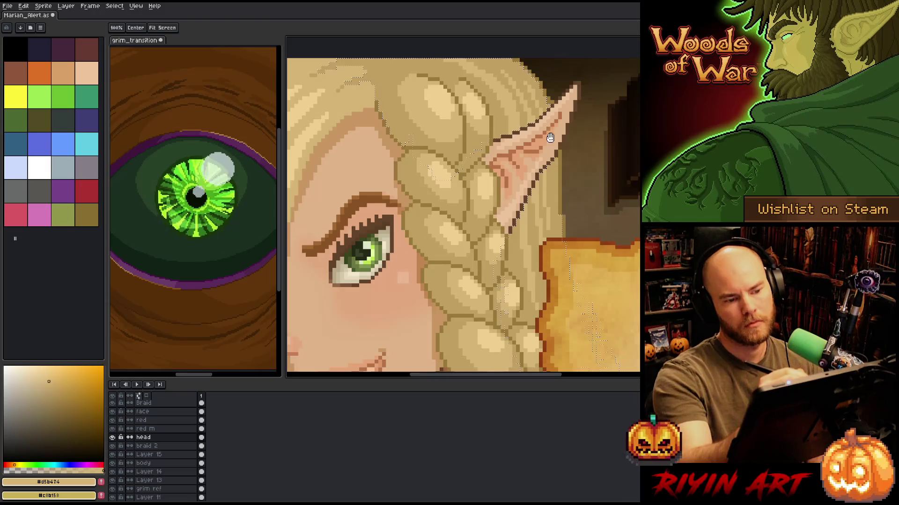
left_click_drag(553, 161, 613, 202)
left_click(53, 389)
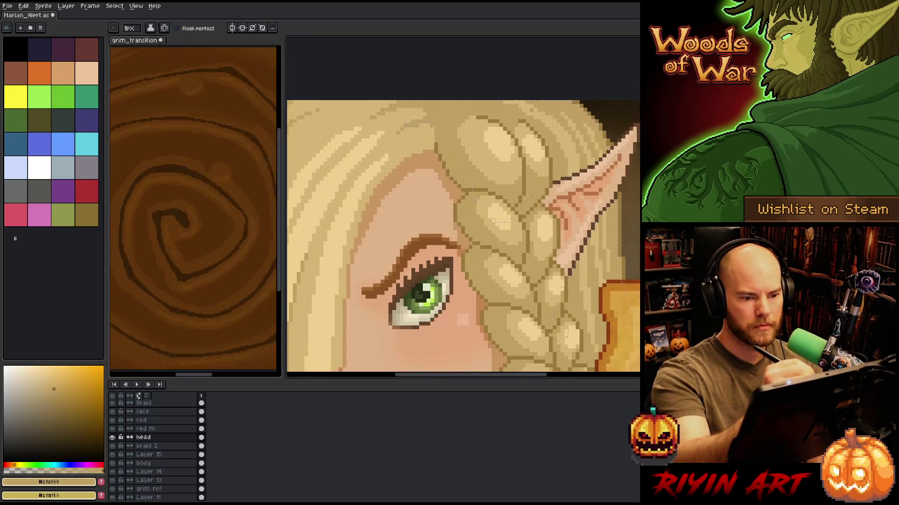
left_click(529, 95, "alt")
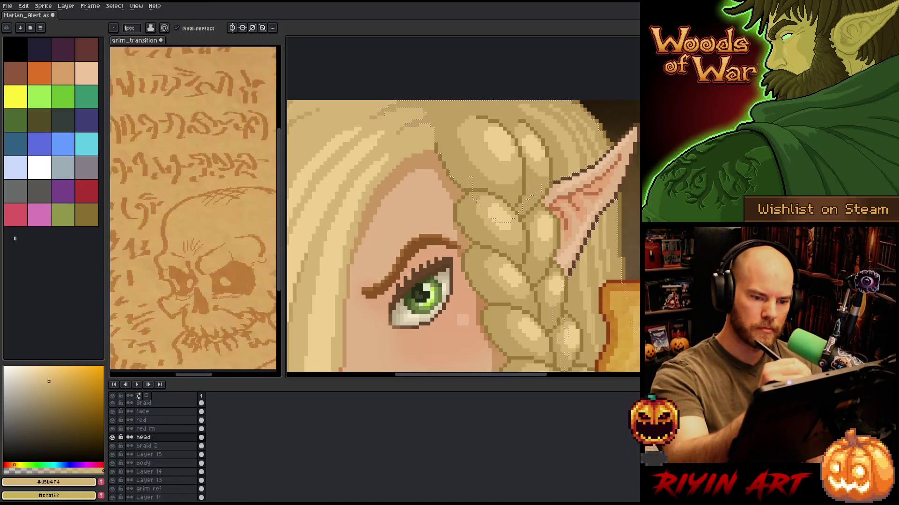
mouse_move(583, 139)
left_mouse_down()
mouse_move(614, 155)
mouse_move(636, 144)
left_mouse_up()
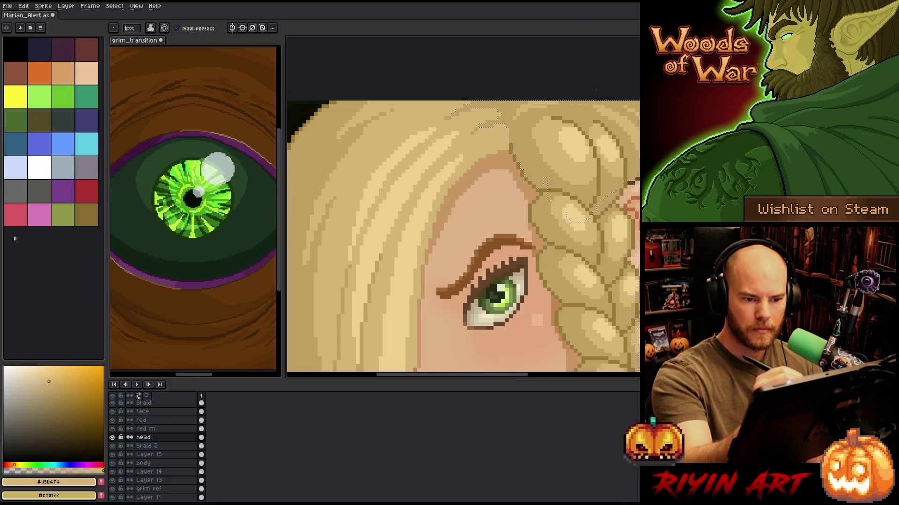
key("minus")
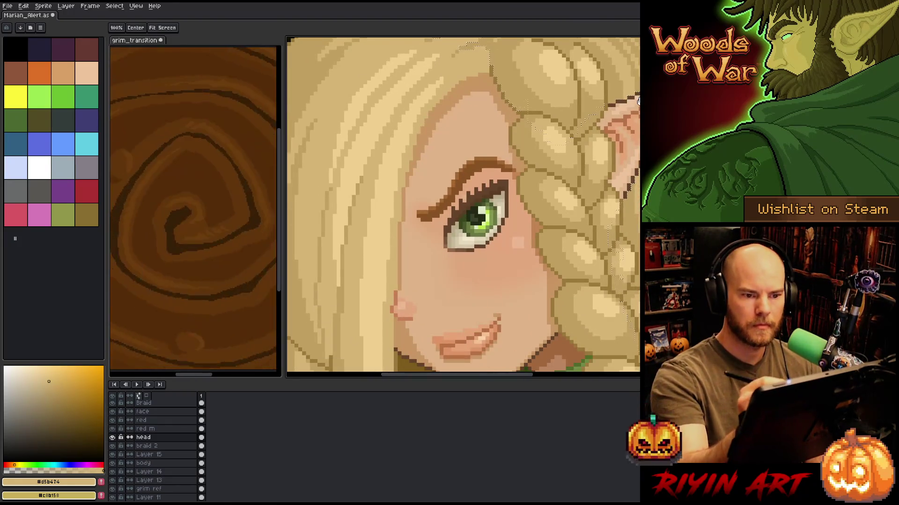
key("minus")
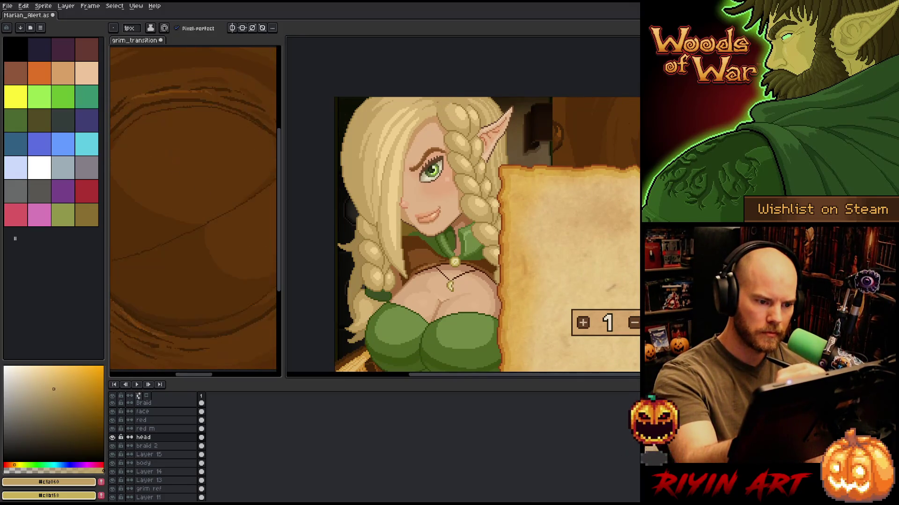
Sample the dark hair brown and make the Braid layer active.
key("i")
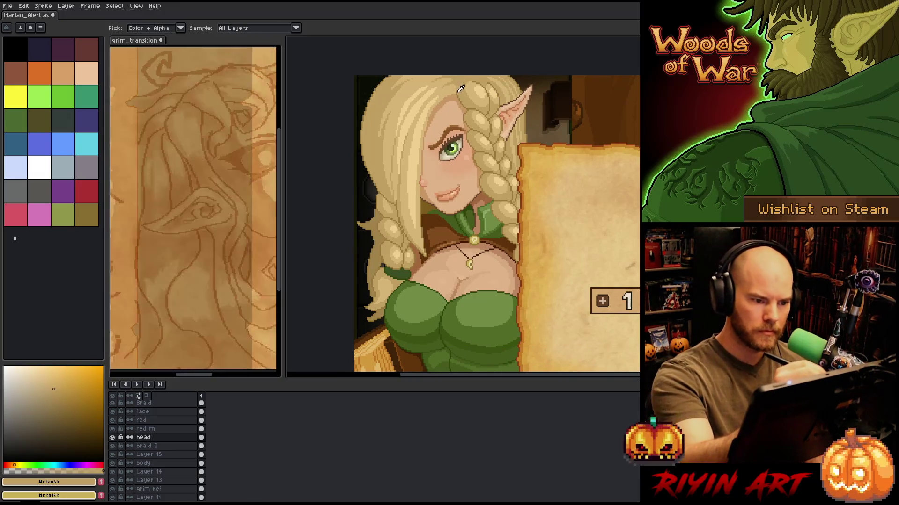
left_click(460, 89, "alt")
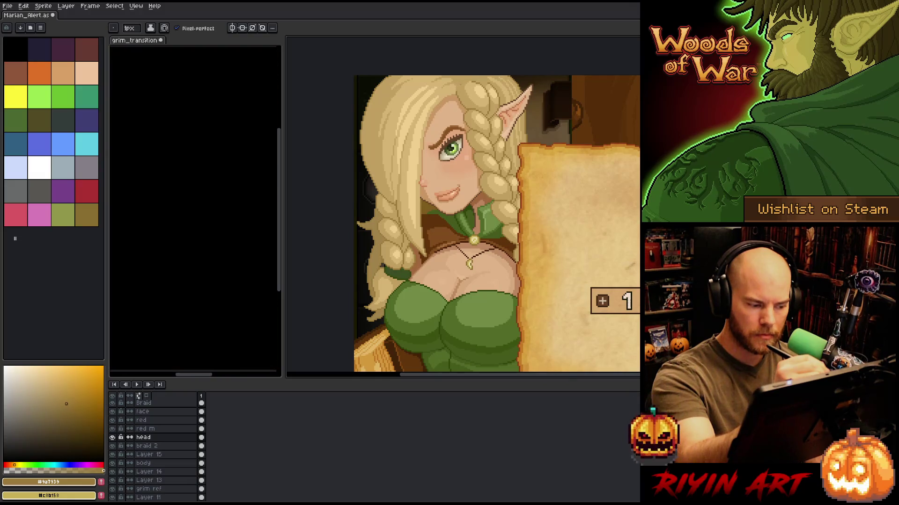
left_click(468, 99, "alt")
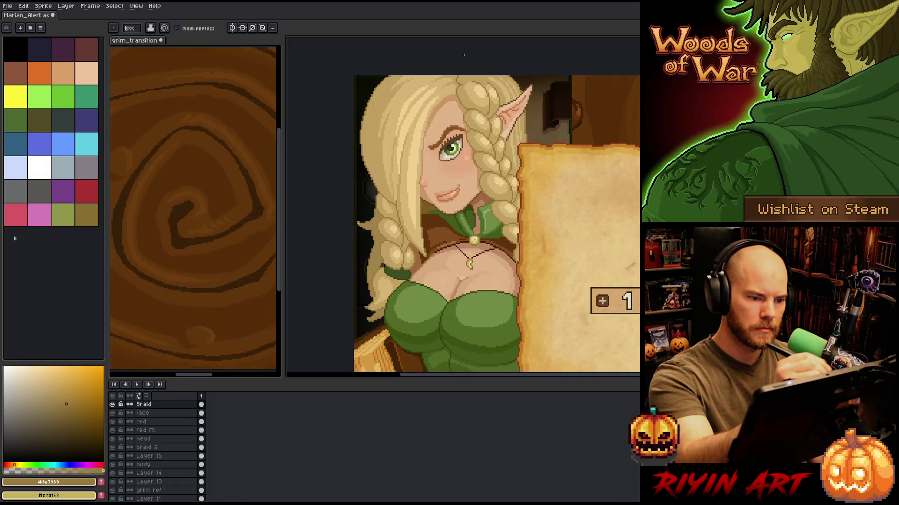
Frame the whole face, darken its edge pixels, and sample the hair's light tan.
scroll(464, 56, "up", 2)
scroll(464, 55, "down", 2)
scroll(464, 55, "up", 2)
left_click_drag(541, 125, 624, 81)
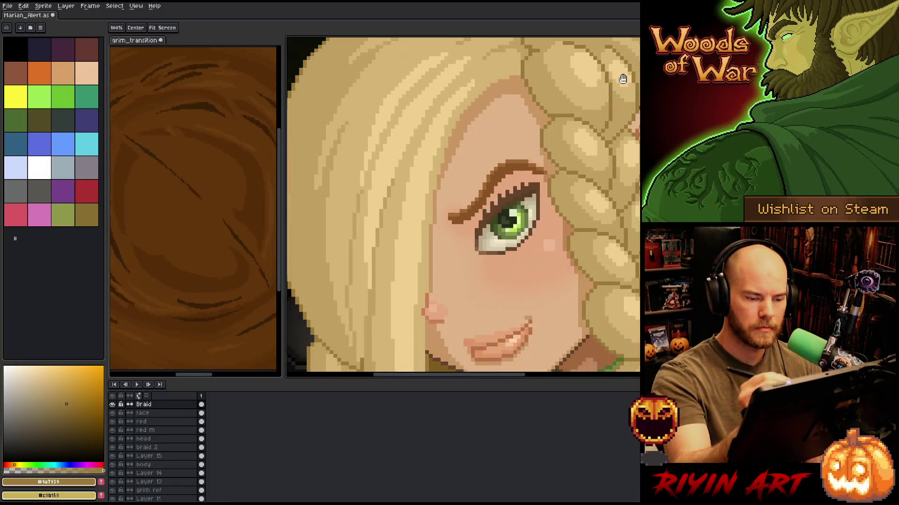
scroll(497, 169, "up", 3)
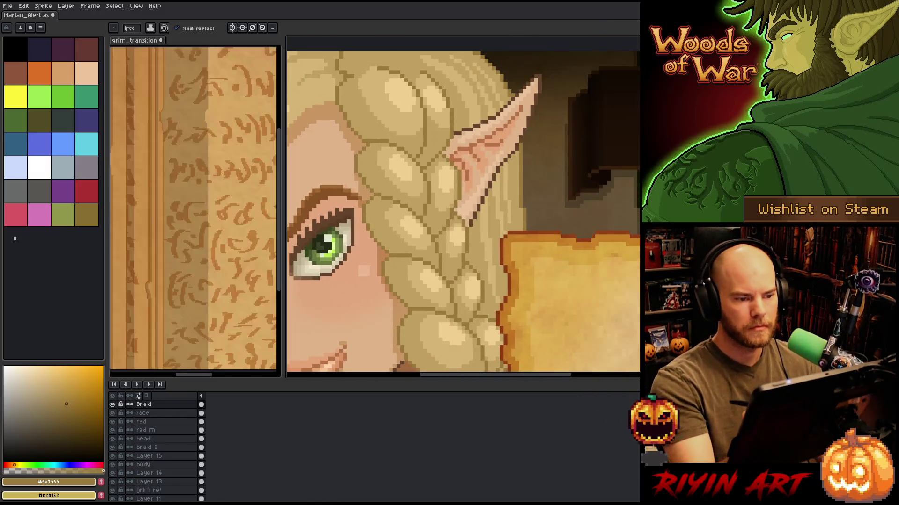
scroll(498, 169, "down", 5)
scroll(497, 169, "up", 4)
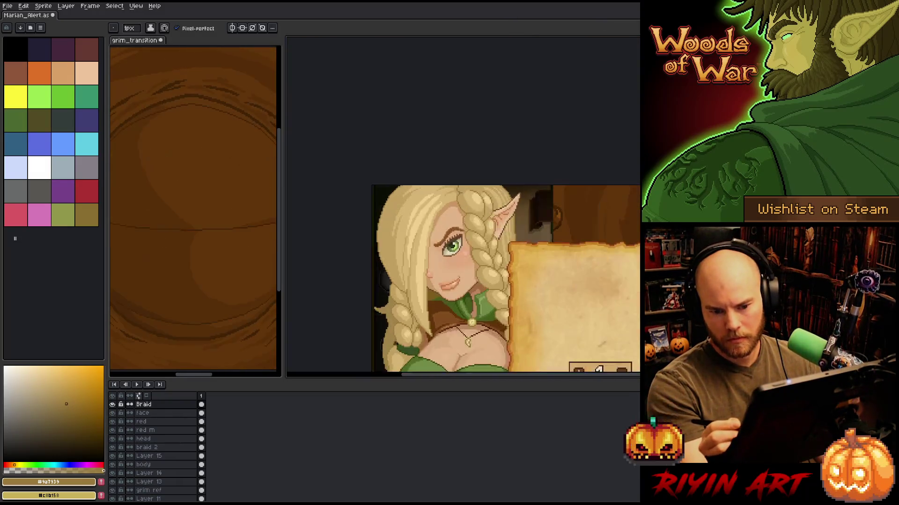
left_click_drag(497, 169, 390, 85)
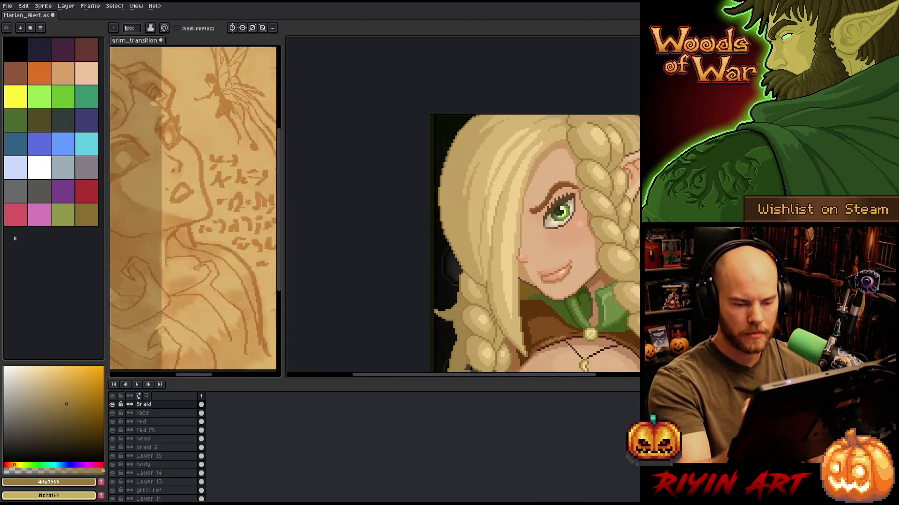
scroll(498, 169, "up", 2)
left_click_drag(558, 185, 568, 139)
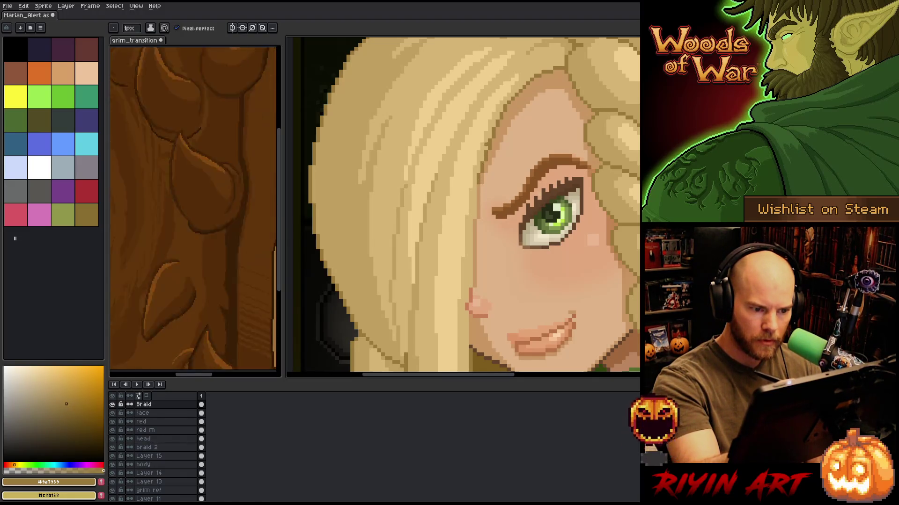
left_click_drag(474, 198, 471, 288)
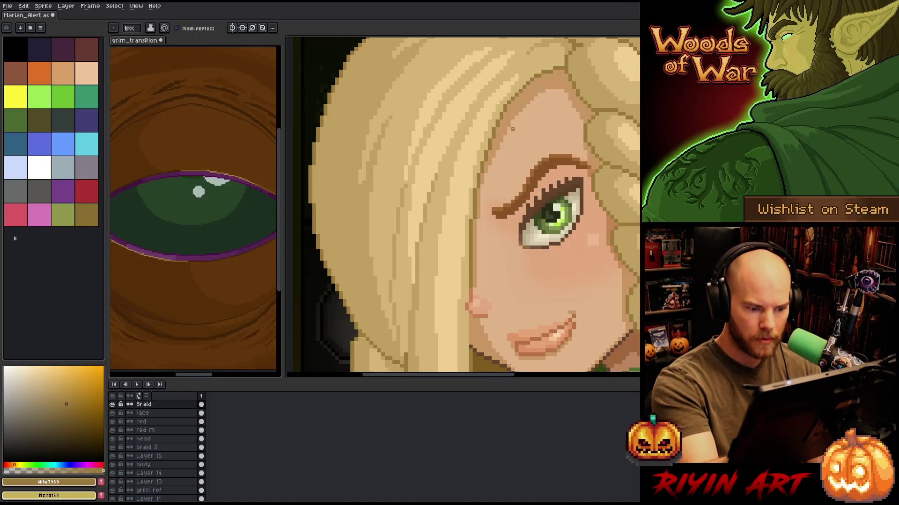
left_click(485, 173, "alt")
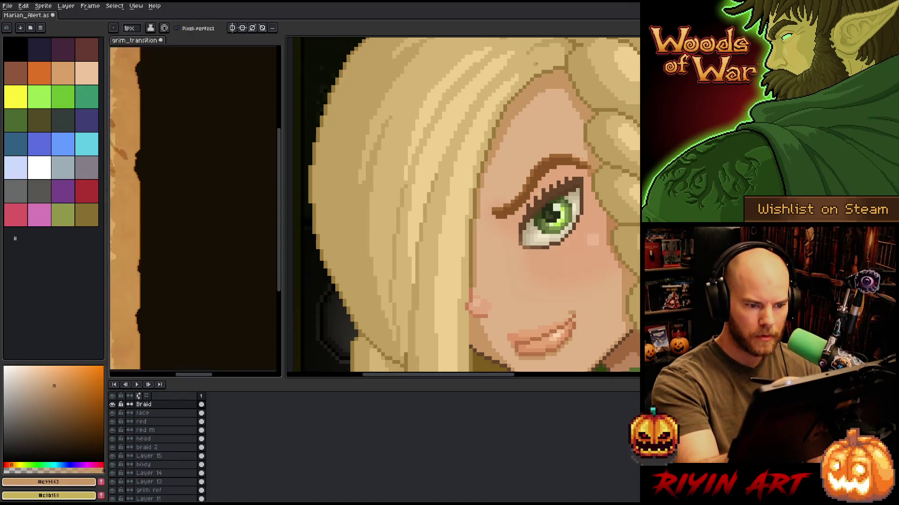
left_click(535, 65, "alt")
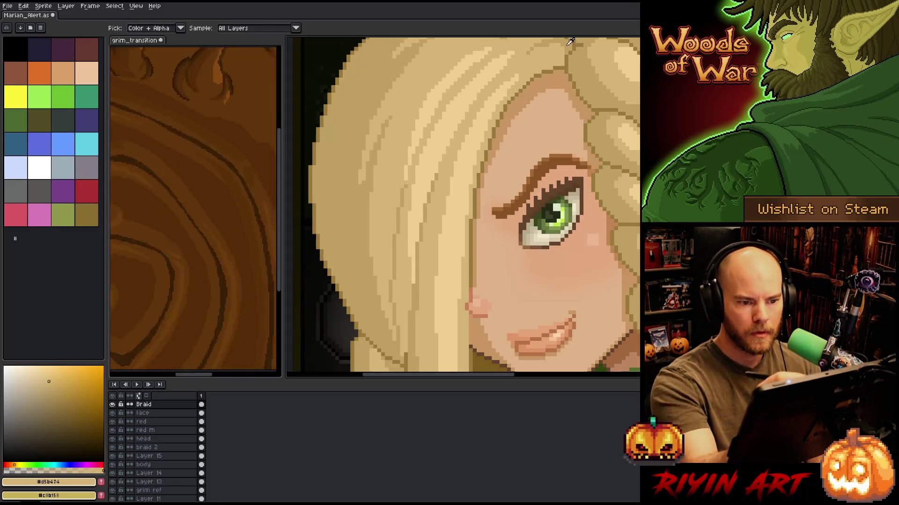
Sample the dark outline colour and darken the hair edge above the brow.
left_click(510, 91, "alt")
scroll(525, 328, "down", 2)
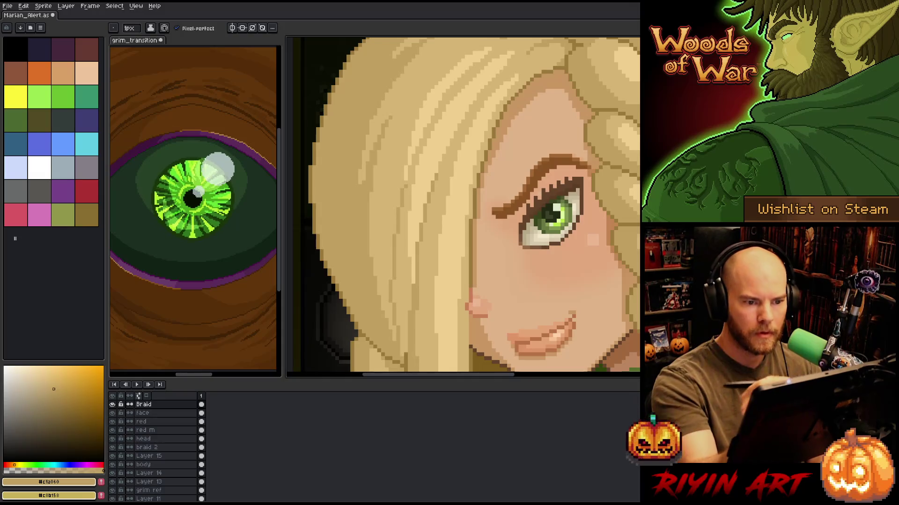
scroll(490, 188, "down", 1)
left_click_drag(490, 188, 600, 100)
scroll(600, 100, "down", 2)
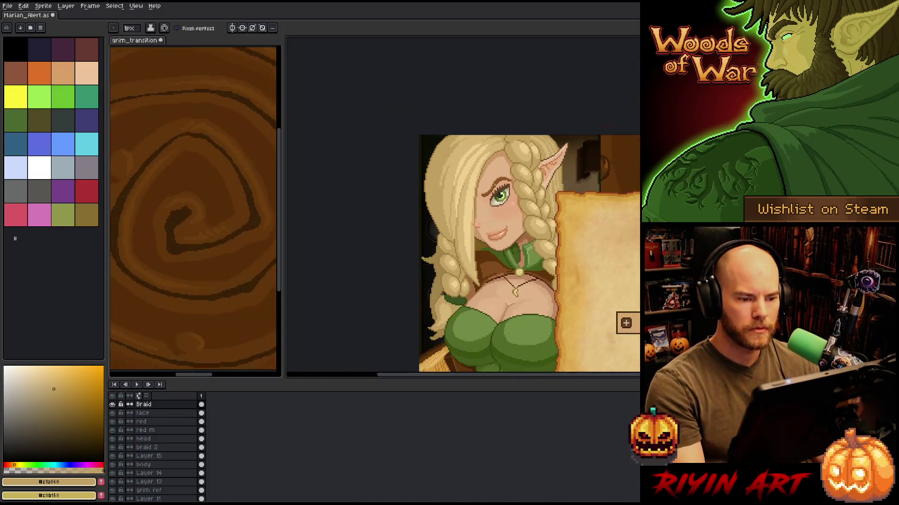
scroll(556, 130, "up", 4)
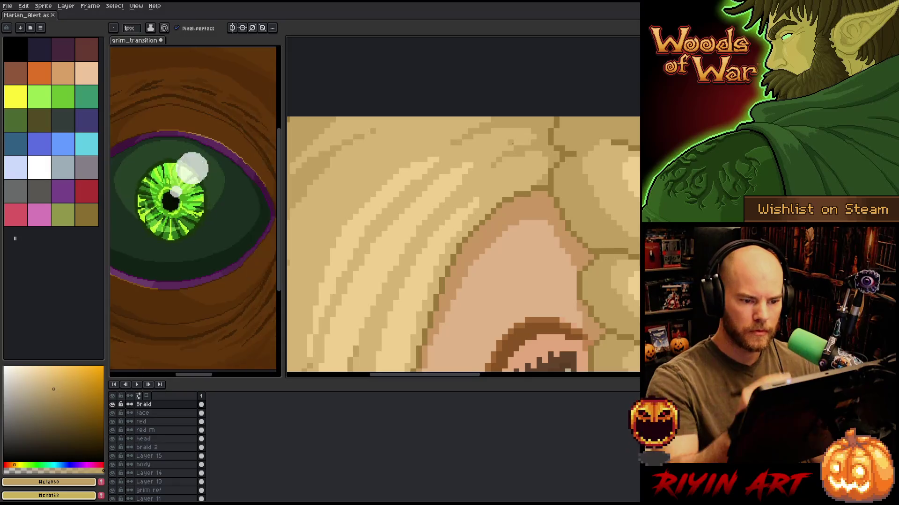
left_click(556, 130, "alt")
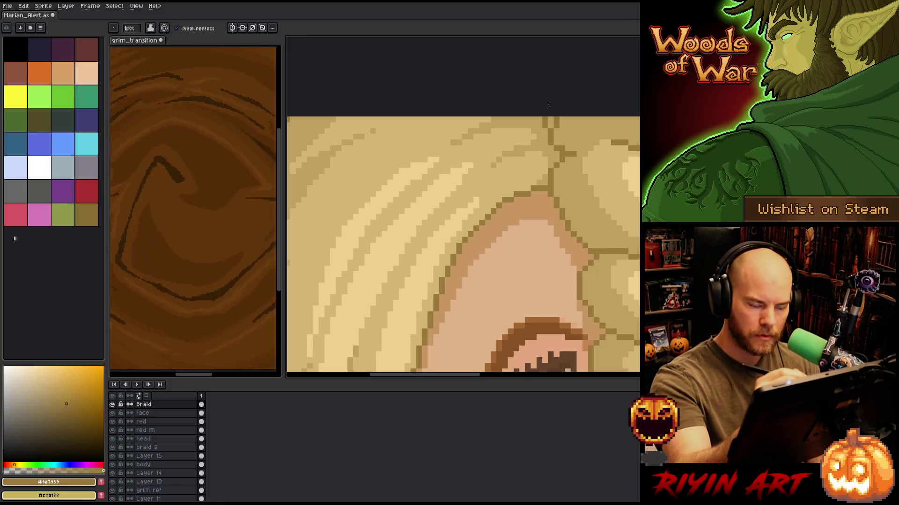
left_click_drag(542, 119, 545, 125)
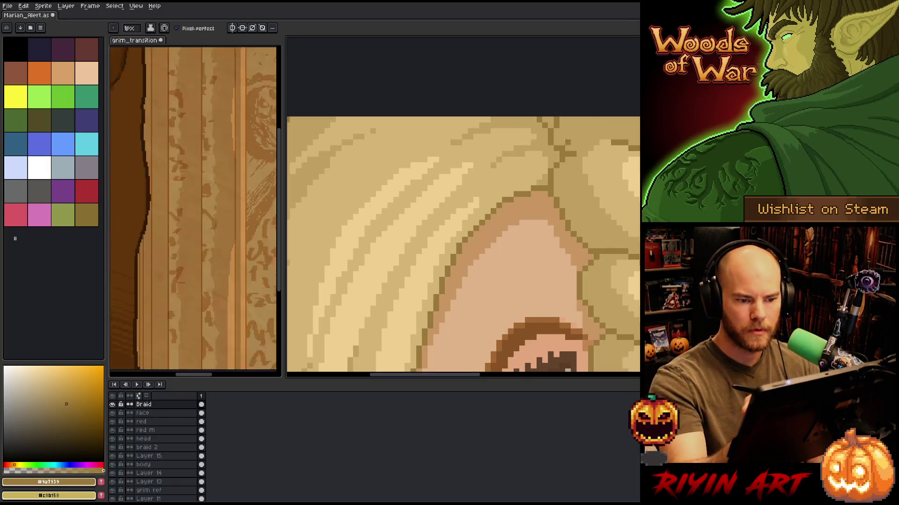
Sample the collar's dark green and make the body layer active.
scroll(546, 97, "down", 3)
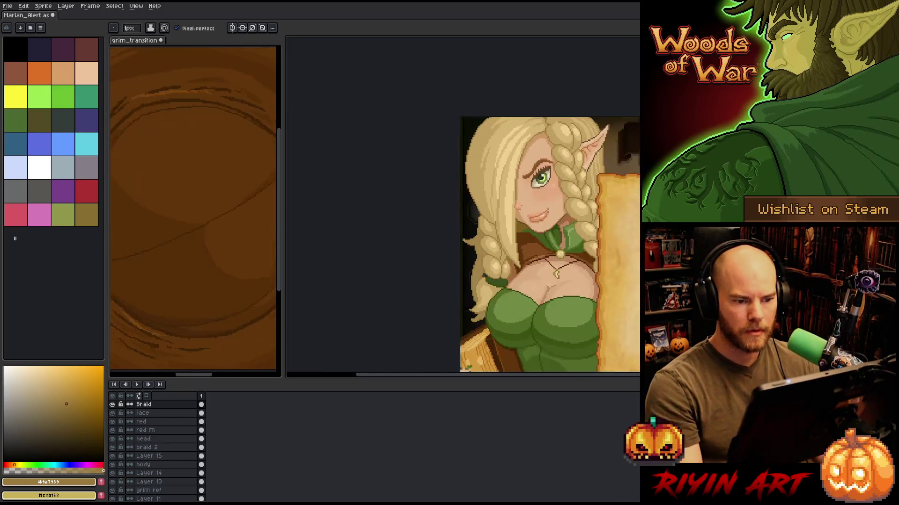
scroll(515, 70, "up", 2)
scroll(484, 42, "down", 1)
scroll(484, 42, "up", 1)
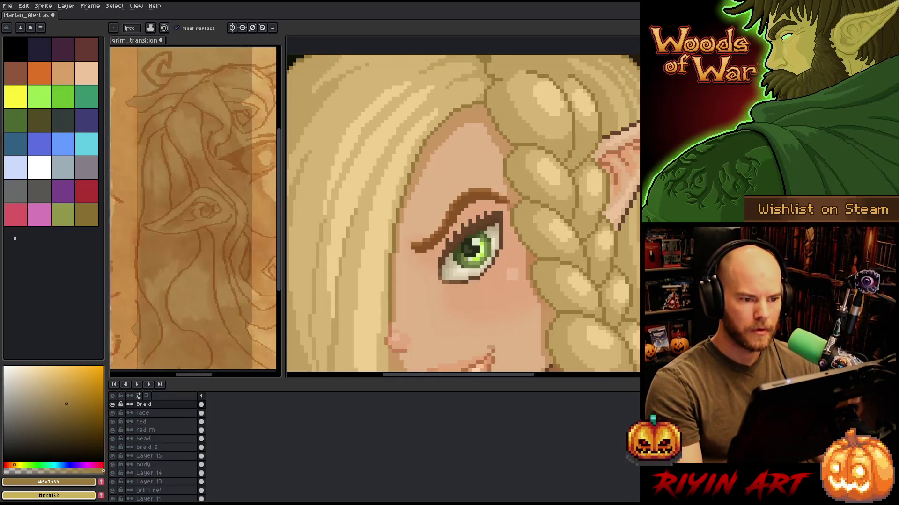
scroll(484, 43, "down", 2)
mouse_move(514, 210)
left_mouse_down()
mouse_move(556, 174)
mouse_move(505, 121)
left_mouse_up()
scroll(492, 210, "down", 1)
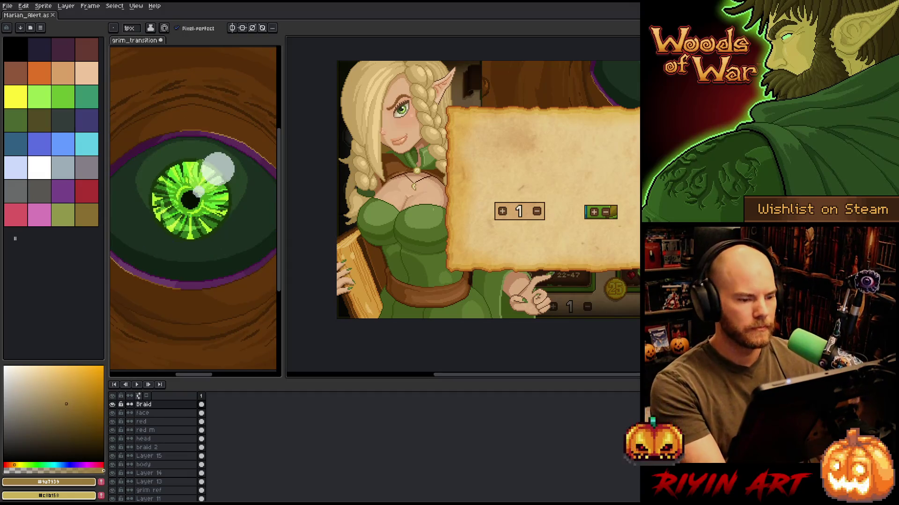
scroll(398, 173, "up", 2)
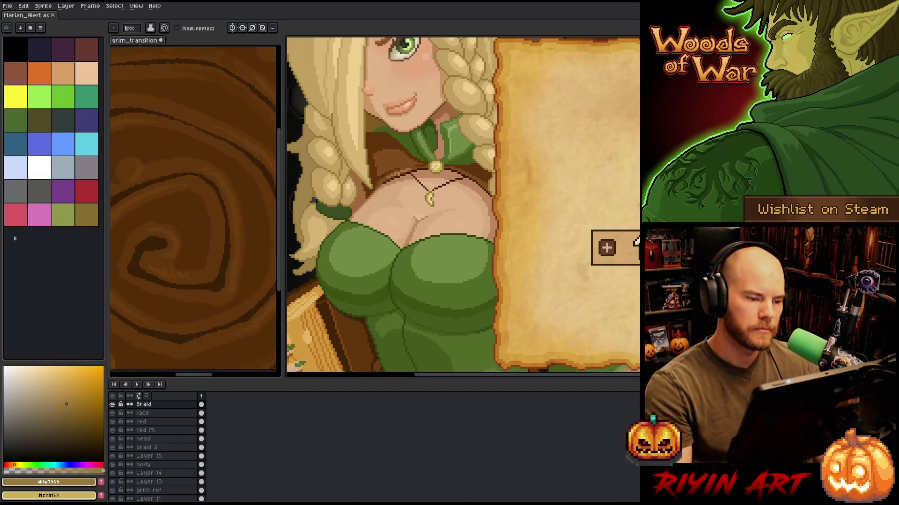
left_click(408, 138, "alt")
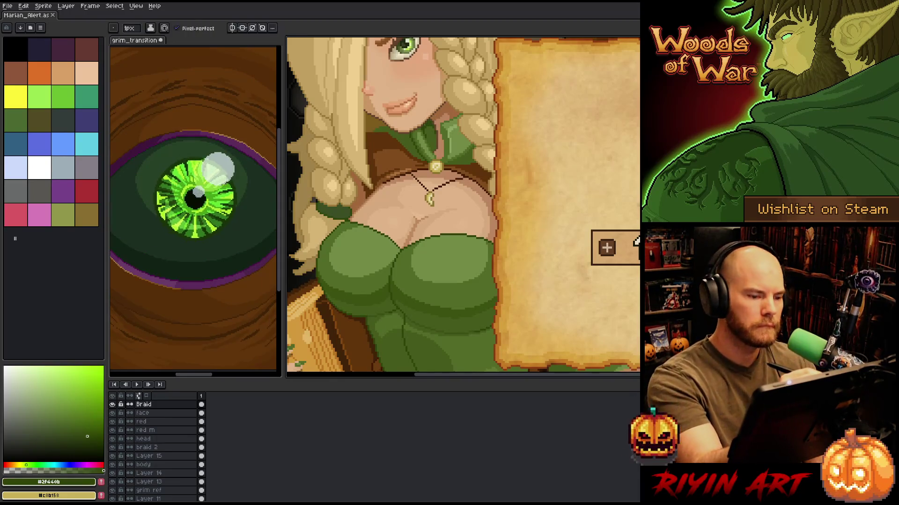
left_click(408, 138, "ctrl")
Magic-wand select the green collar, return to the Pencil, and save the portrait.
key("w")
left_click(408, 139)
key("b")
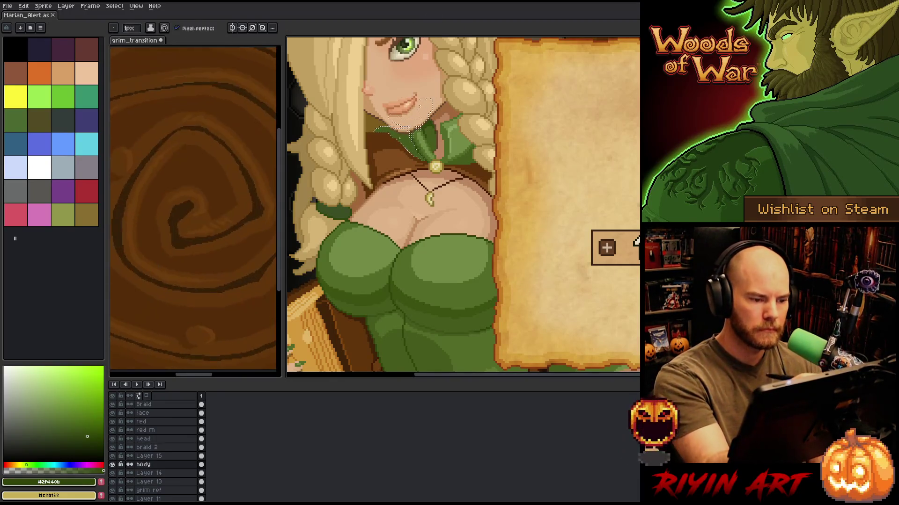
left_click(131, 28)
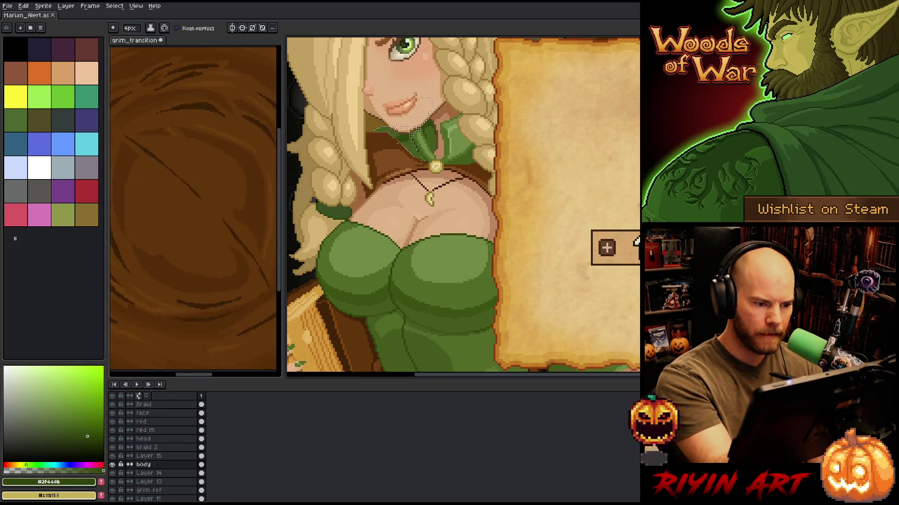
key("ctrl+s")
Draw a short dark line along the dress neckline.
left_click_drag(442, 234, 463, 234)
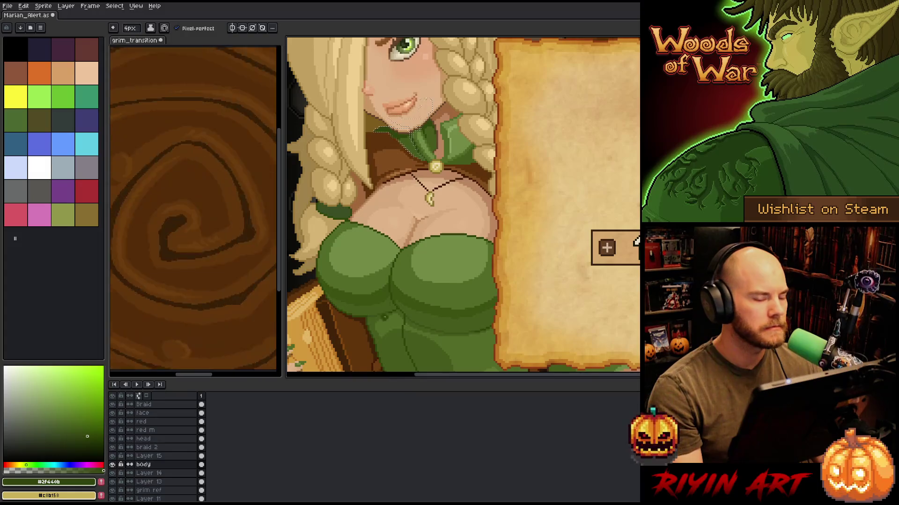
scroll(403, 260, "down", 3)
scroll(414, 212, "up", 2)
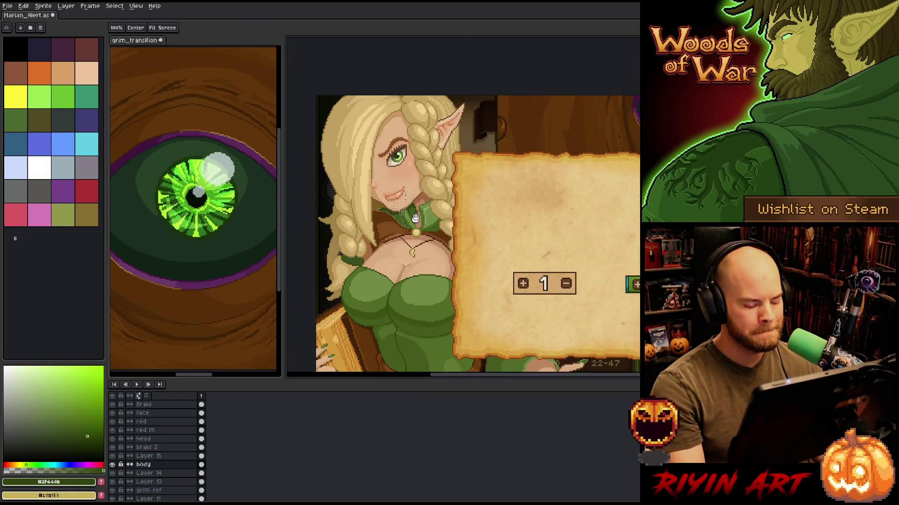
scroll(415, 217, "up", 3)
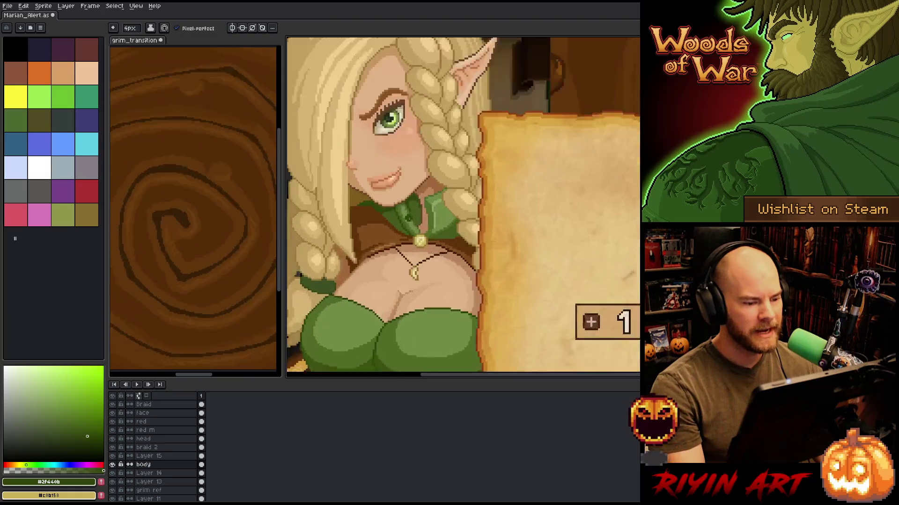
scroll(407, 216, "down", 2)
scroll(410, 242, "down", 1)
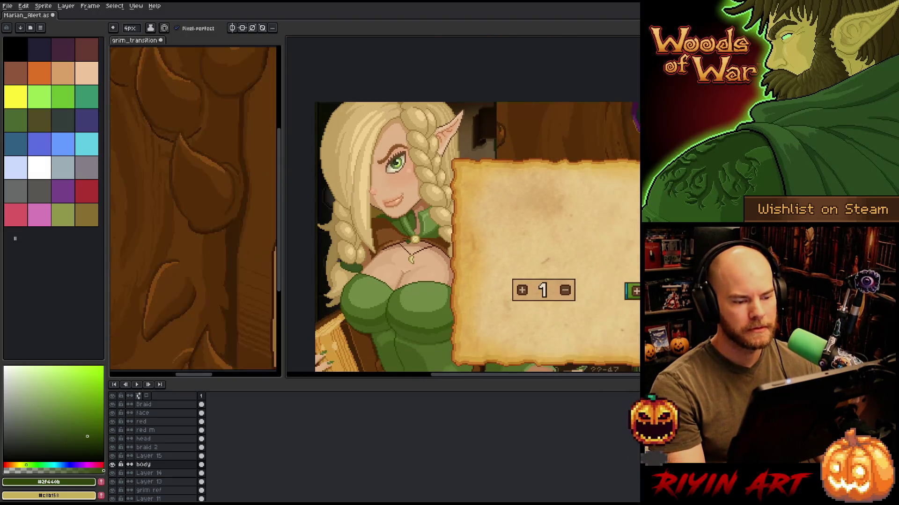
scroll(444, 244, "up", 4)
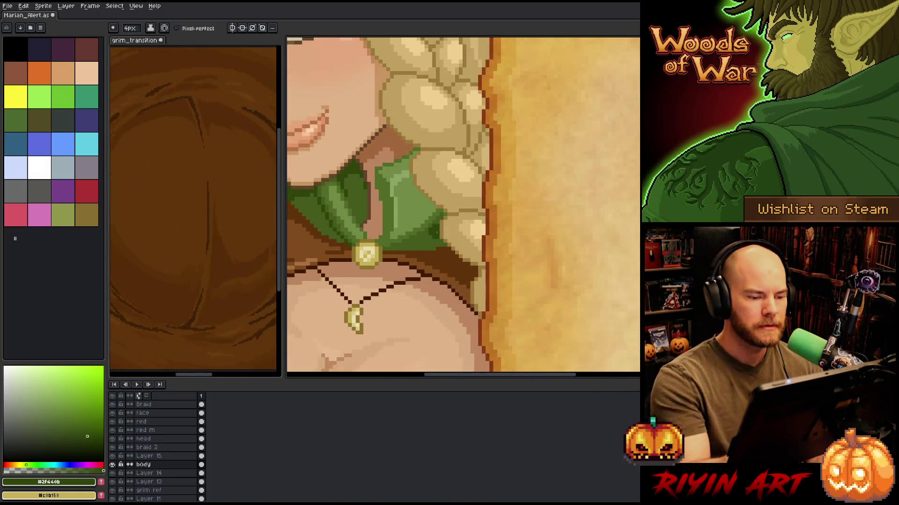
left_click_drag(437, 233, 512, 298)
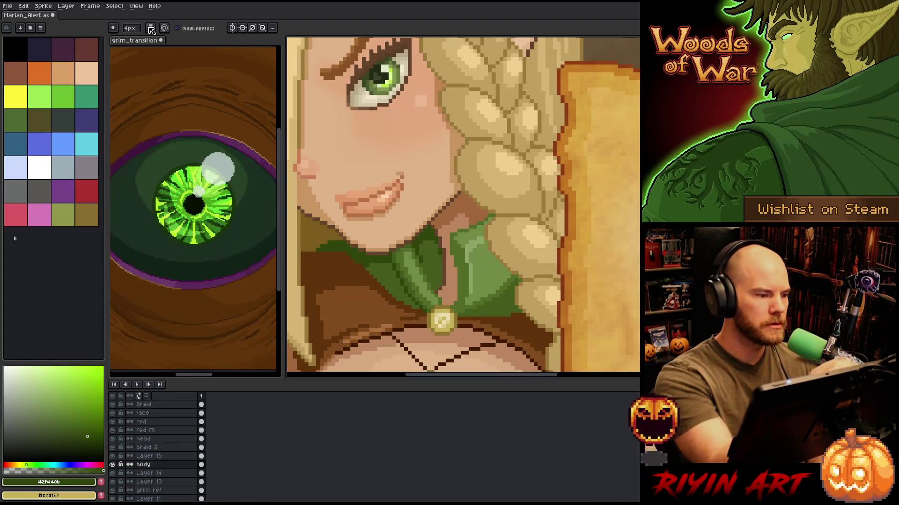
Set the Pencil to 1px, paint darker shading on the green collar, and save.
left_click(130, 29)
type("1")
key("Return")
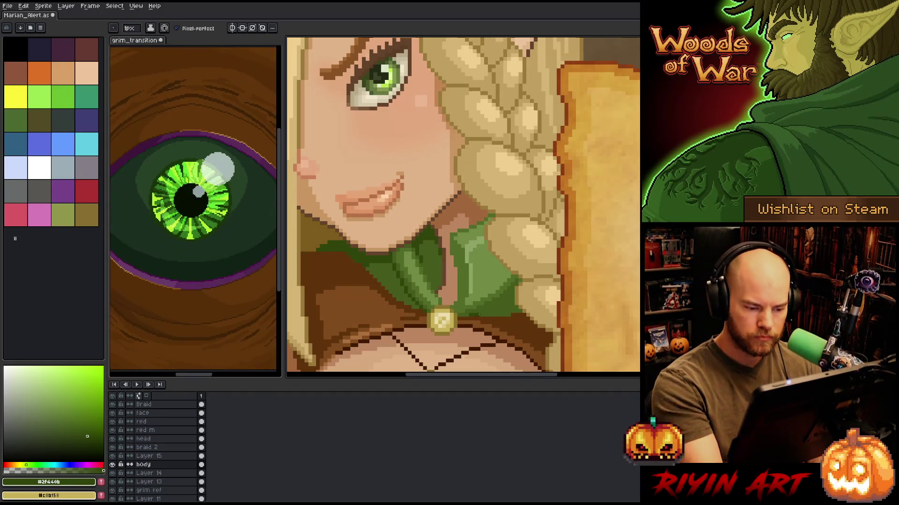
left_click_drag(482, 311, 510, 295)
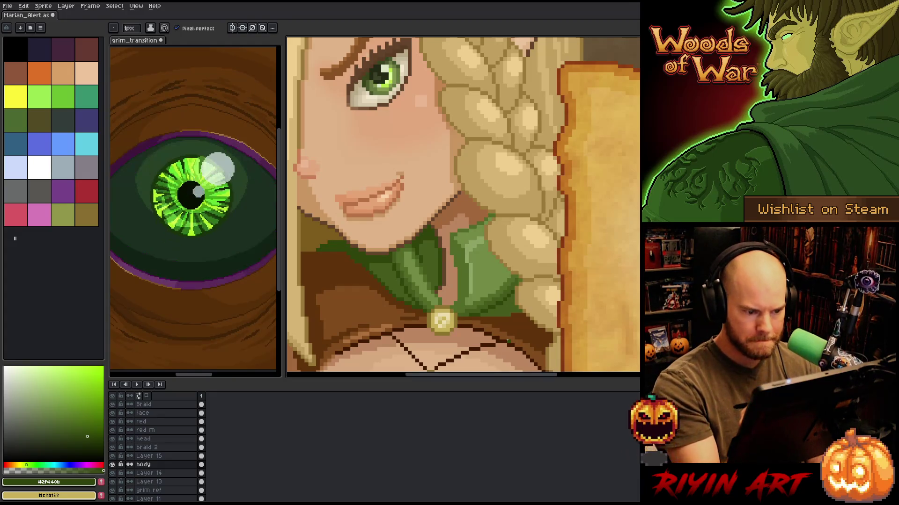
key("ctrl+s")
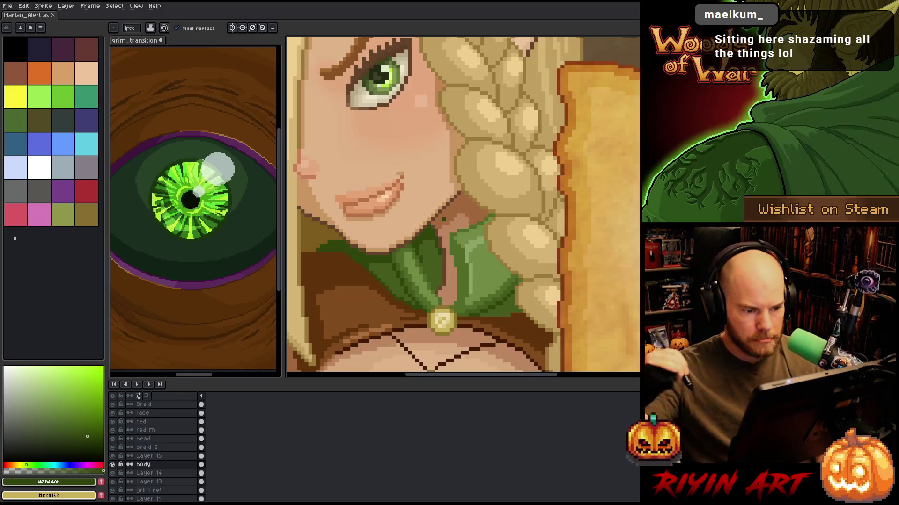
Add dark and lighter green pixels to the collar, saving and sampling collar greens.
left_click(461, 246)
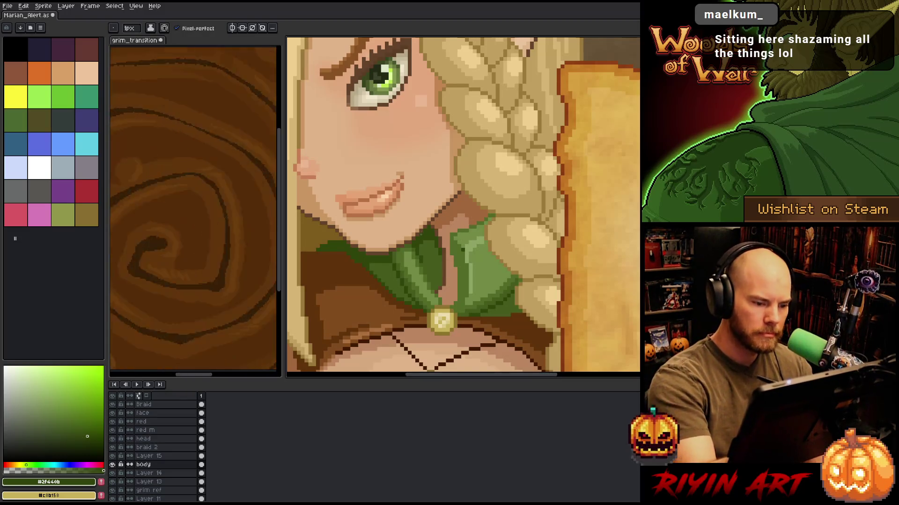
left_click(462, 248, "alt")
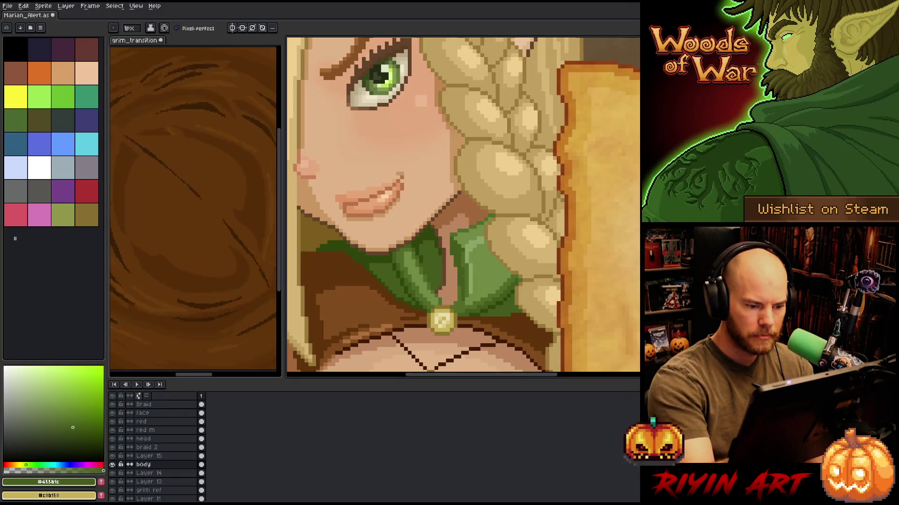
key("ctrl+s")
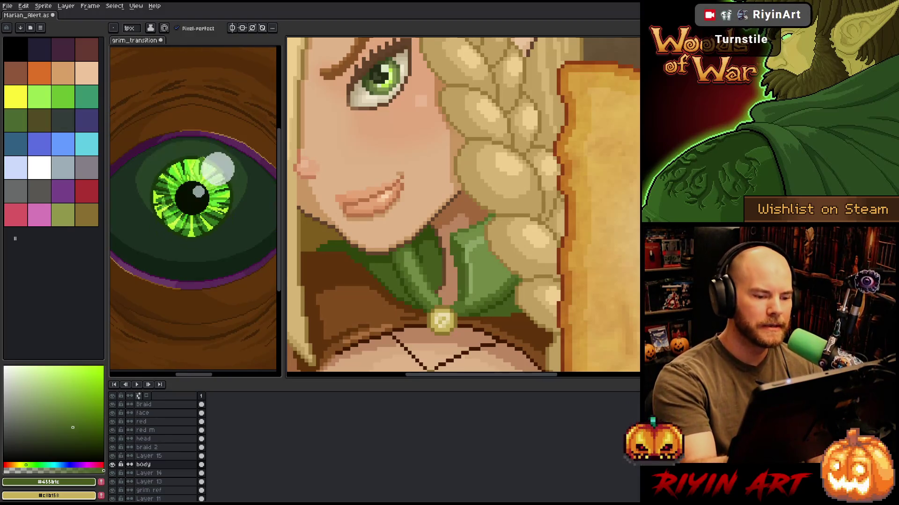
scroll(463, 206, "down", 1)
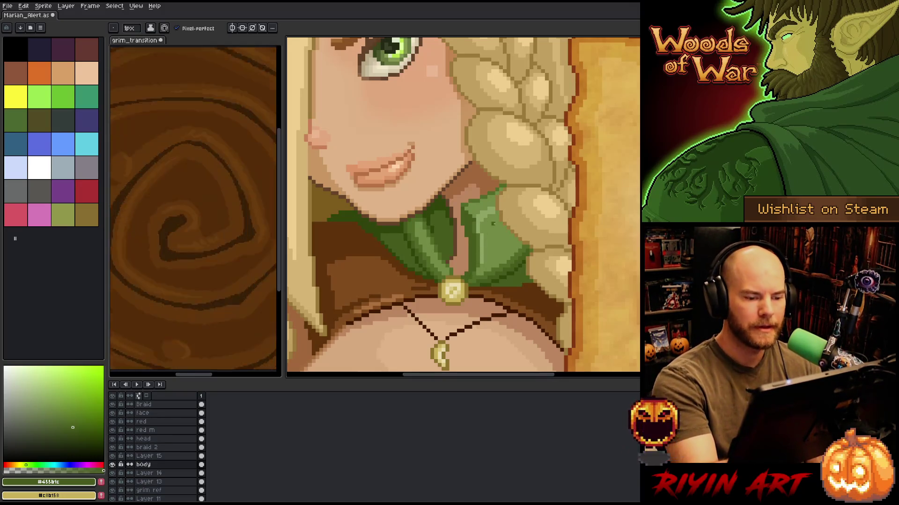
left_click(474, 219, "alt")
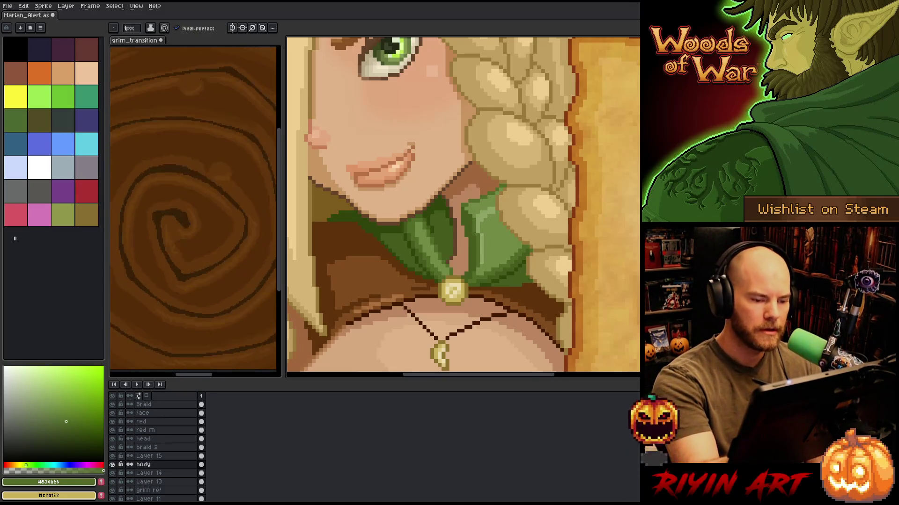
left_click(470, 205, "alt")
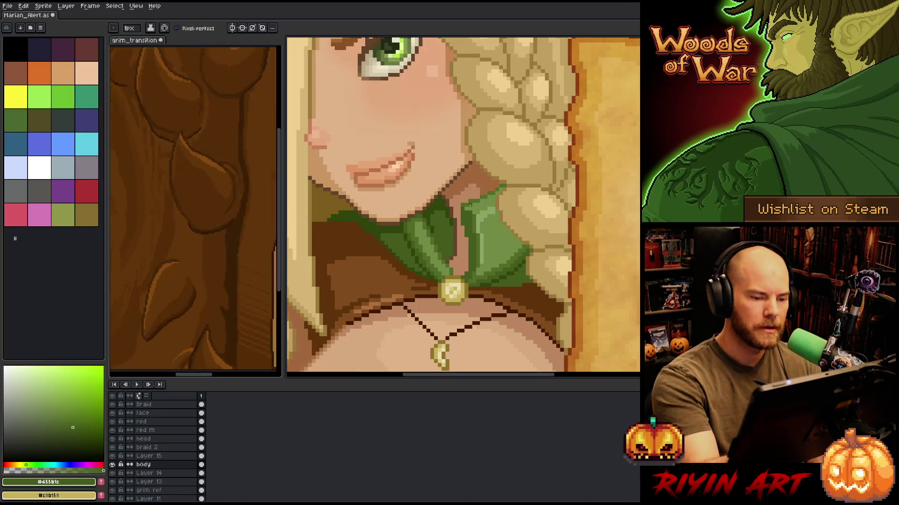